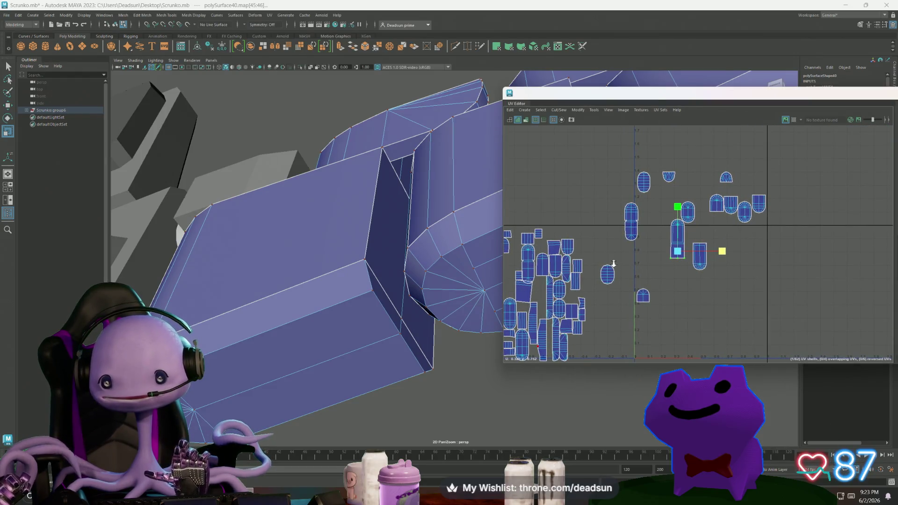
Zoom into the UV shells, switch to Edge mode and select edges on the tall shell
scroll(641, 296, up, 2)
mouse_move(642, 296)
alt+middle_down()
mouse_move(507, 323)
mouse_move(539, 322)
alt+middle_up()
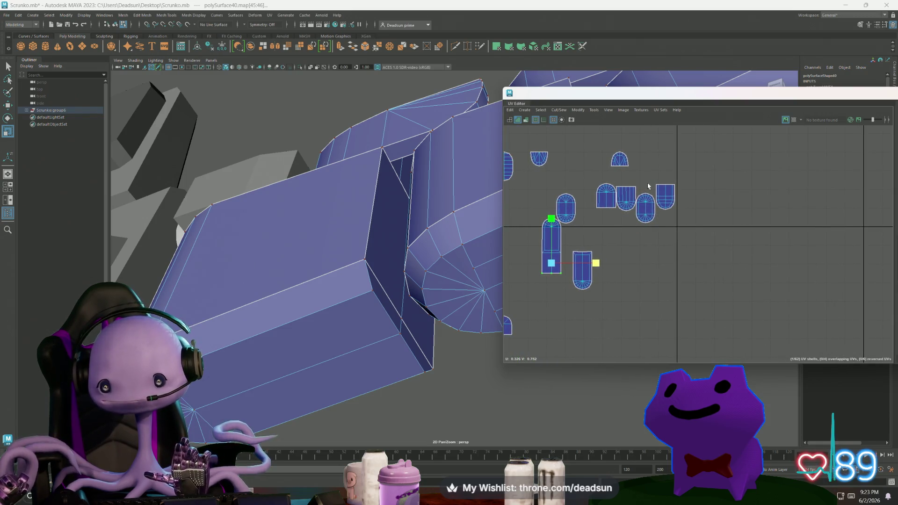
right_drag(661, 185, 688, 184)
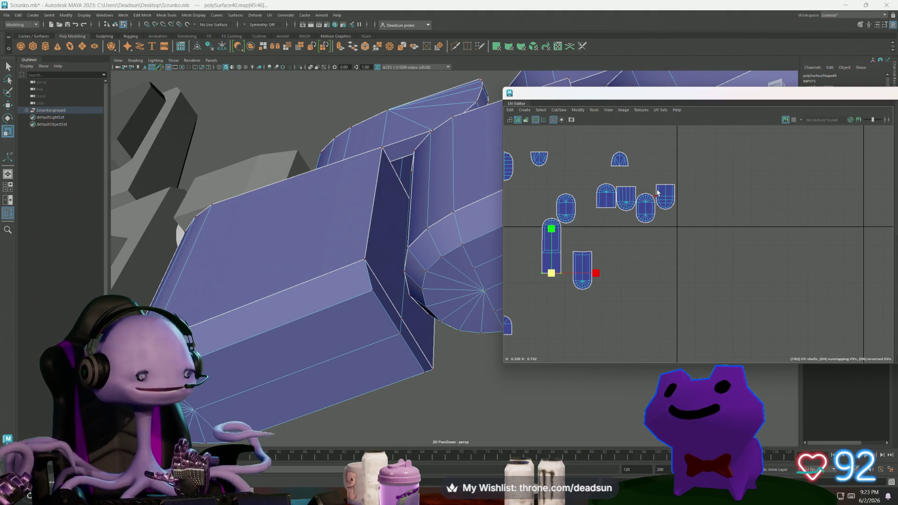
click(661, 182)
drag(670, 191, 672, 192)
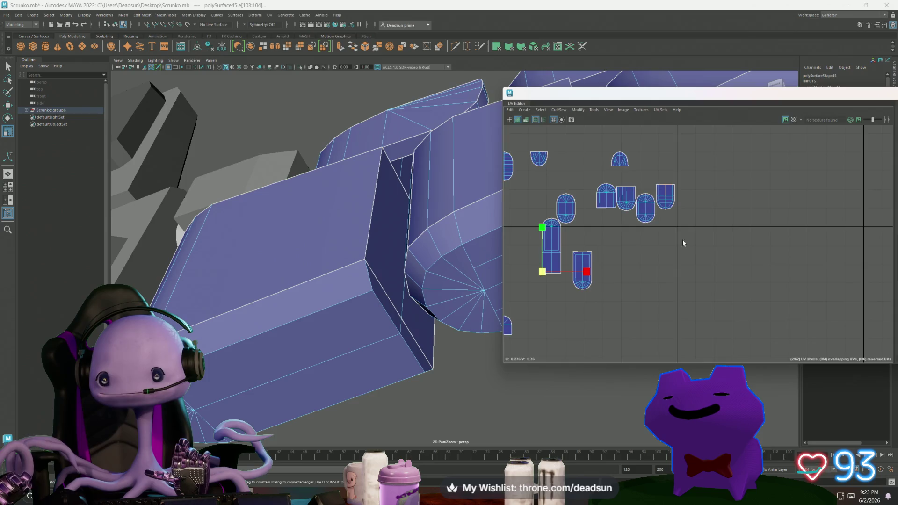
Zoom out and pick the finger shell's seam edge for sewing via the Cut/Sew menu
scroll(683, 211, down, 3)
mouse_move(683, 211)
alt+middle_down()
mouse_move(669, 201)
mouse_move(711, 181)
mouse_move(707, 199)
mouse_move(736, 189)
mouse_move(753, 169)
mouse_move(741, 195)
alt+middle_up()
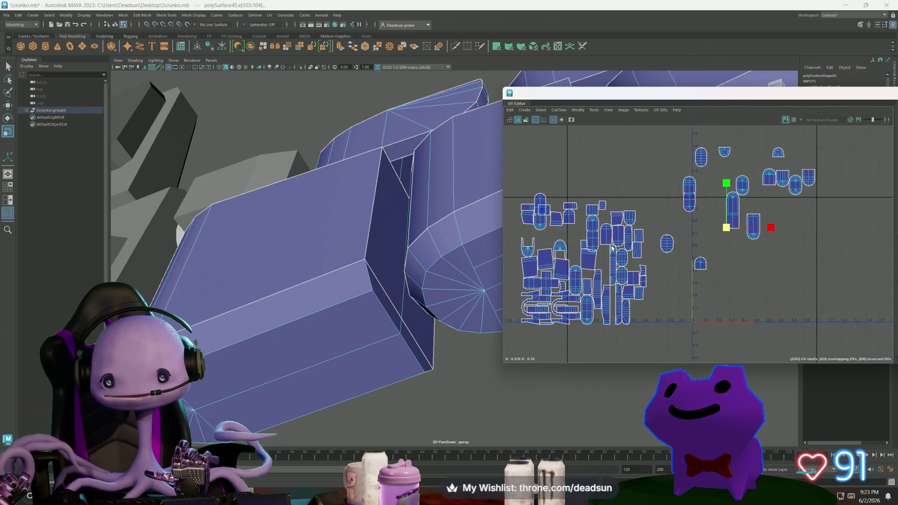
scroll(589, 262, up, 2)
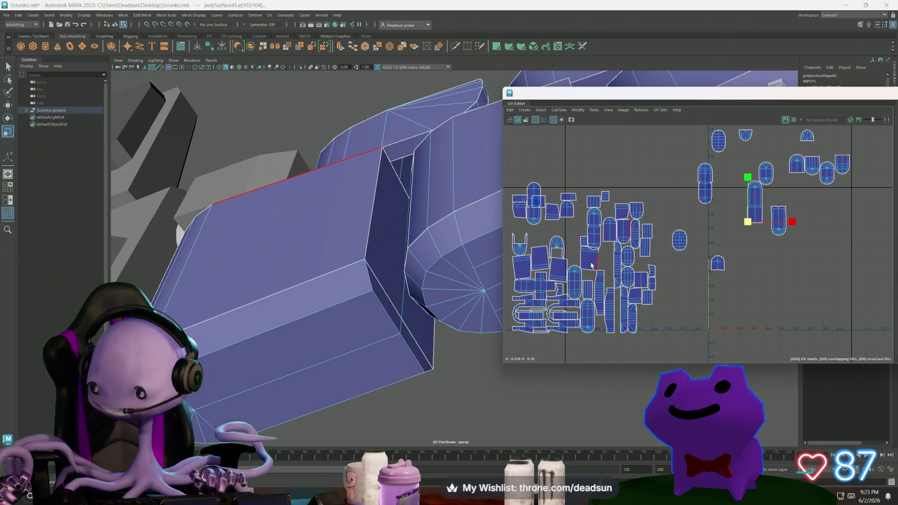
click(539, 250)
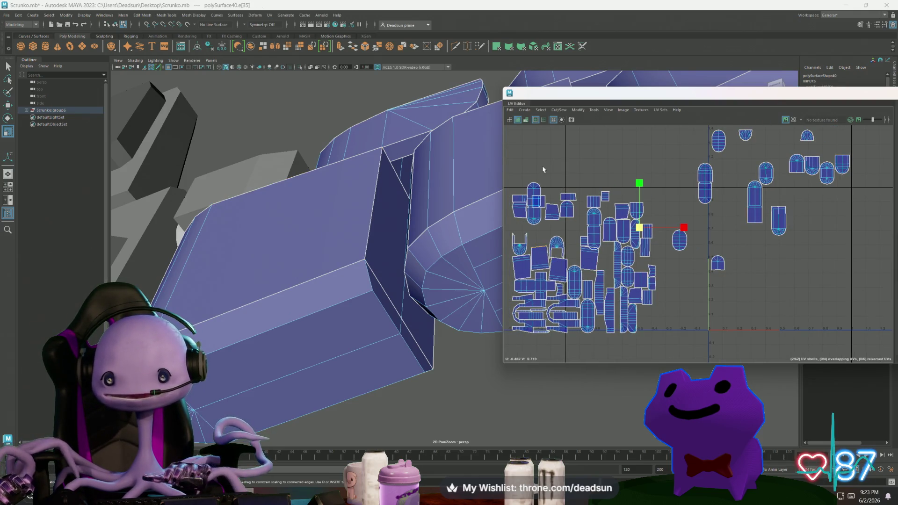
click(541, 115)
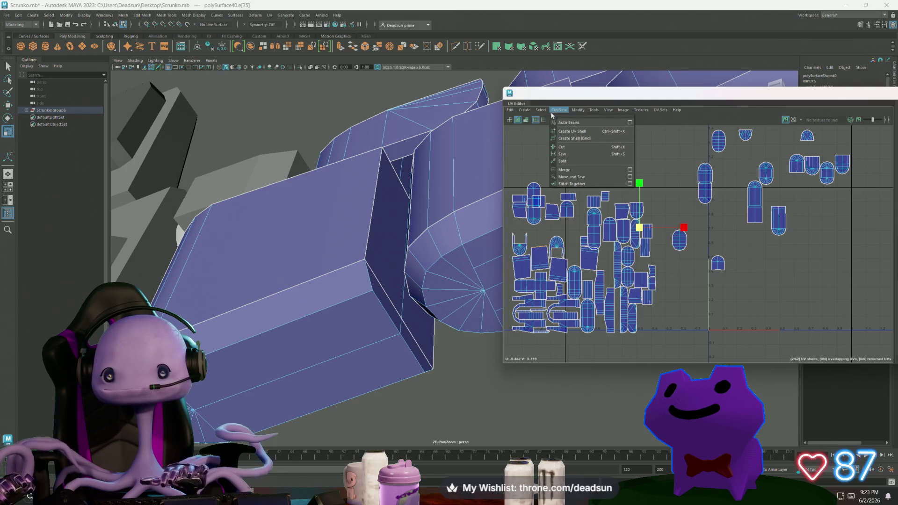
Move and Sew the first edge, then sew two neighbouring shells onto the L-shaped strip
click(562, 179)
click(760, 223)
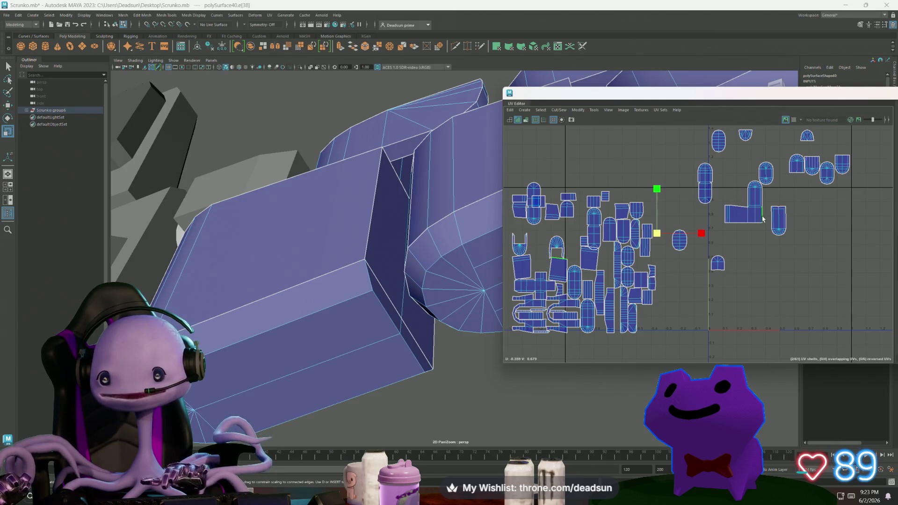
shift+right_drag(761, 224, 753, 257)
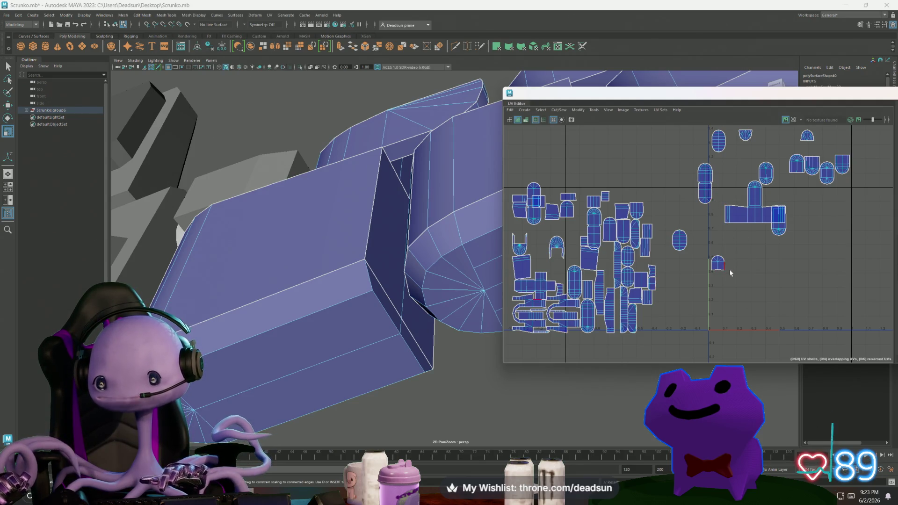
click(776, 225)
shift+right_drag(776, 226, 765, 252)
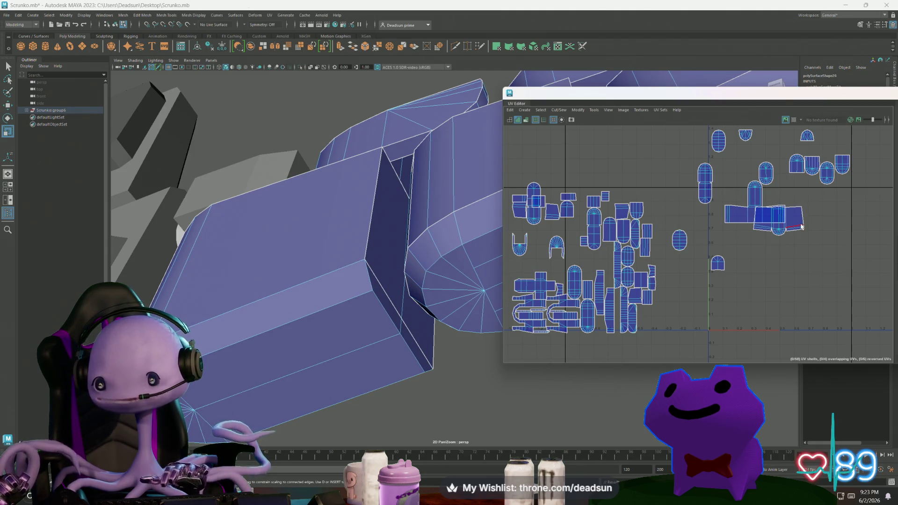
Undo the mistaken sew and move the capsule shell down off the strip
key(ctrl+z)
key(ctrl+z)
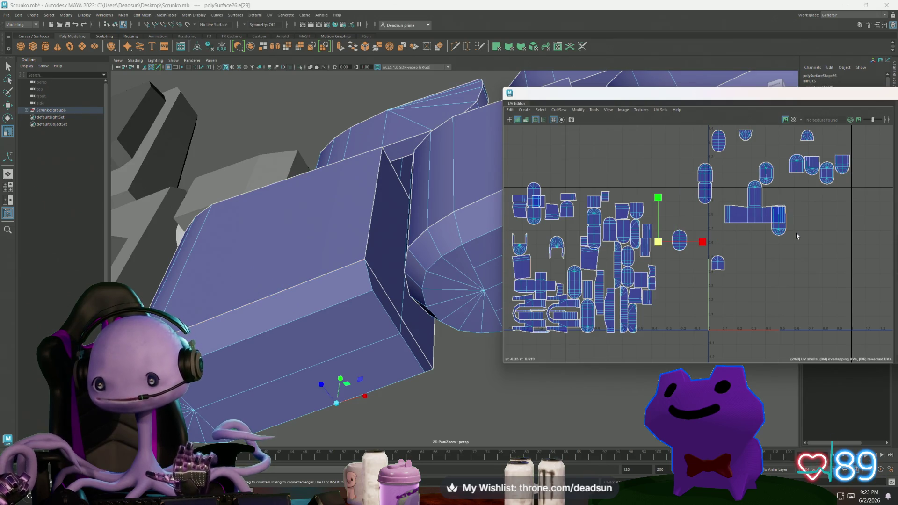
ctrl+right_drag(778, 236, 779, 261)
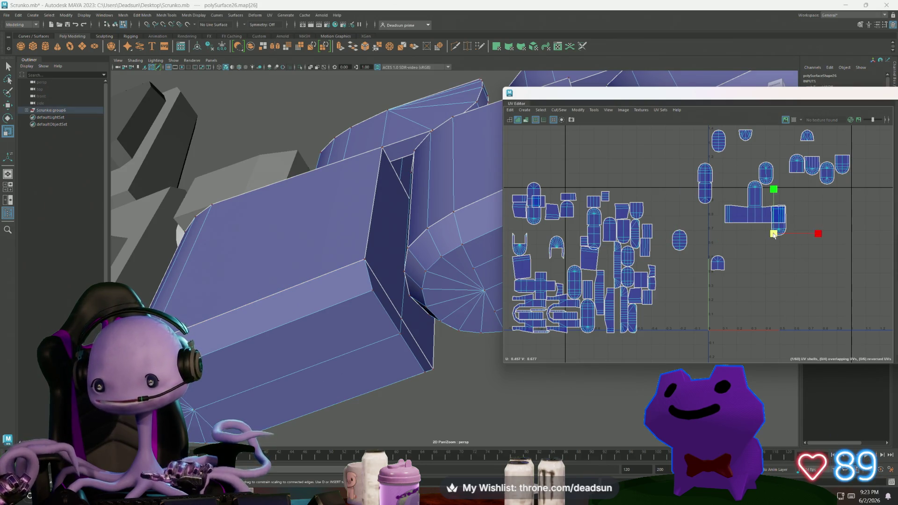
key(w)
mouse_move(778, 221)
mouse_down()
mouse_move(755, 256)
mouse_move(762, 280)
mouse_up()
right_drag(762, 280, 757, 257)
Move and Sew the capsule onto the strip to form a T, then sew a shell onto its right arm
click(761, 265)
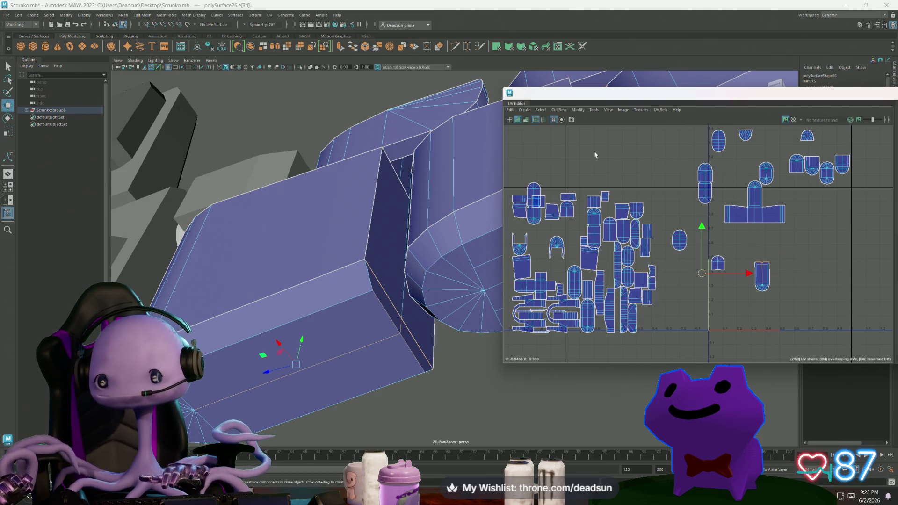
click(555, 110)
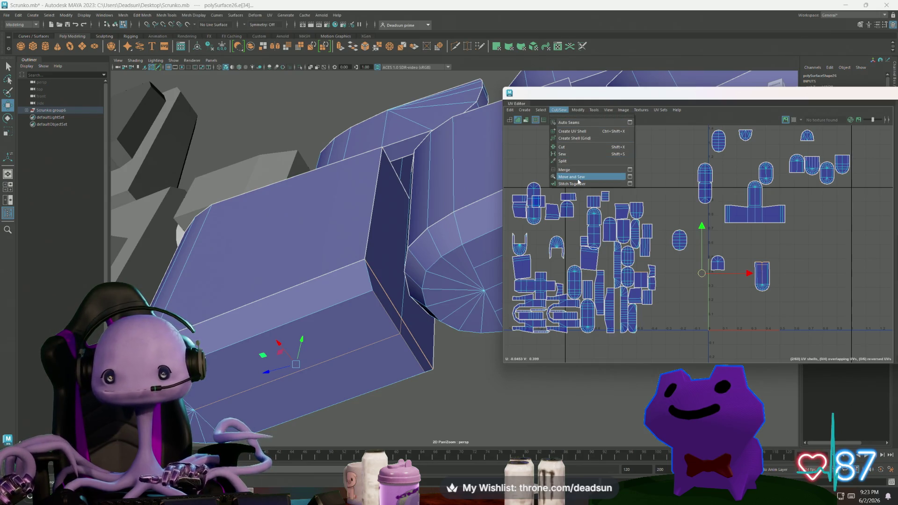
click(577, 180)
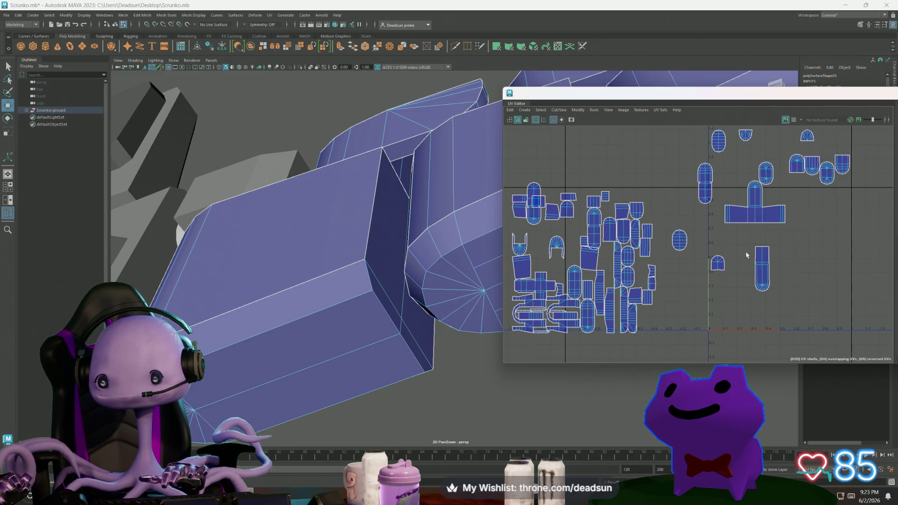
key(w)
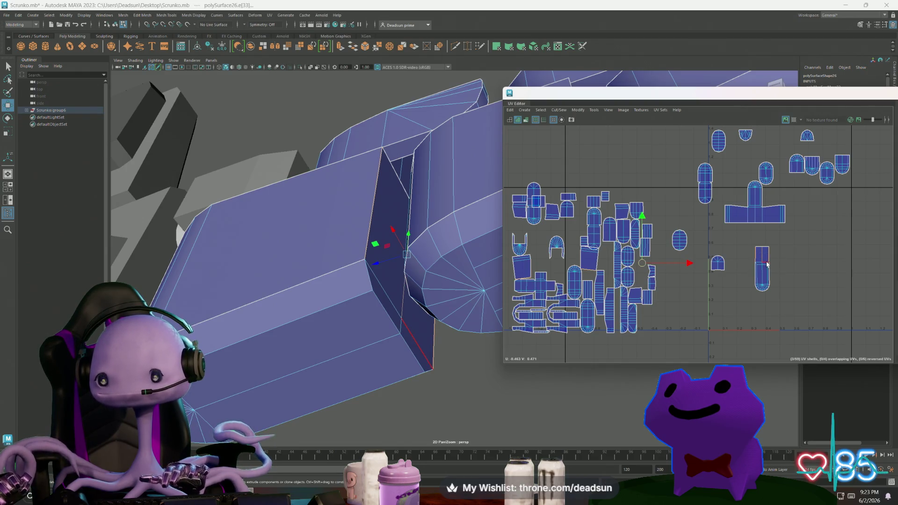
shift+right_drag(767, 264, 776, 255)
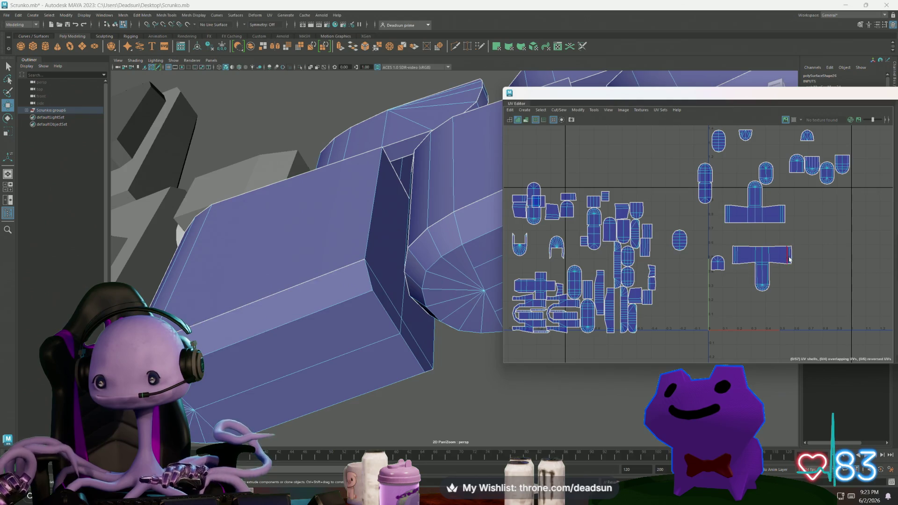
click(790, 257)
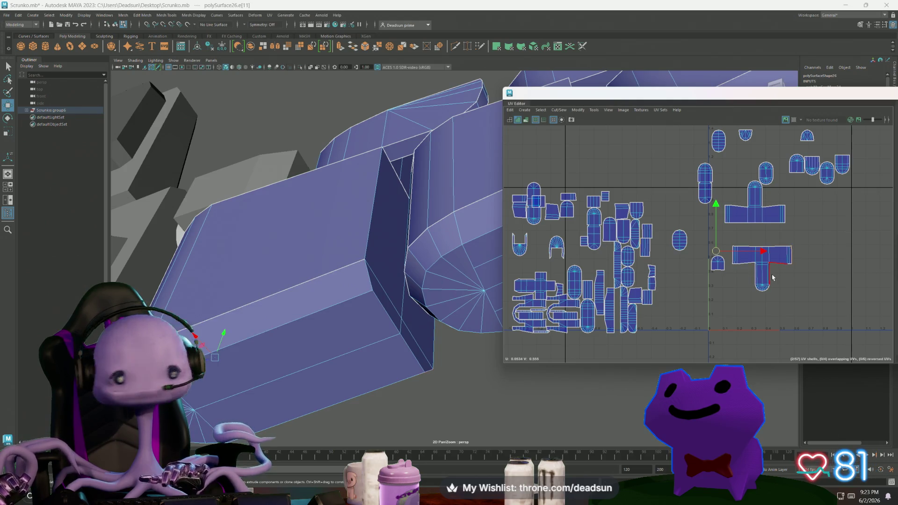
shift+right_drag(771, 269, 771, 249)
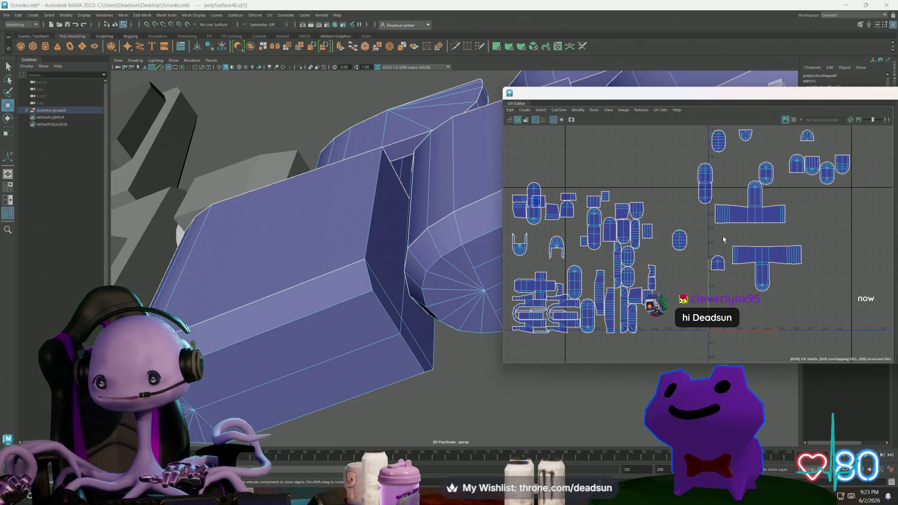
Sew the small loose shell onto its neighbour and onto the top-right shell
click(787, 216)
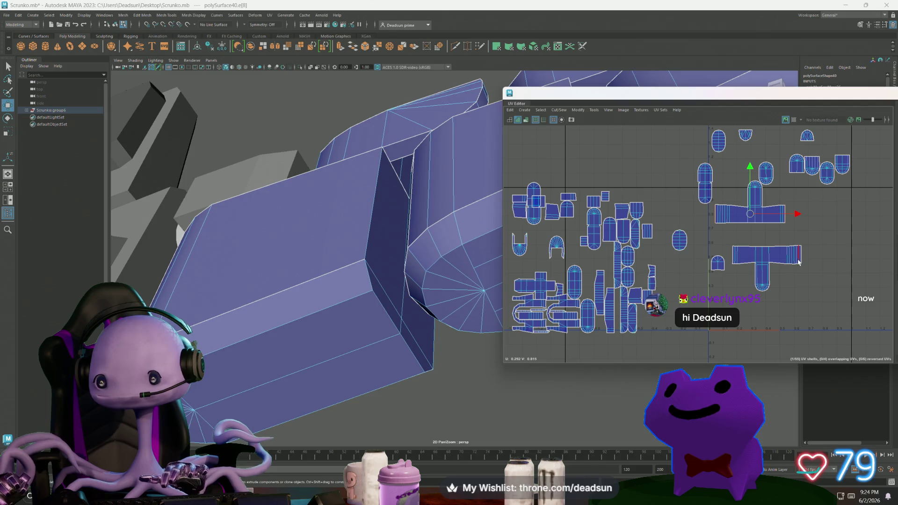
click(724, 283)
click(716, 270)
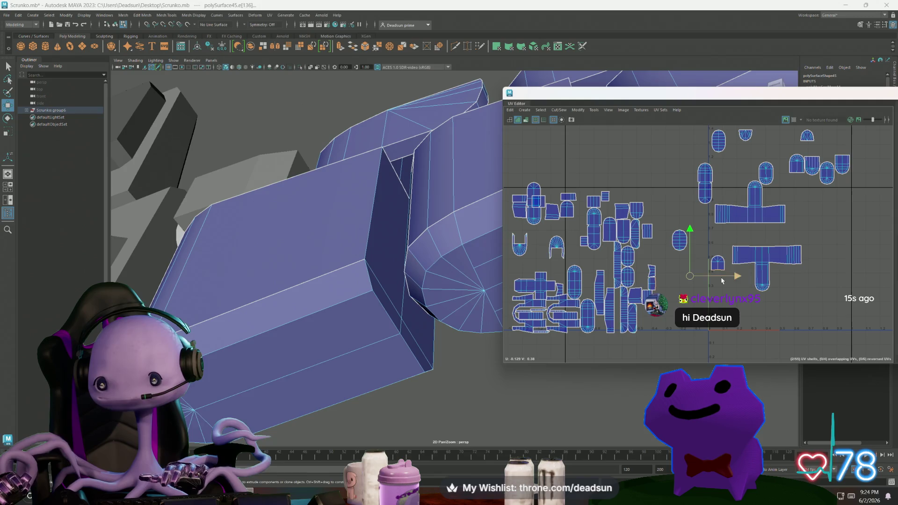
shift+right_drag(717, 270, 721, 289)
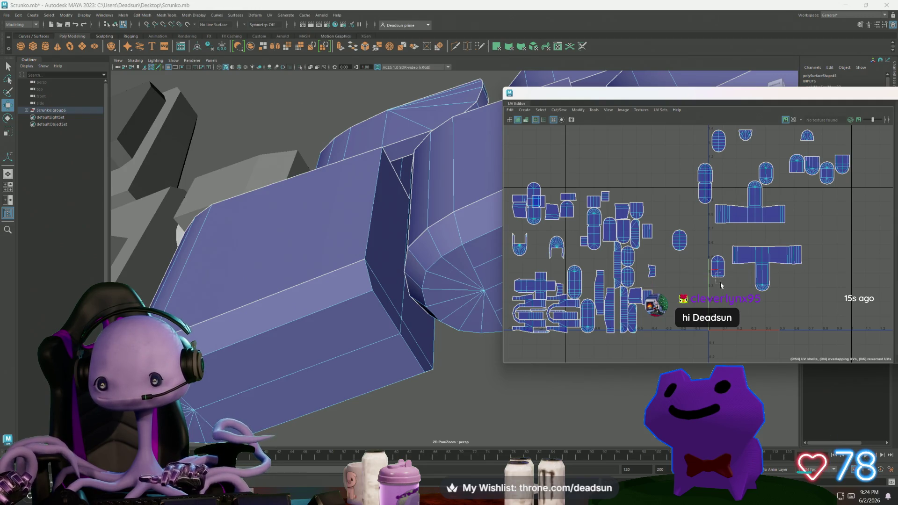
click(721, 285)
shift+right_drag(725, 297, 728, 312)
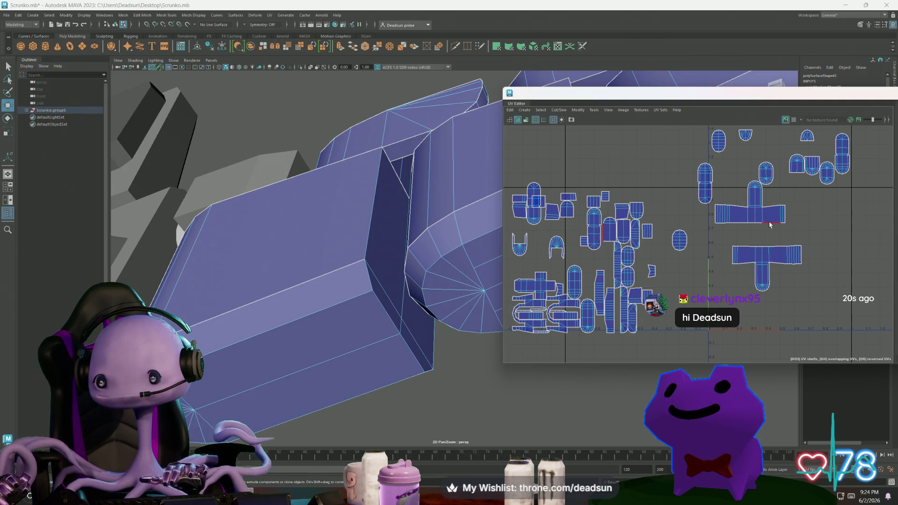
Switch to shell selection and move the capsule shell out of the left cluster to the right
mouse_move(790, 204)
alt+middle_down()
mouse_move(743, 245)
mouse_move(766, 205)
alt+middle_up()
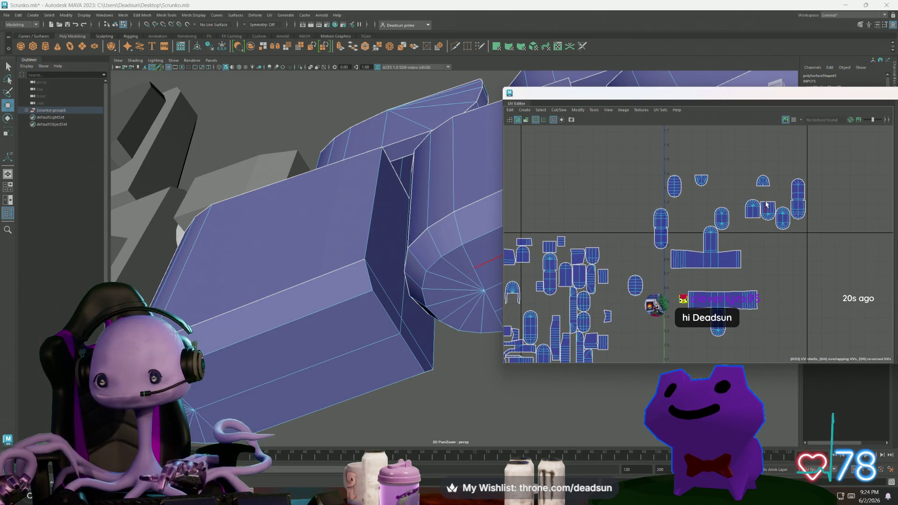
alt+middle_drag(647, 267, 730, 210)
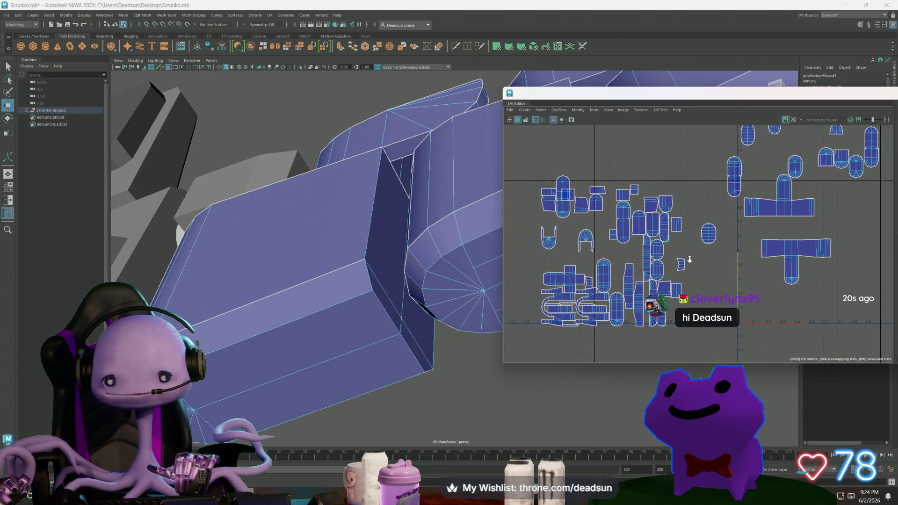
scroll(689, 259, up, 1)
alt+middle_drag(589, 296, 599, 263)
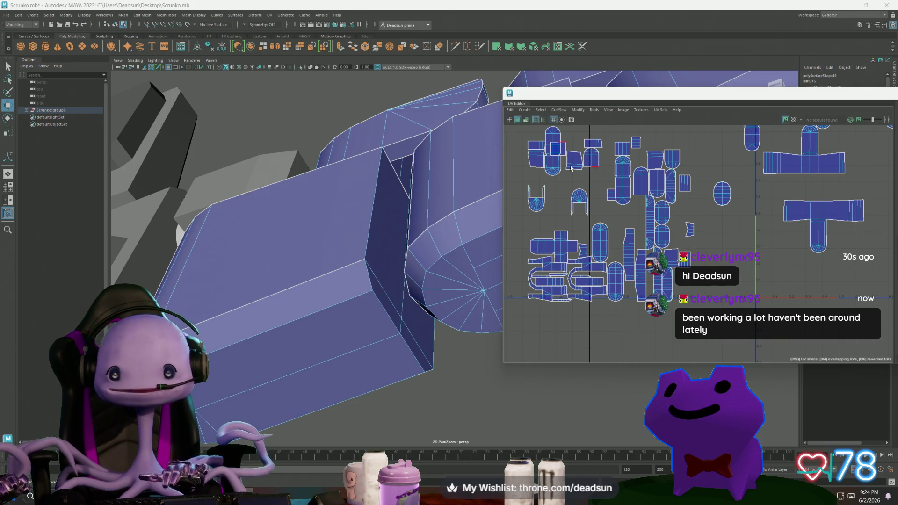
right_drag(546, 169, 549, 187)
click(553, 159)
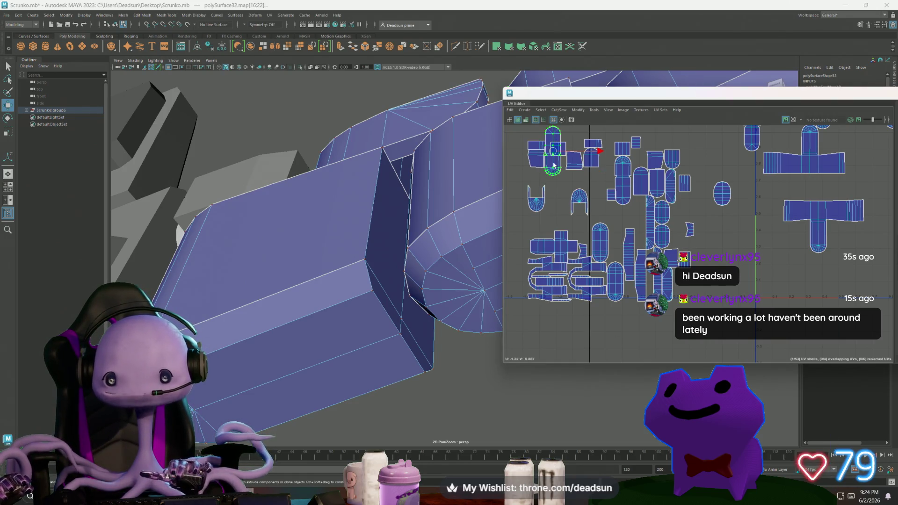
drag(552, 159, 597, 174)
mouse_move(632, 188)
middle_down()
mouse_move(795, 282)
mouse_move(786, 270)
mouse_move(647, 305)
middle_up()
Move and Sew a left-cluster shell to its neighbour, then shift the sewn shell up and right
scroll(789, 278, up, 2)
scroll(655, 315, down, 2)
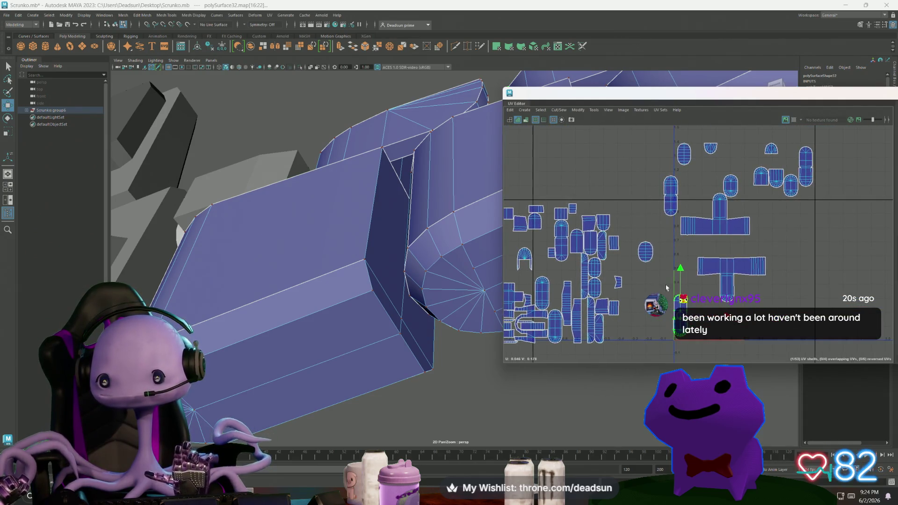
alt+middle_drag(537, 233, 575, 232)
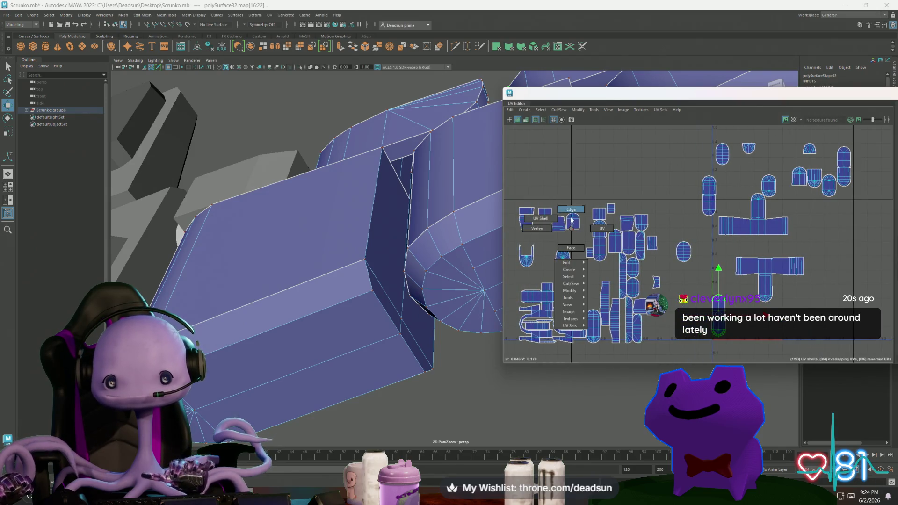
click(575, 236)
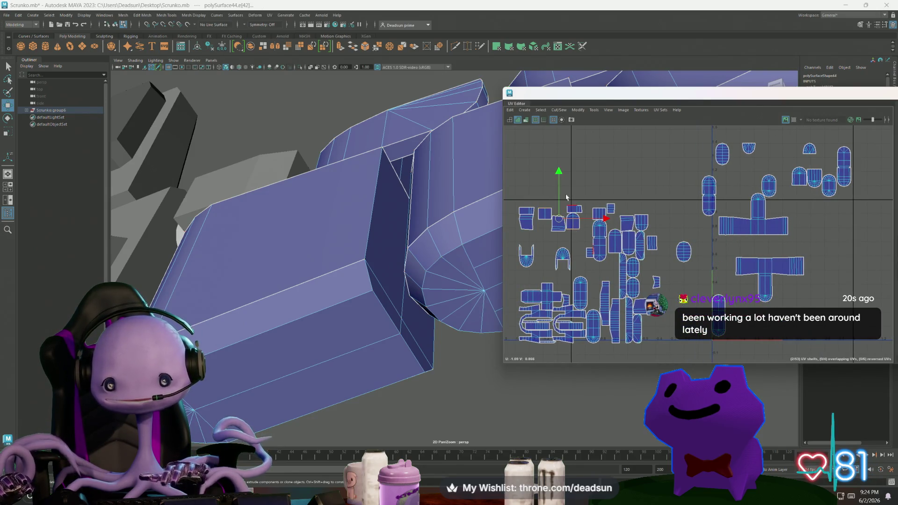
click(540, 110)
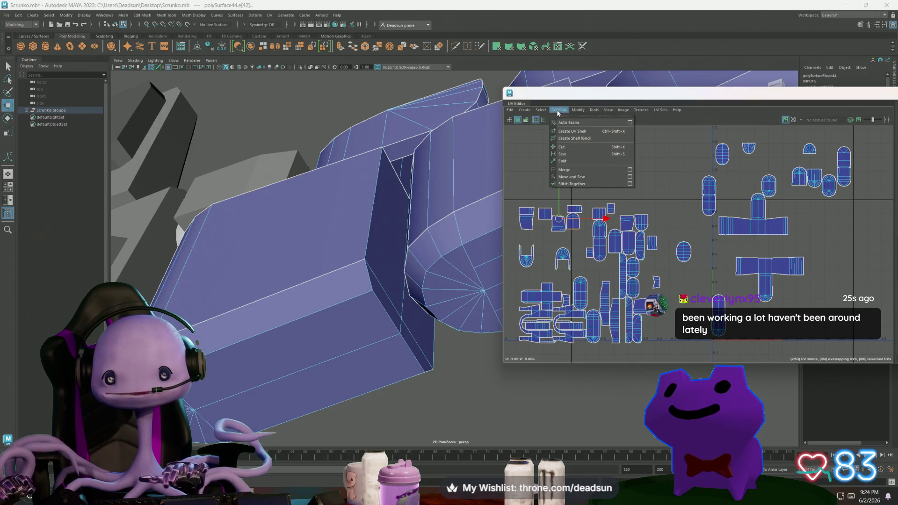
click(571, 176)
right_drag(573, 230, 576, 271)
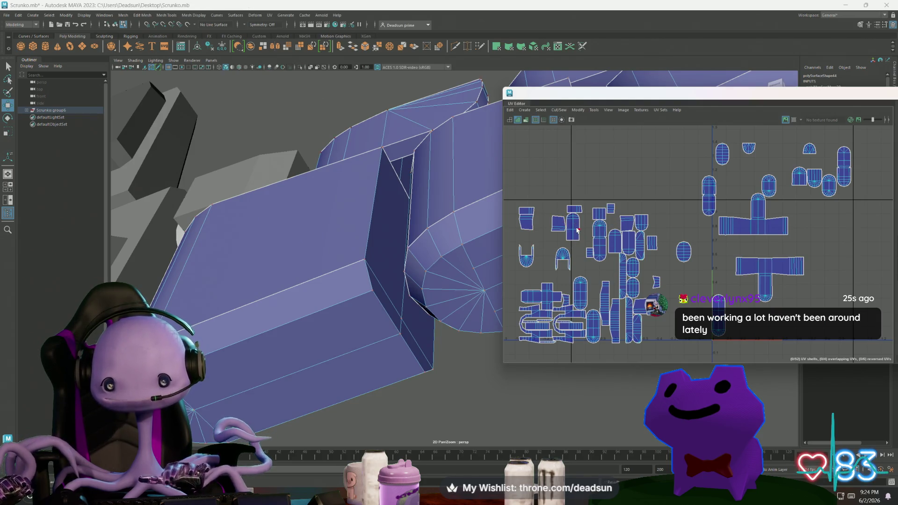
mouse_move(573, 229)
mouse_down()
mouse_move(658, 168)
mouse_move(651, 161)
mouse_up()
Select the shell's small bottom face, then select the edges where the two shells should join
right_click(651, 162)
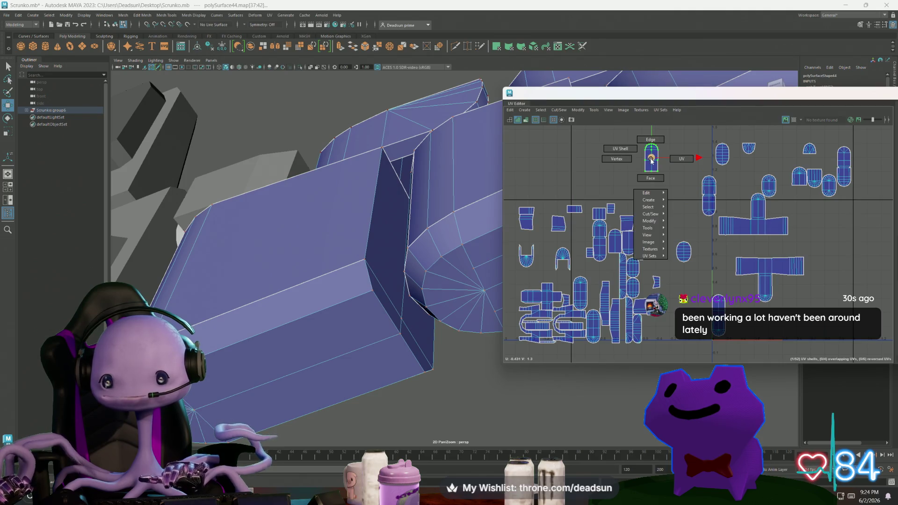
click(653, 180)
click(650, 167)
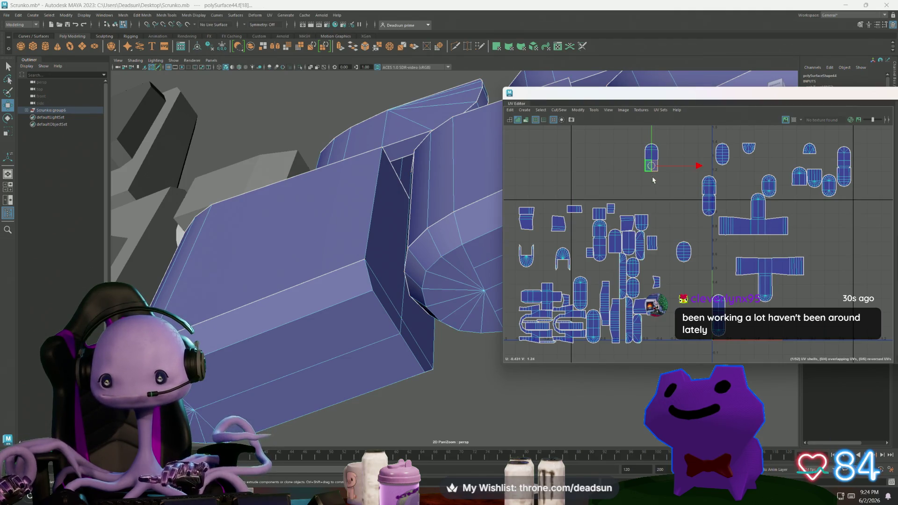
right_click(626, 198)
click(633, 174)
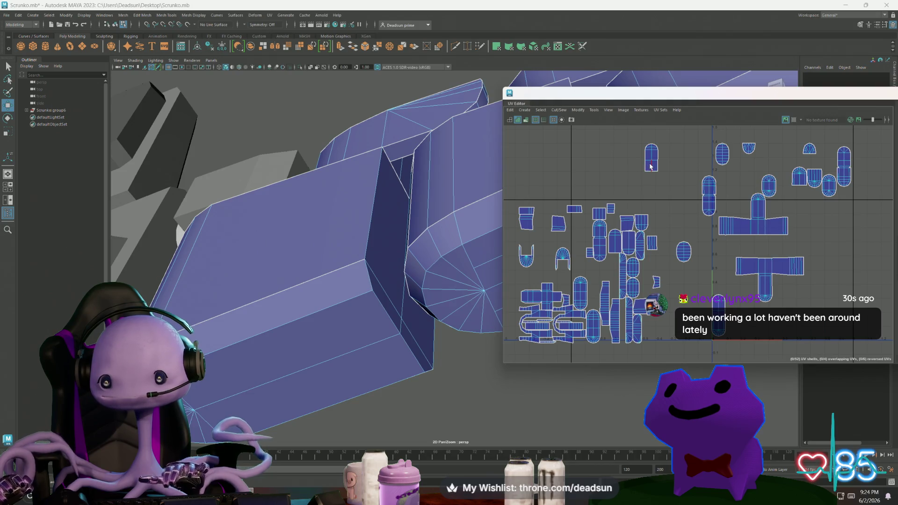
click(655, 177)
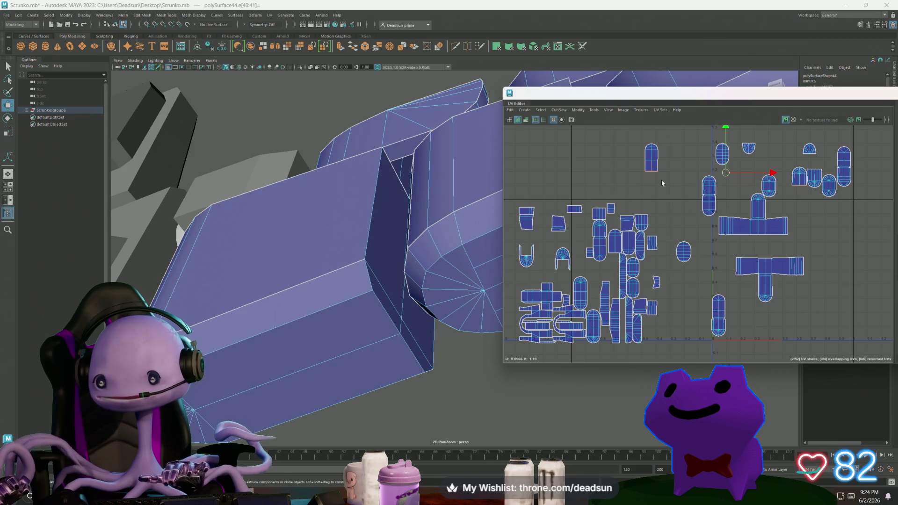
click(558, 111)
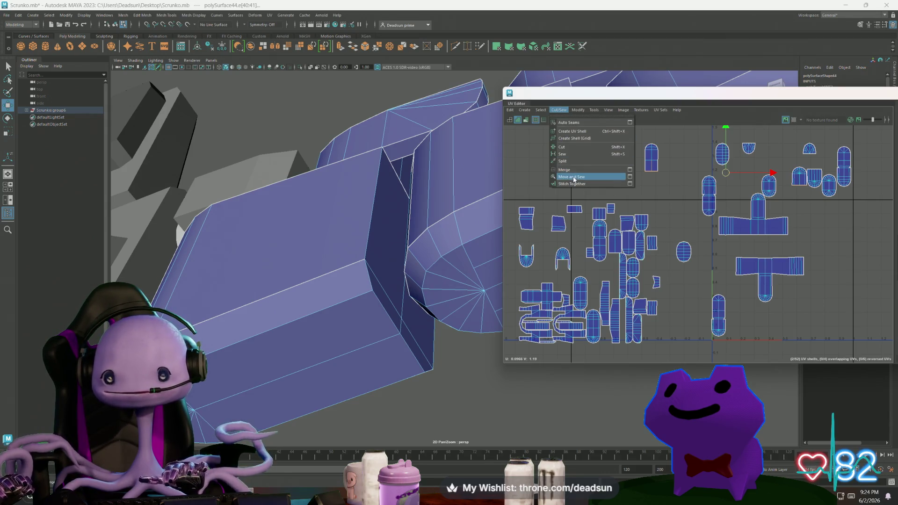
Sew the two shells along the selected edges, then scale the capsule's lower UVs into a straight row
click(604, 174)
scroll(809, 202, up, 5)
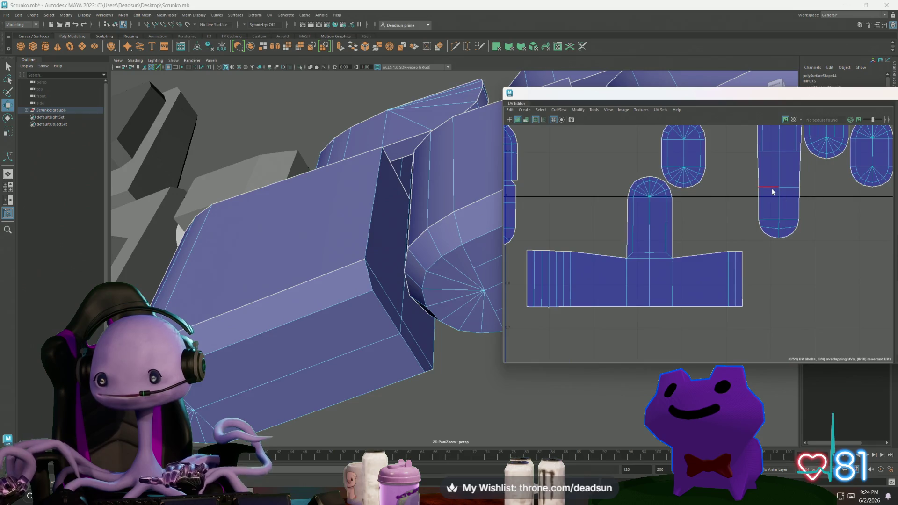
drag(795, 228, 816, 223)
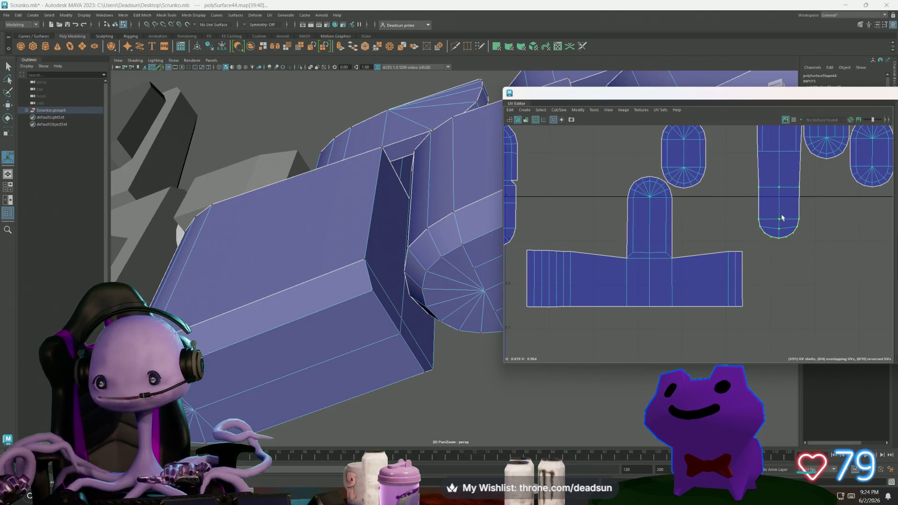
key(r)
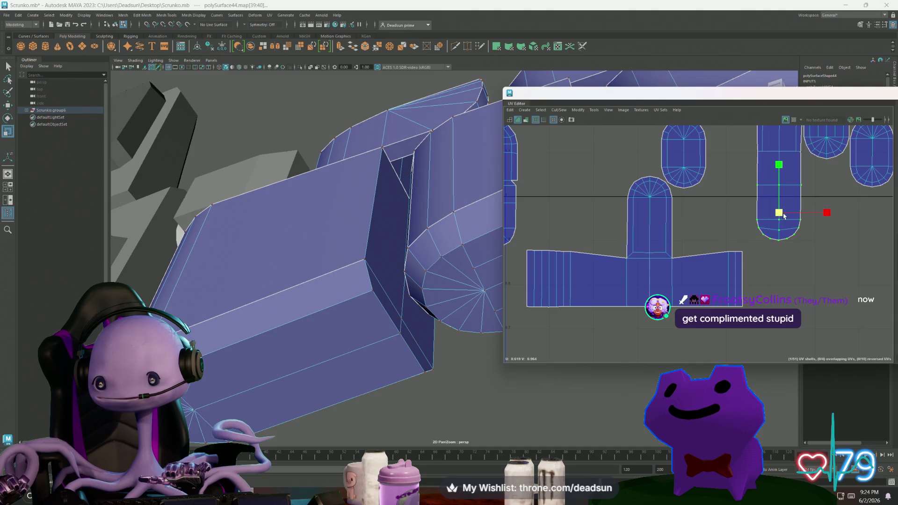
alt+middle_drag(764, 149, 700, 260)
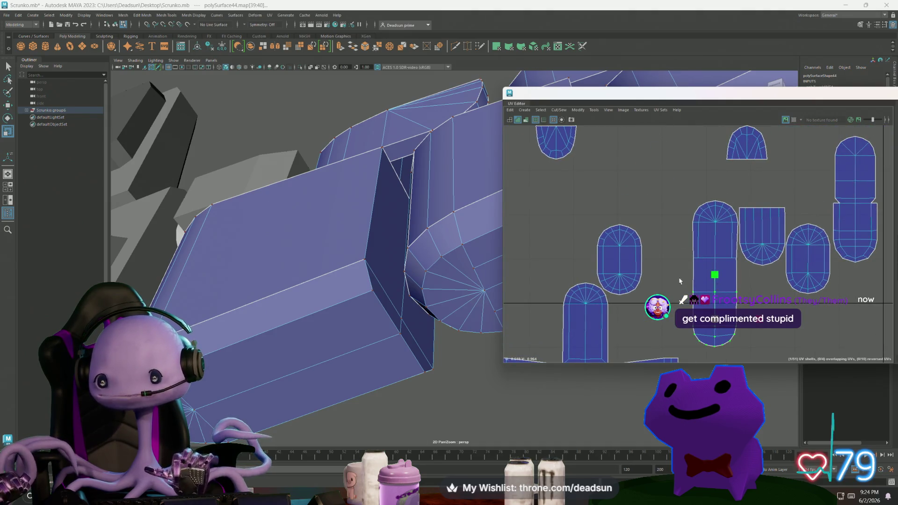
drag(749, 353, 719, 326)
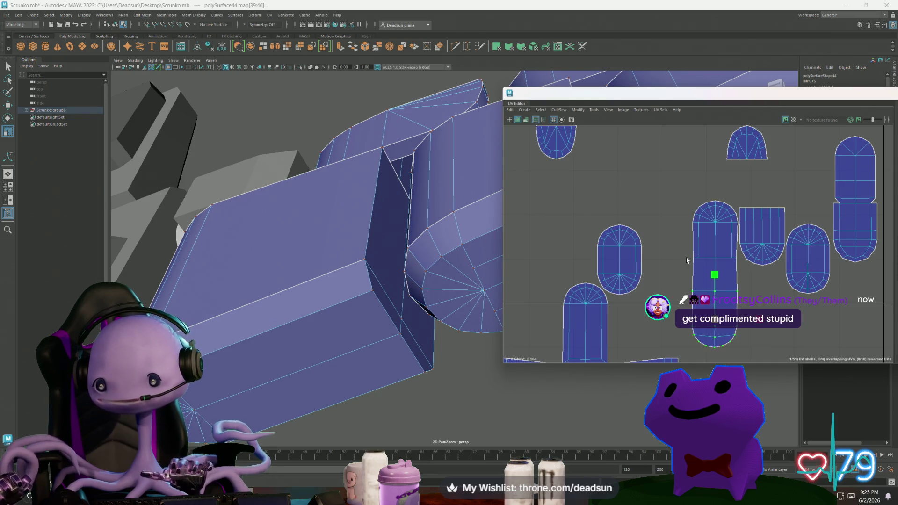
drag(735, 260, 737, 260)
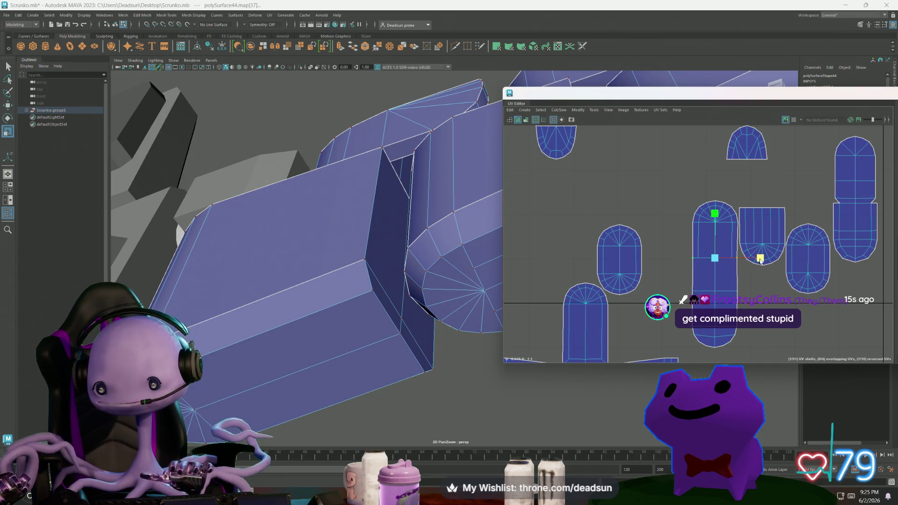
scroll(722, 265, up, 5)
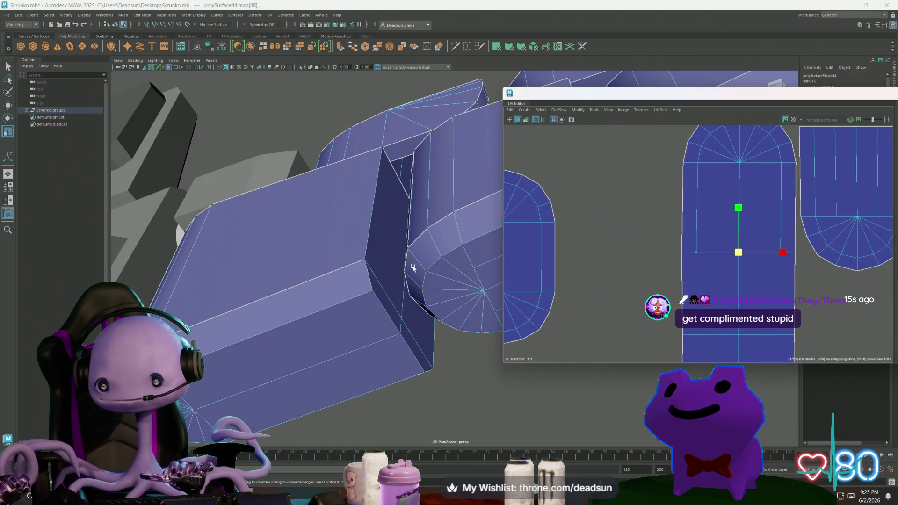
mouse_move(326, 277)
alt+mouse_down()
mouse_move(298, 279)
mouse_move(365, 290)
mouse_move(374, 280)
alt+mouse_up()
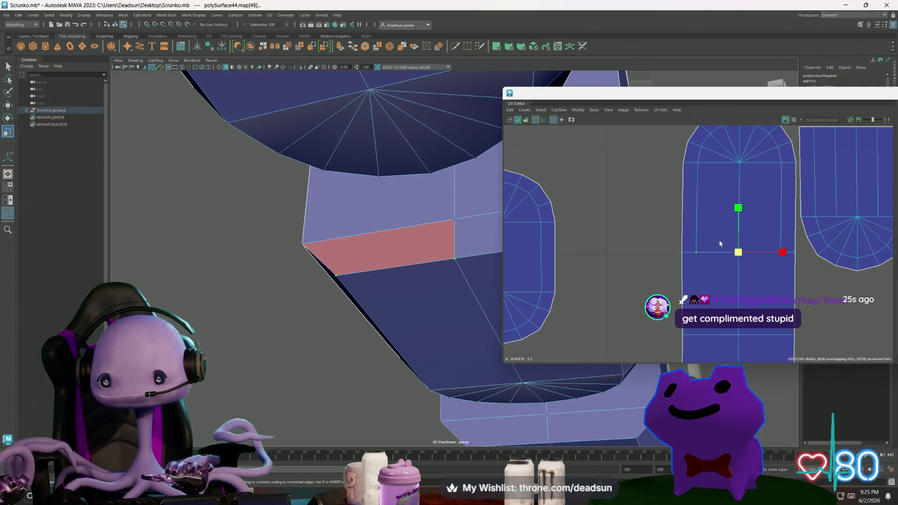
Select UVs on the tall capsule shell in Move mode and reframe the UV layout
click(305, 245)
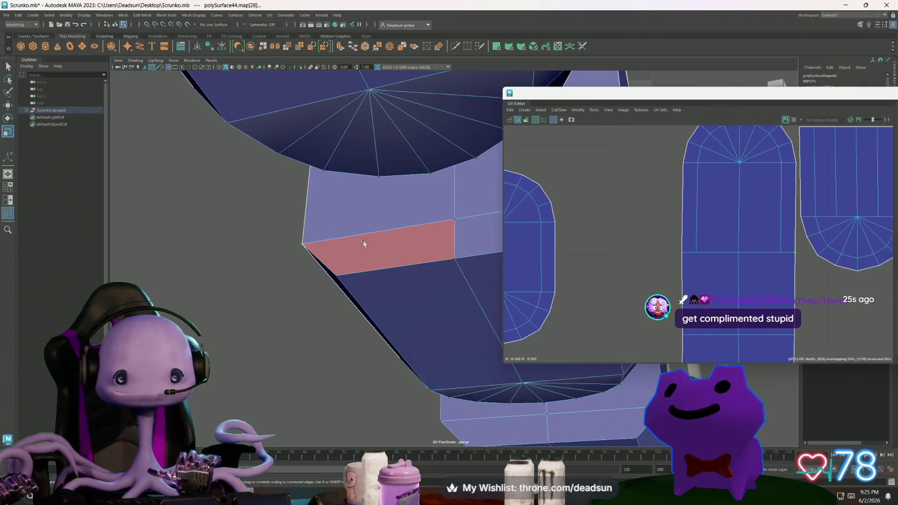
alt+drag(305, 245, 381, 228)
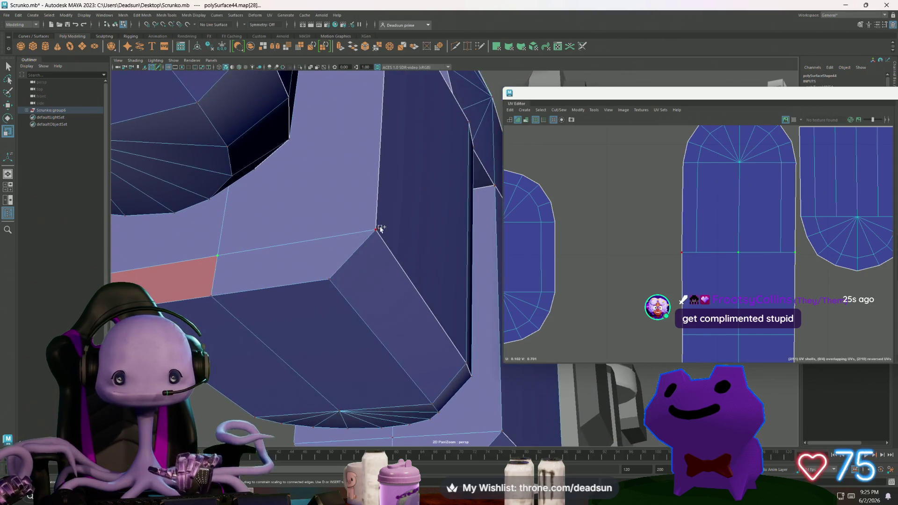
scroll(591, 251, down, 5)
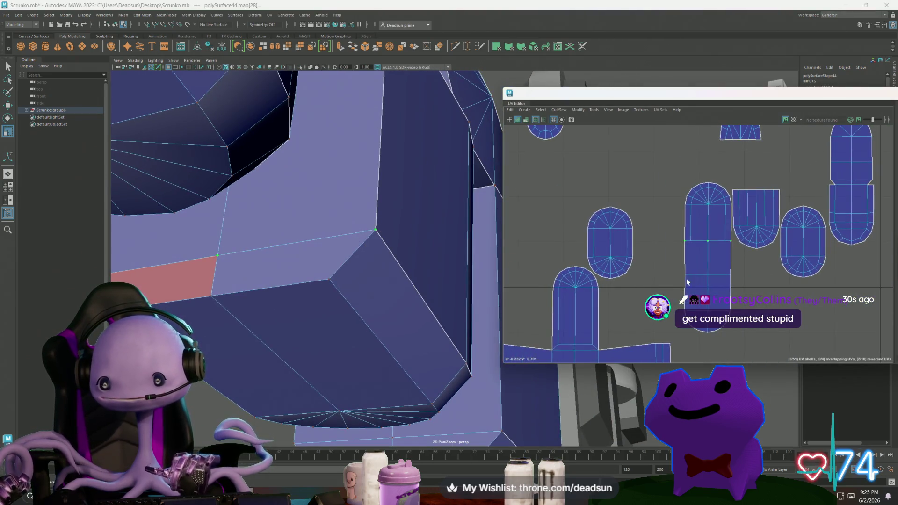
drag(721, 338, 740, 338)
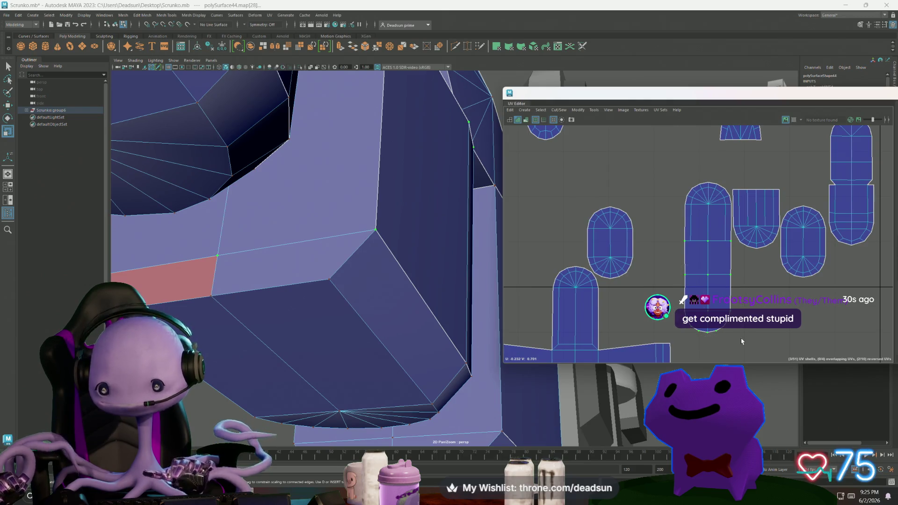
key(w)
scroll(756, 316, down, 6)
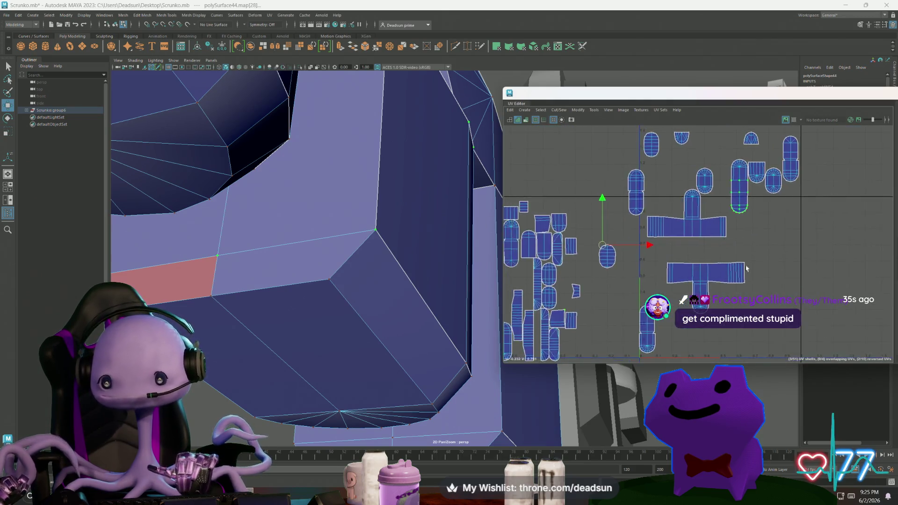
drag(592, 281, 687, 357)
mouse_move(594, 314)
alt+middle_down()
mouse_move(589, 285)
mouse_move(620, 230)
alt+middle_up()
mouse_move(620, 231)
alt+right_down()
mouse_move(684, 301)
mouse_move(768, 335)
alt+right_up()
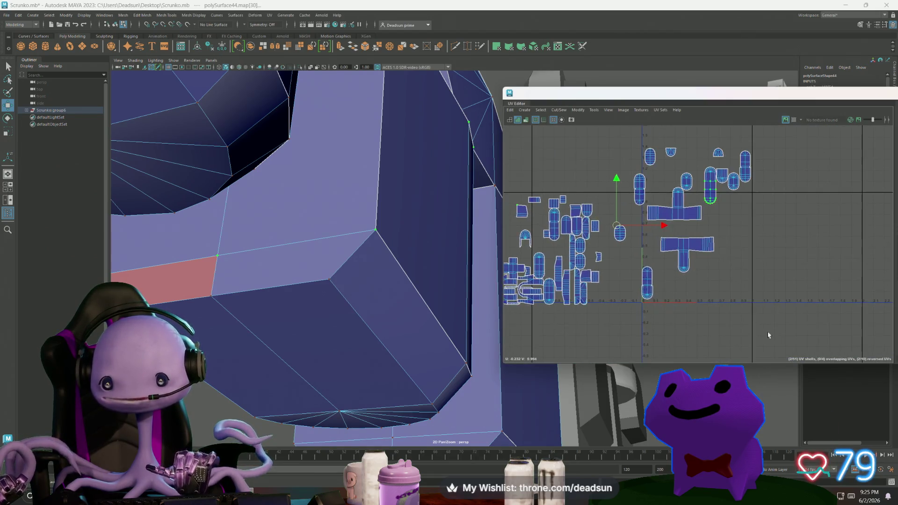
alt+middle_drag(617, 315, 718, 342)
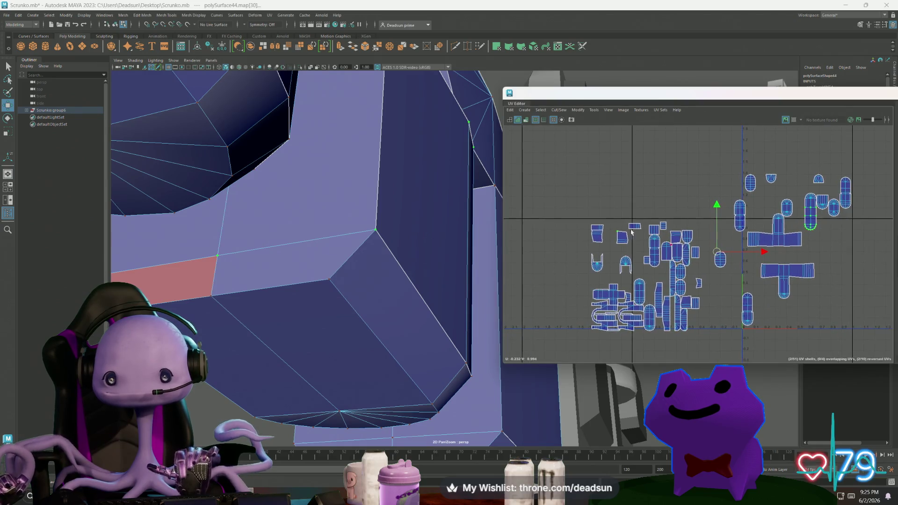
Nudge the capsule's bottom-cap UVs slightly down, then zoom out and clear the selection
drag(797, 220, 825, 232)
alt+middle_drag(811, 224, 626, 220)
scroll(628, 216, up, 5)
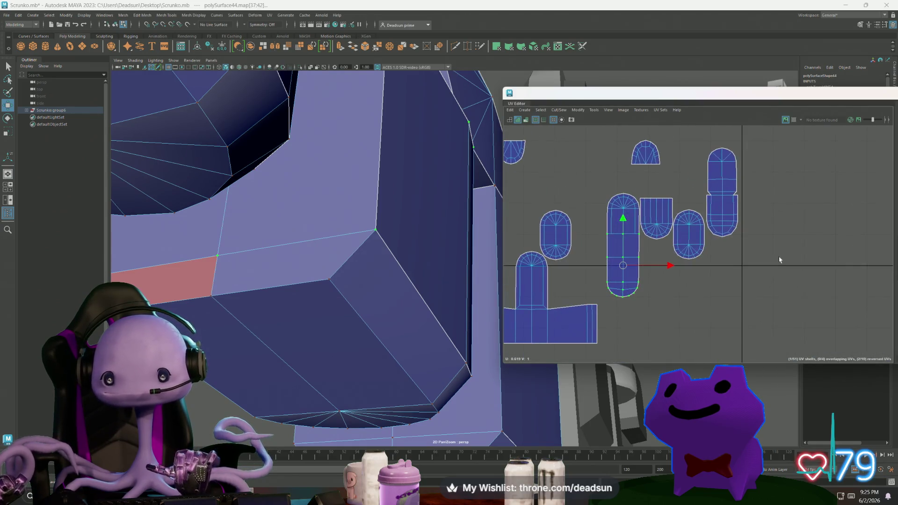
drag(623, 217, 623, 223)
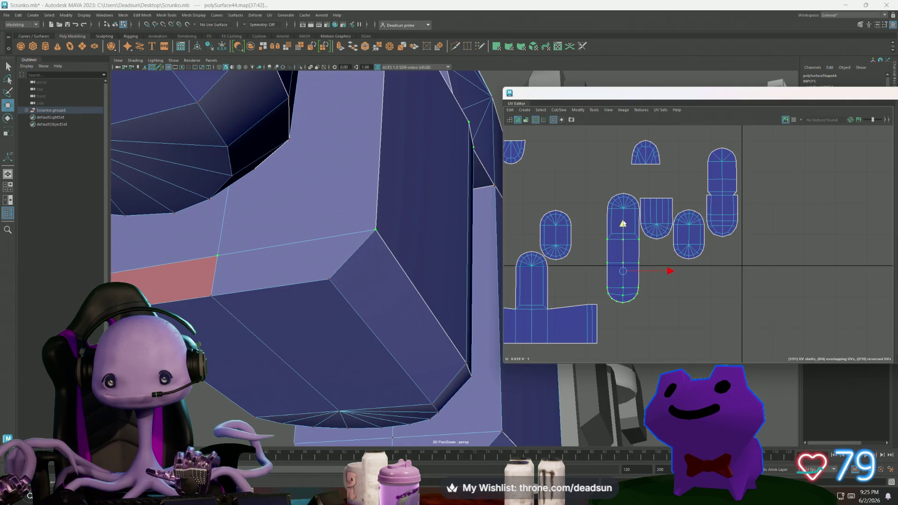
scroll(623, 221, up, 3)
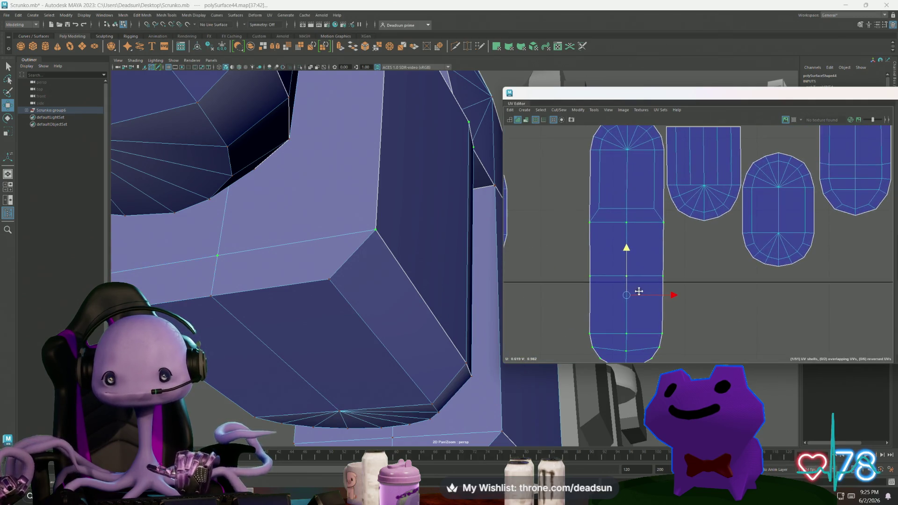
scroll(667, 302, down, 1)
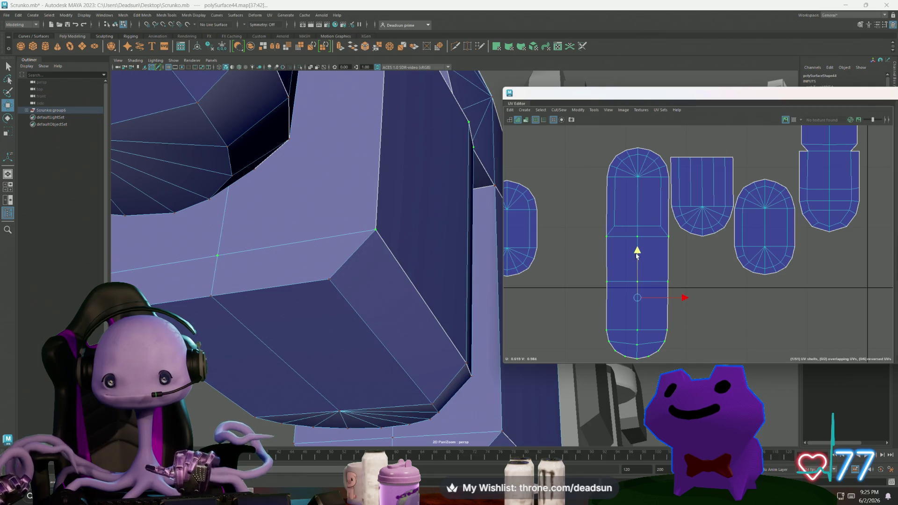
scroll(637, 255, down, 2)
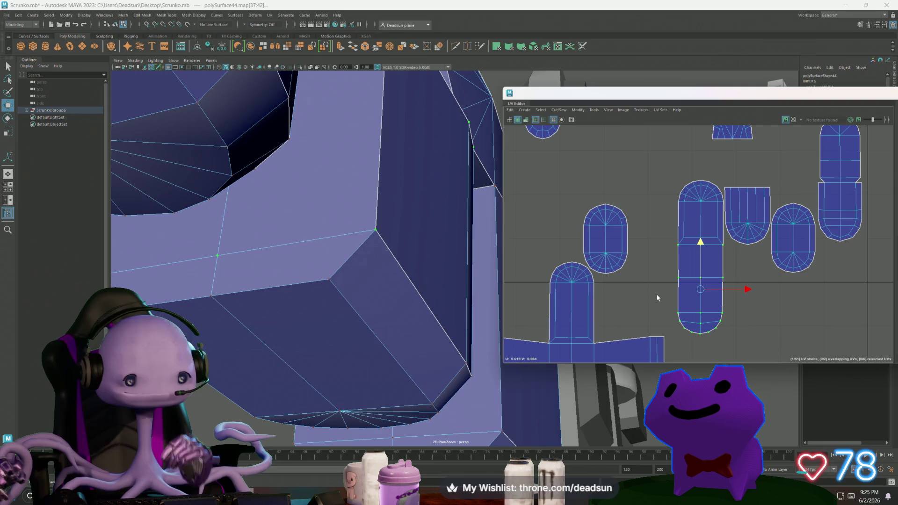
scroll(697, 220, down, 5)
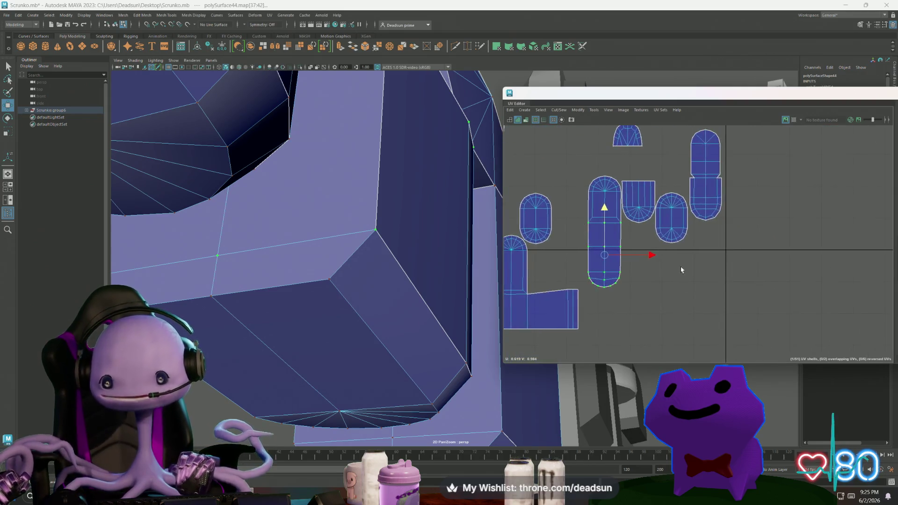
scroll(697, 215, down, 3)
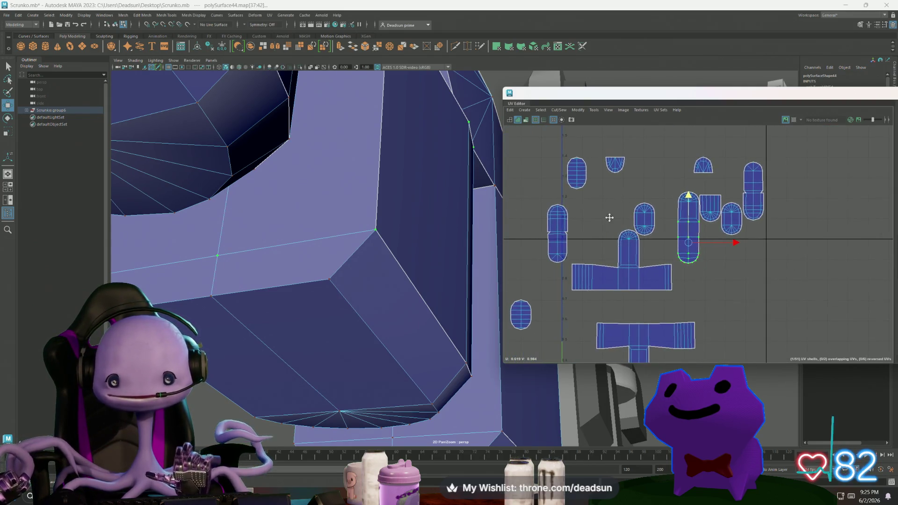
scroll(624, 238, down, 2)
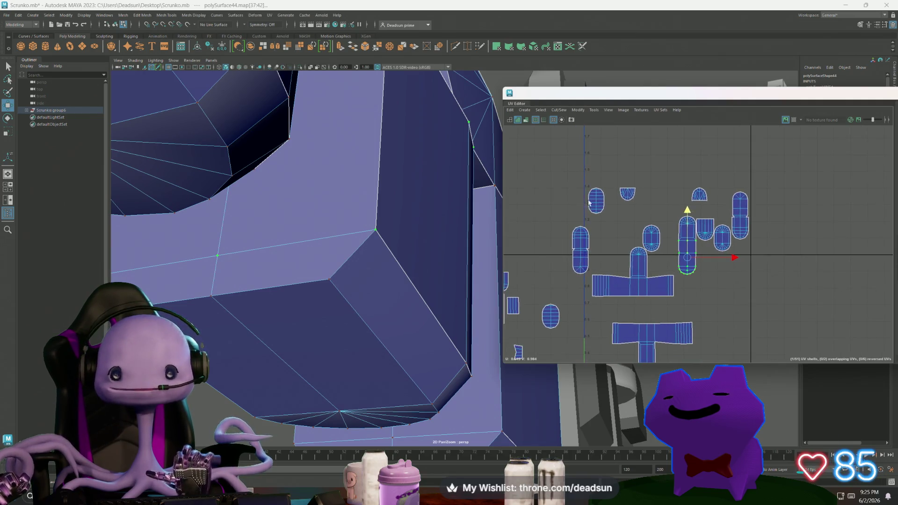
click(620, 190)
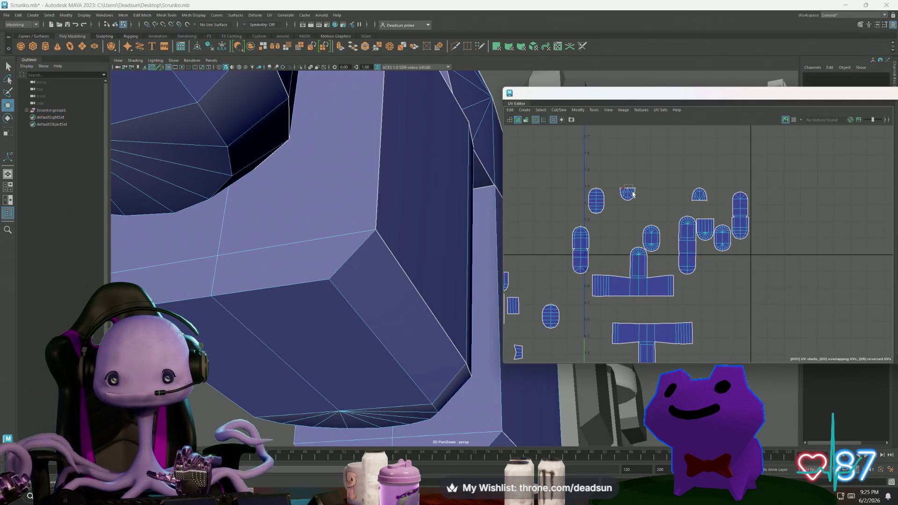
Sew the finger shell along seam edge e[42]
click(632, 194)
mouse_move(367, 270)
alt+mouse_down()
mouse_move(427, 280)
mouse_move(321, 243)
mouse_move(377, 261)
mouse_move(363, 280)
mouse_move(432, 259)
mouse_move(271, 285)
mouse_move(355, 264)
alt+mouse_up()
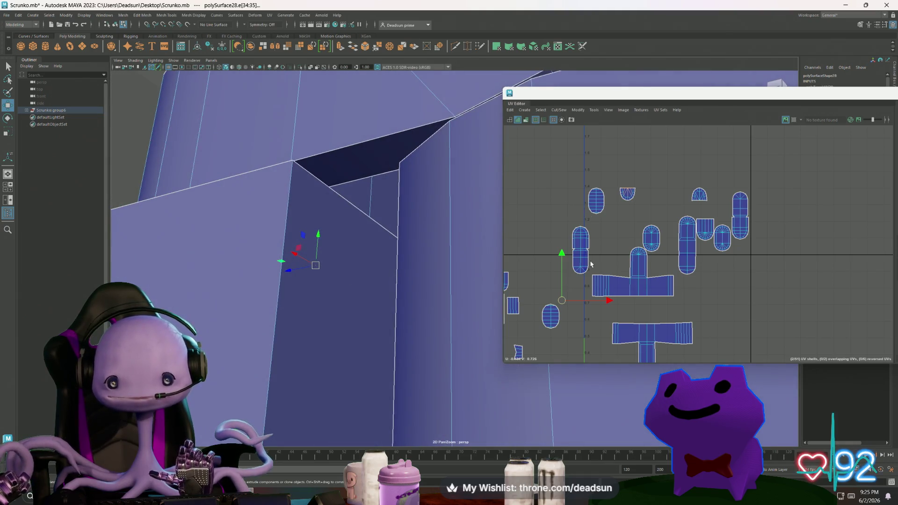
scroll(617, 185, up, 5)
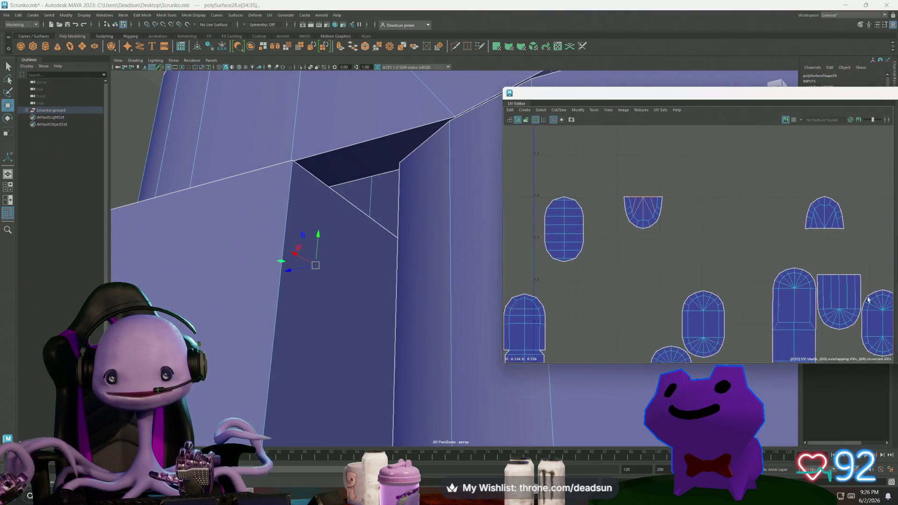
click(626, 196)
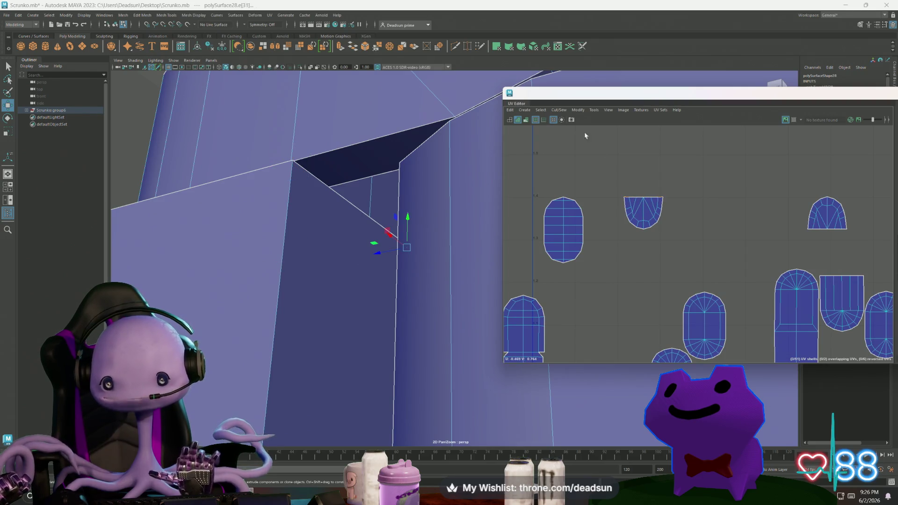
click(558, 110)
click(573, 179)
Sew the arch-shaped fingertip shell onto its neighbour along the edge beneath it
scroll(573, 179, down, 5)
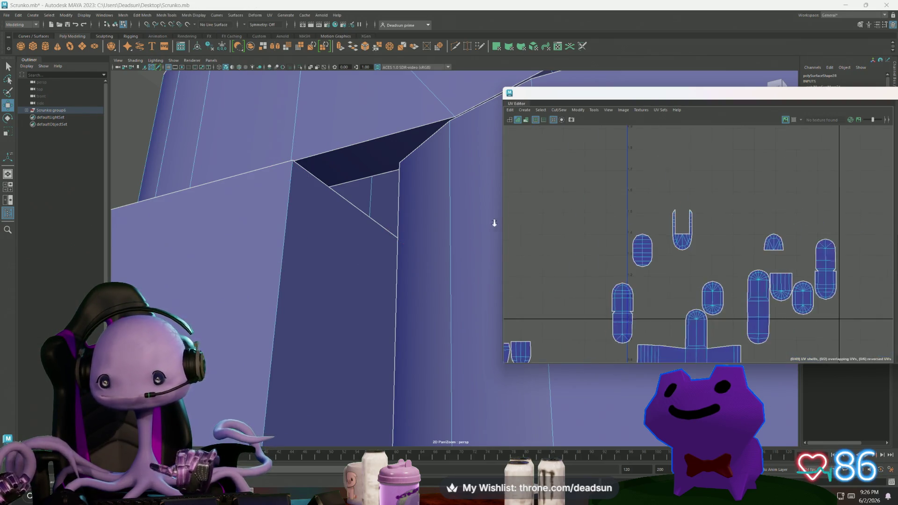
scroll(663, 190, up, 6)
scroll(646, 204, up, 1)
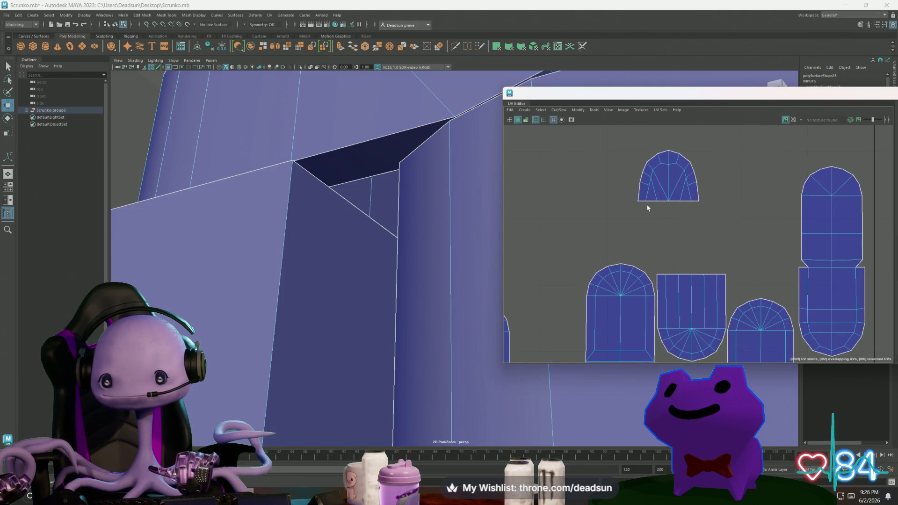
click(648, 201)
click(559, 110)
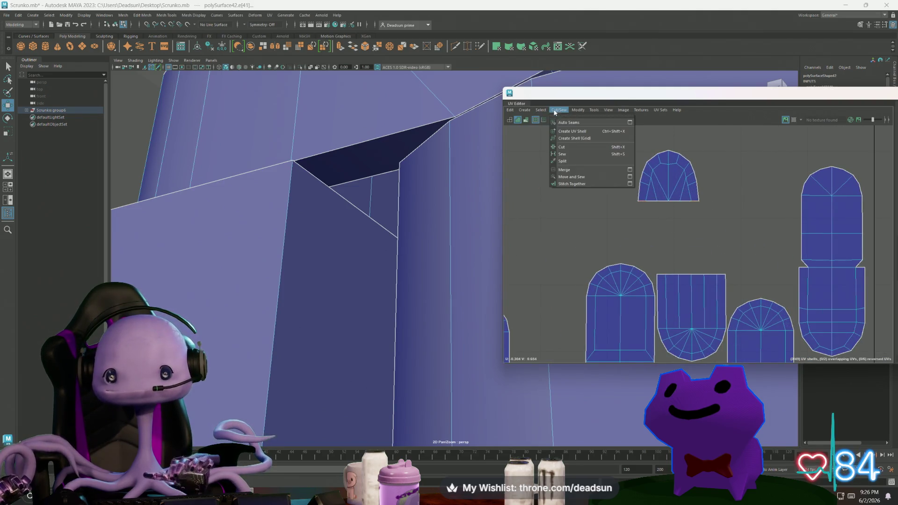
click(567, 182)
scroll(730, 247, down, 8)
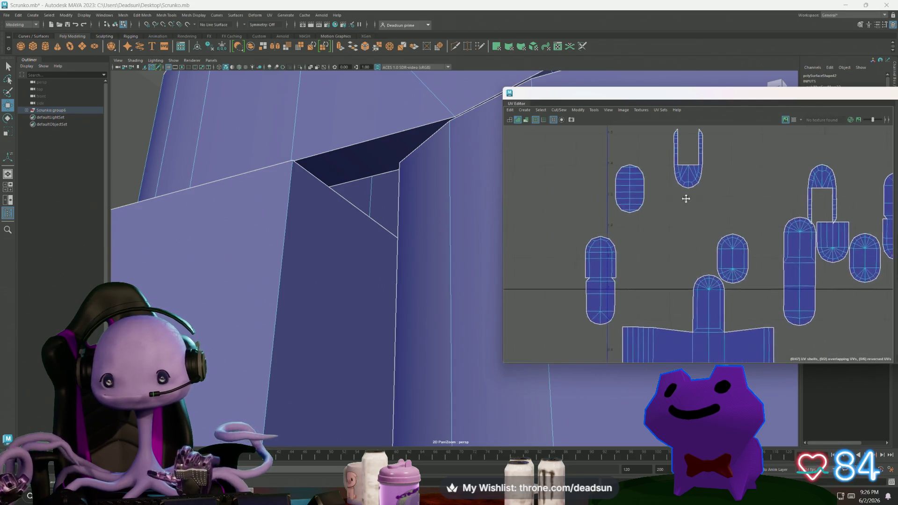
scroll(575, 204, up, 4)
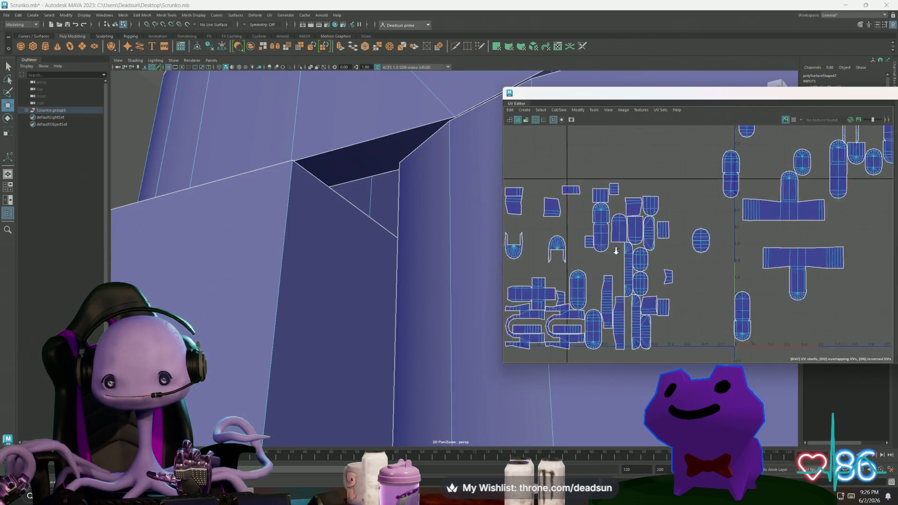
With shell selection, move a capsule shell from the left cluster into the 0–1 square
right_drag(608, 227, 603, 220)
click(609, 229)
scroll(608, 228, down, 3)
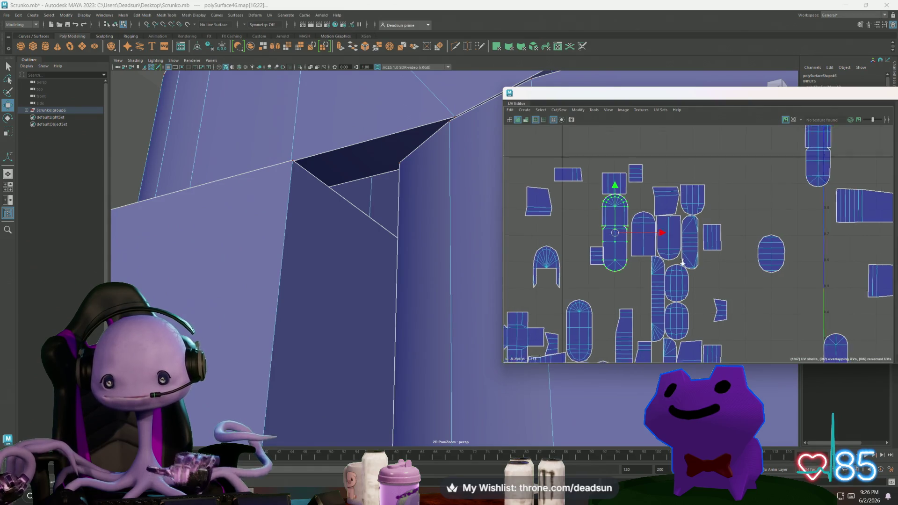
mouse_move(563, 229)
mouse_down()
mouse_move(774, 236)
mouse_move(796, 220)
mouse_up()
scroll(796, 221, up, 3)
Move the top-right capsule shell down beside the others, then frame and orbit the arm in 3D
click(812, 138)
scroll(813, 143, down, 4)
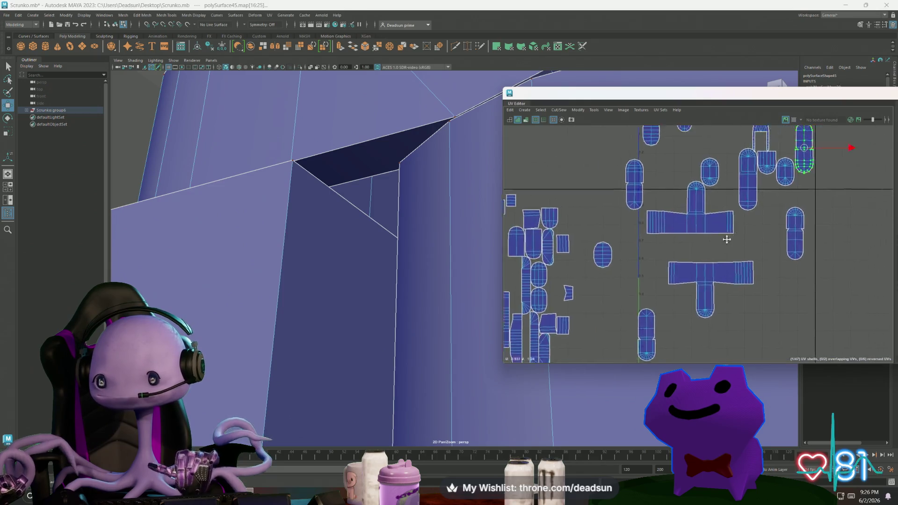
scroll(703, 199, up, 3)
drag(702, 198, 714, 287)
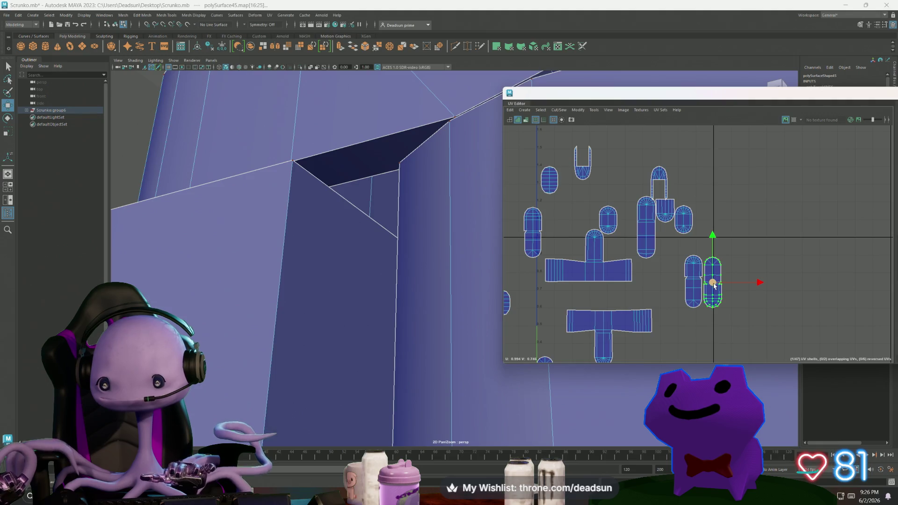
scroll(713, 283, up, 3)
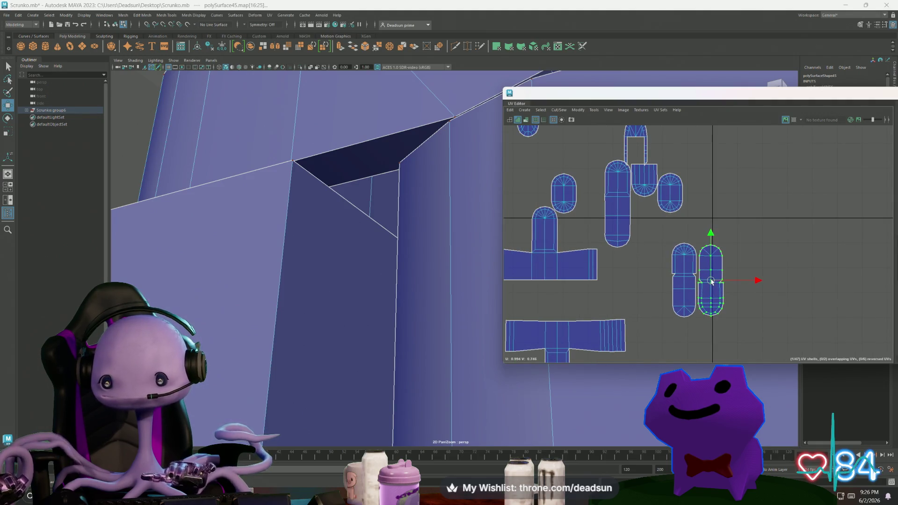
scroll(599, 253, down, 5)
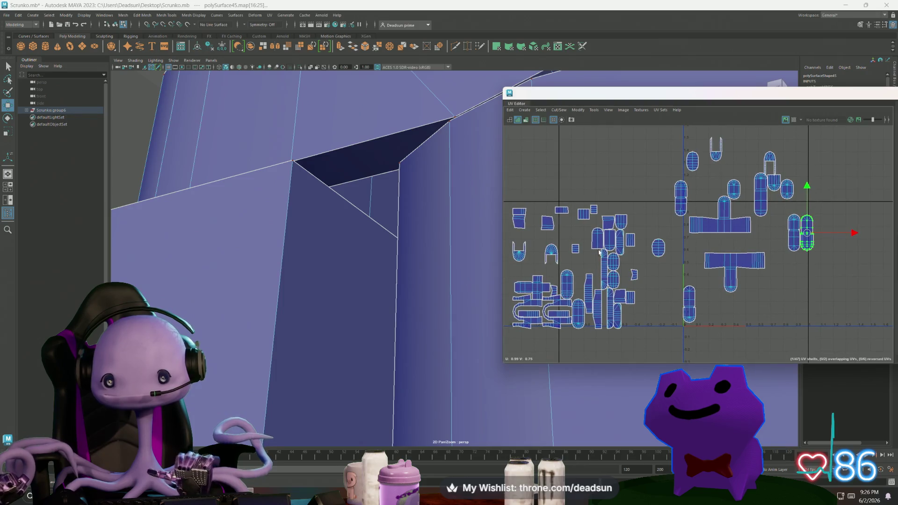
scroll(616, 248, up, 2)
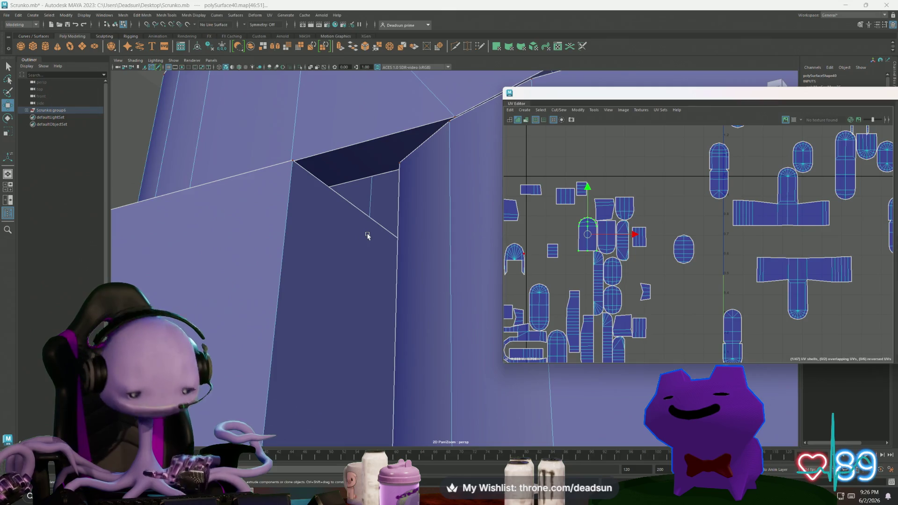
key(f)
mouse_move(348, 251)
alt+mouse_down()
mouse_move(363, 271)
mouse_move(363, 251)
mouse_move(344, 261)
mouse_move(321, 255)
alt+mouse_up()
Undo the shell move, sew the pieces into one cross-shaped shell and shift it right and down
scroll(597, 257, up, 2)
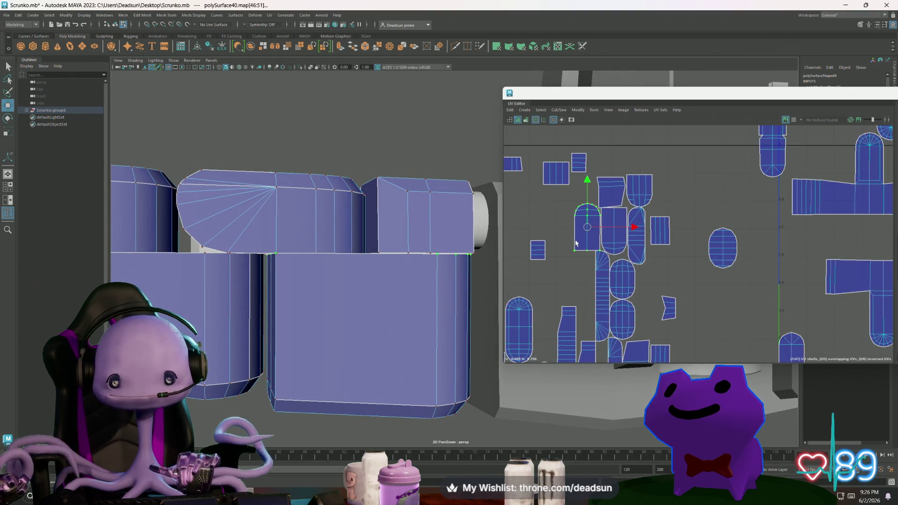
scroll(589, 231, down, 5)
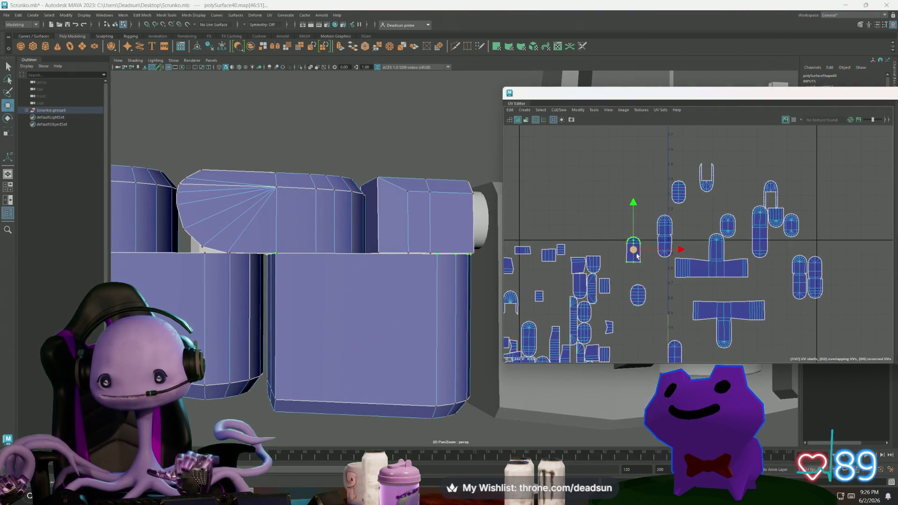
drag(633, 247, 621, 158)
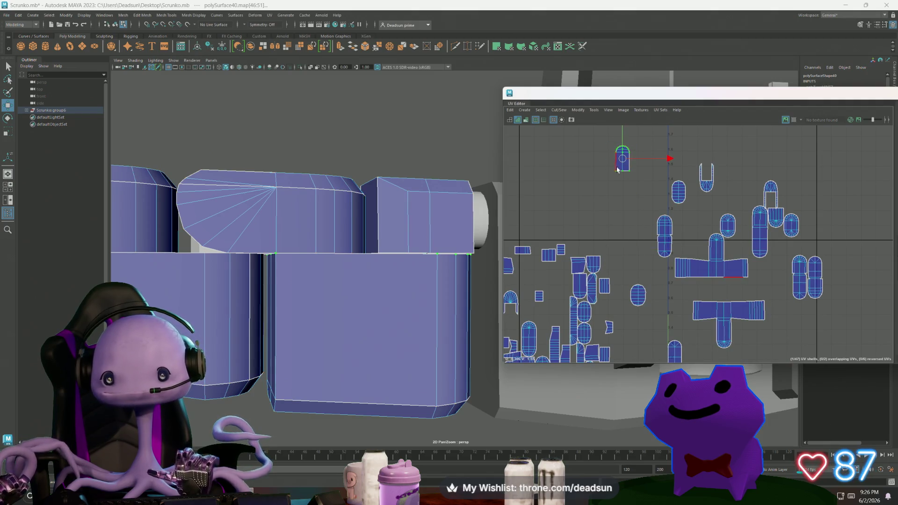
key(ctrl+z)
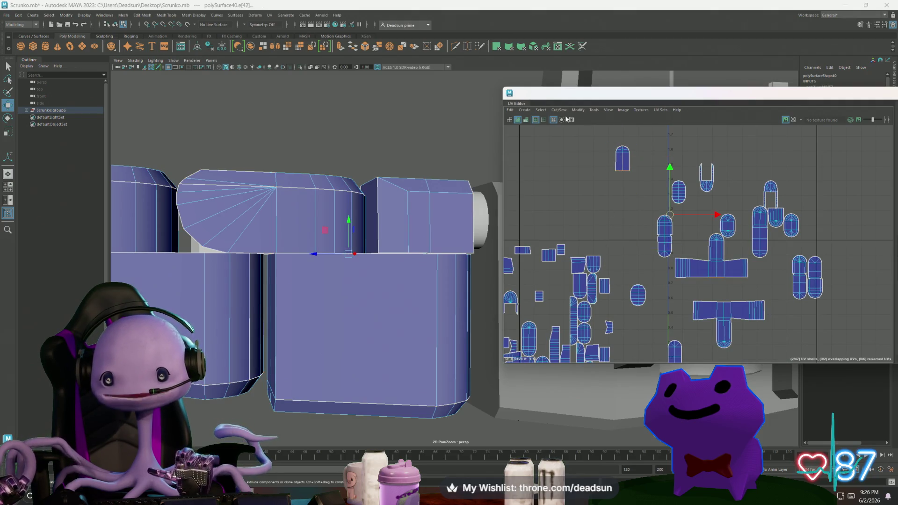
click(558, 111)
click(575, 177)
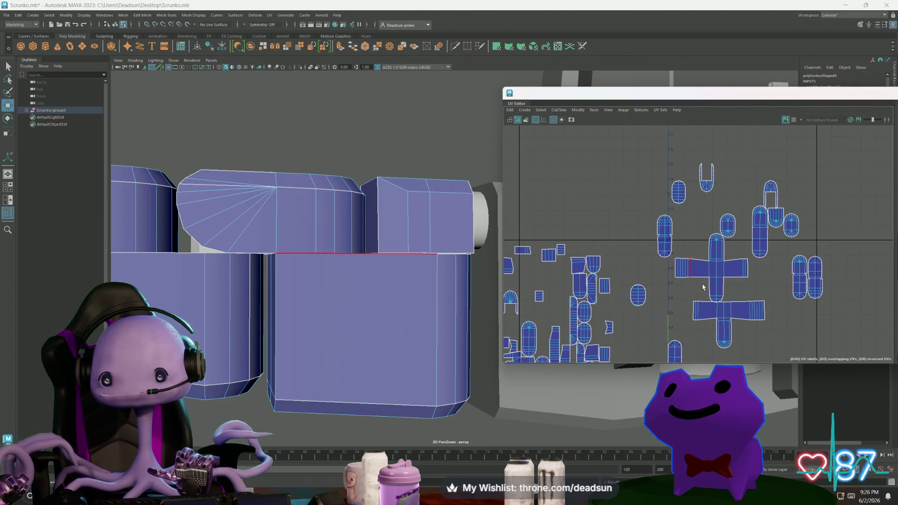
double_click(731, 313)
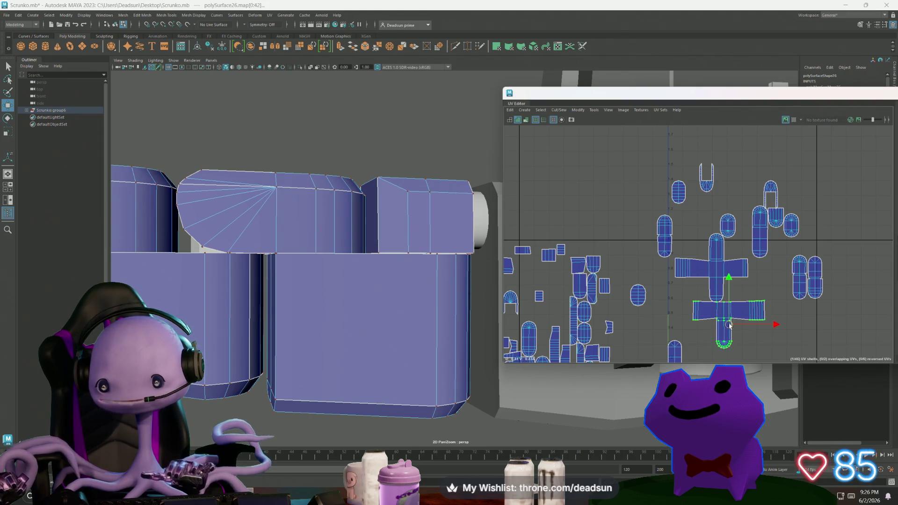
drag(728, 324, 749, 334)
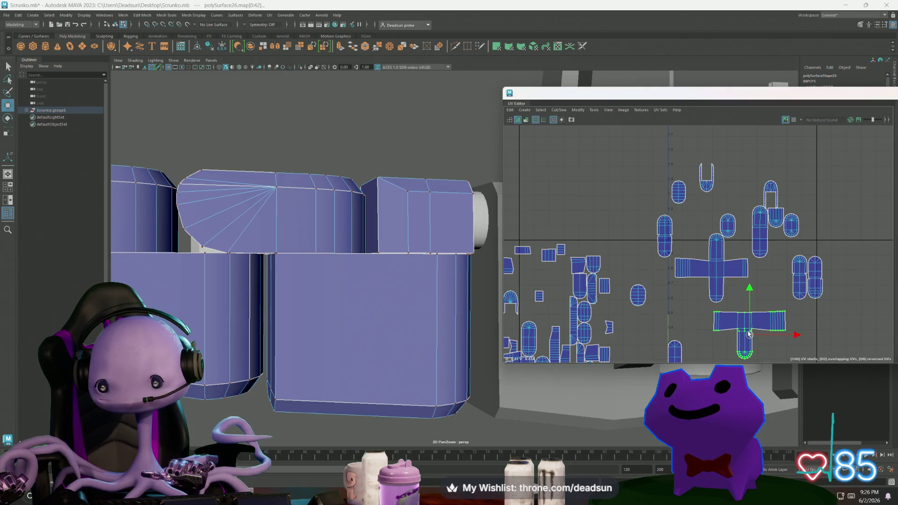
Select the top edges of the T-shaped shell and scale them
click(740, 312)
scroll(735, 321, up, 3)
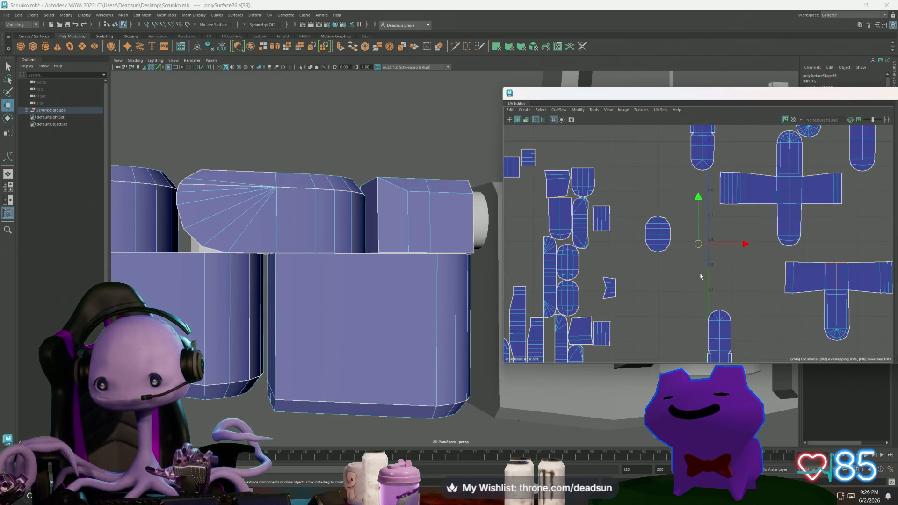
scroll(701, 276, down, 5)
scroll(701, 252, up, 3)
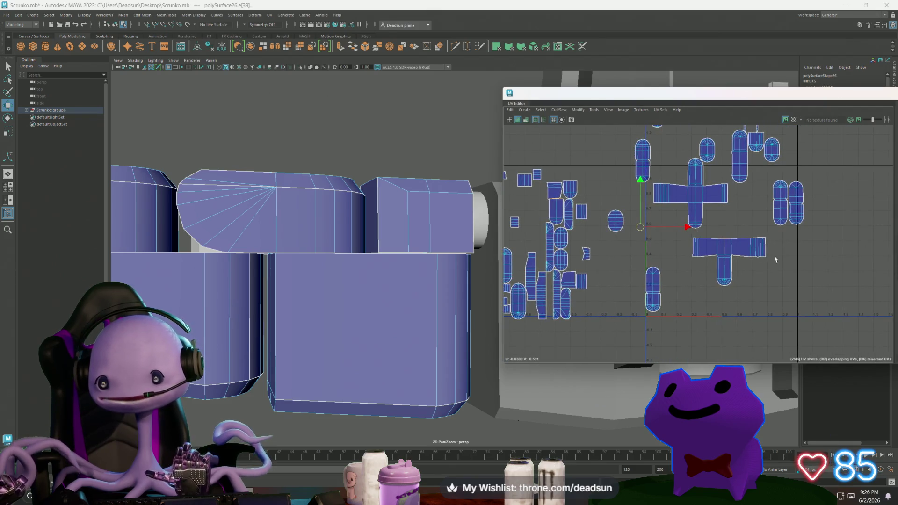
scroll(753, 253, up, 10)
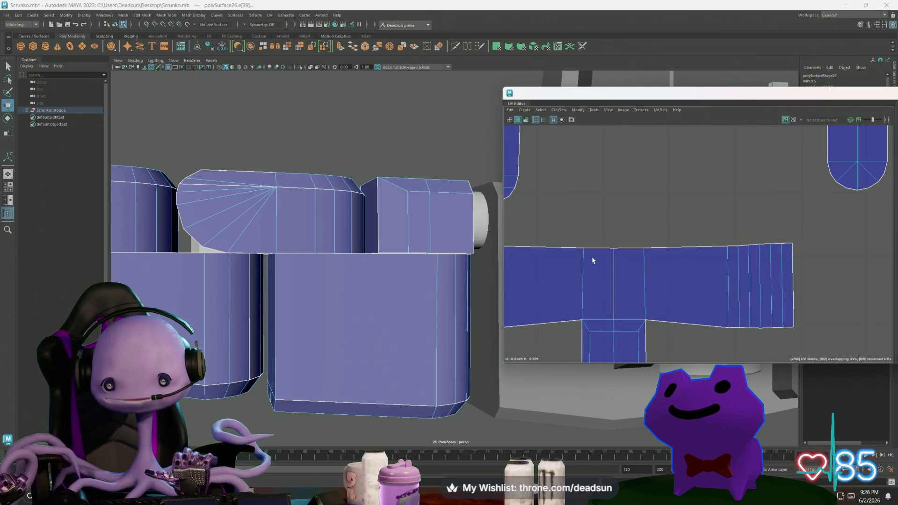
alt+middle_drag(593, 260, 591, 226)
mouse_move(591, 227)
right_down()
mouse_move(613, 225)
mouse_move(584, 217)
right_up()
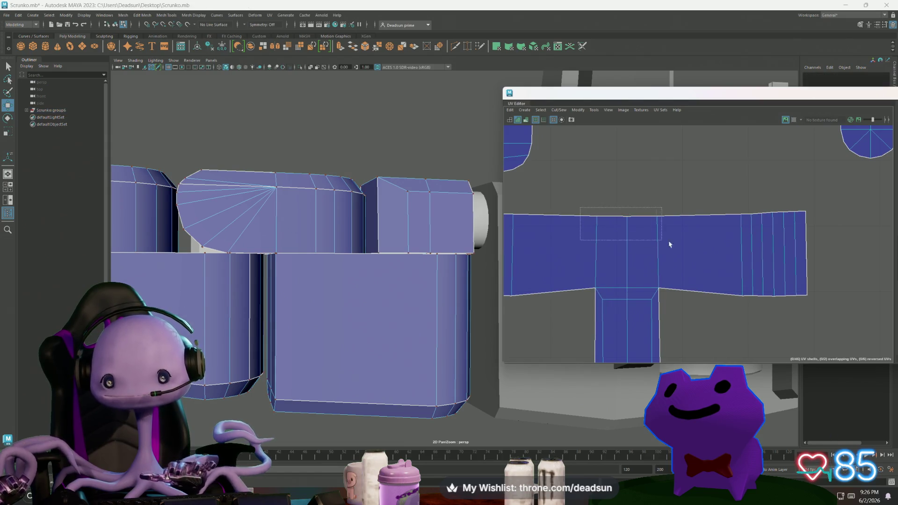
drag(669, 244, 661, 225)
key(r)
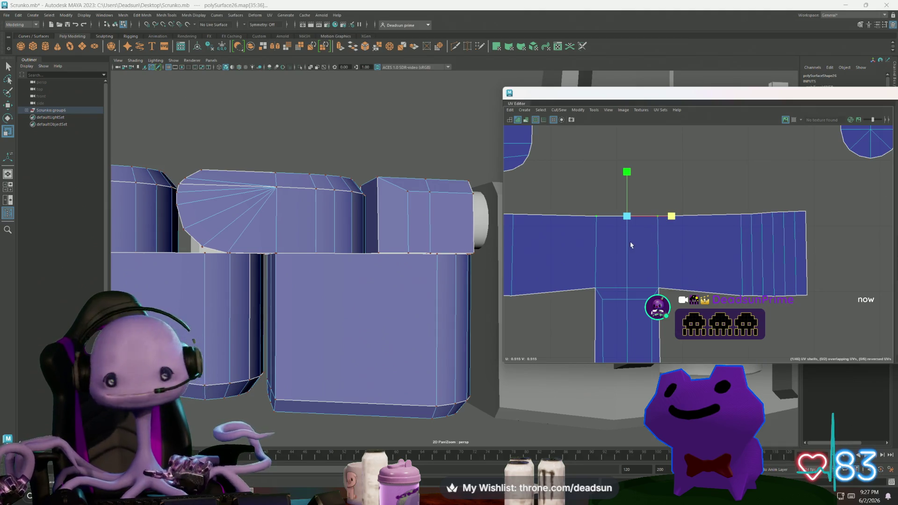
Cut the shell along edge e[39]
right_drag(630, 245, 627, 218)
drag(610, 203, 623, 217)
click(559, 110)
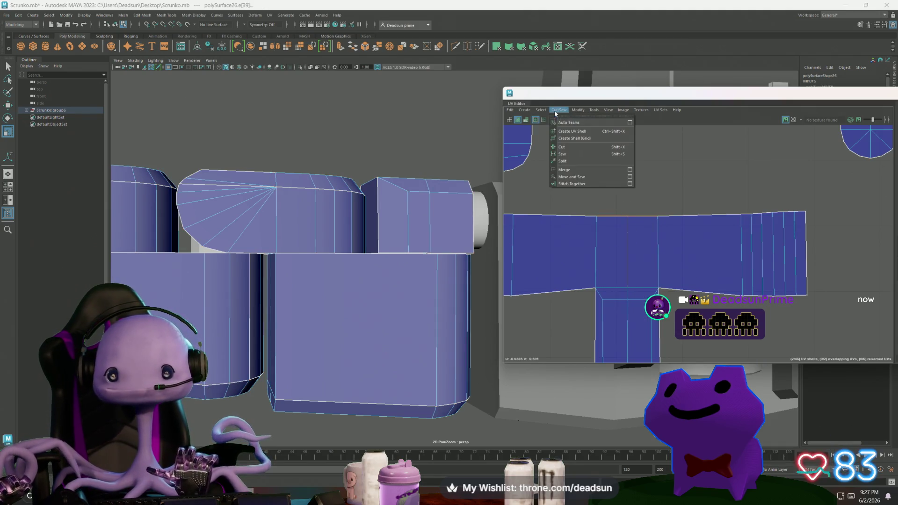
click(581, 176)
scroll(572, 247, down, 3)
scroll(571, 247, down, 6)
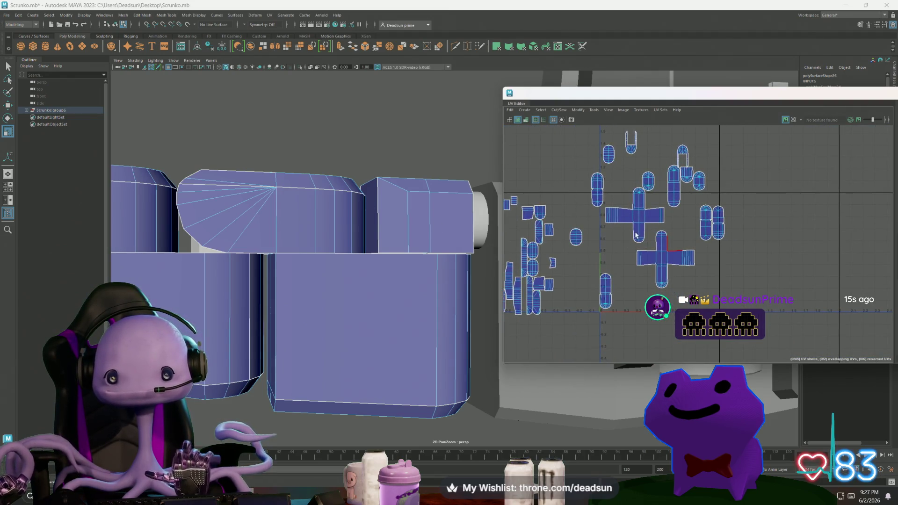
scroll(628, 229, up, 3)
Cut both cross shells along edge e[35] and a matching edge on the lower cross
click(655, 216)
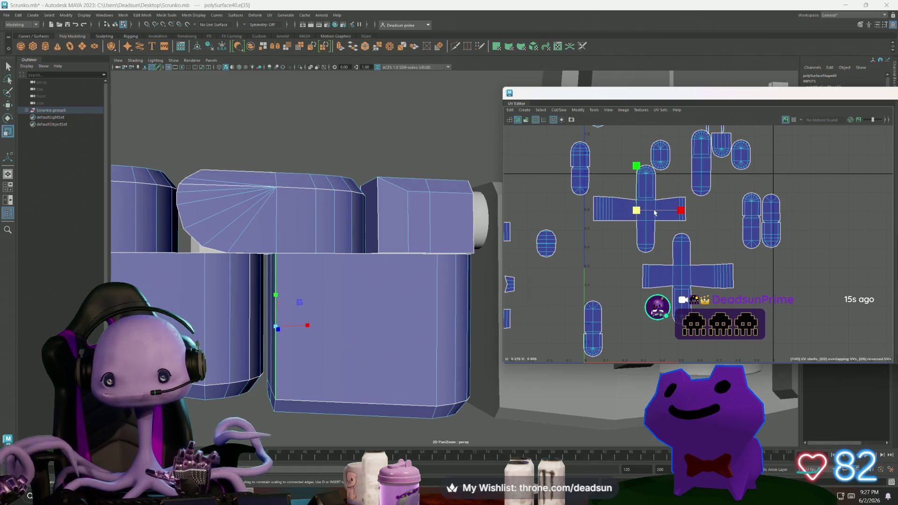
click(664, 244)
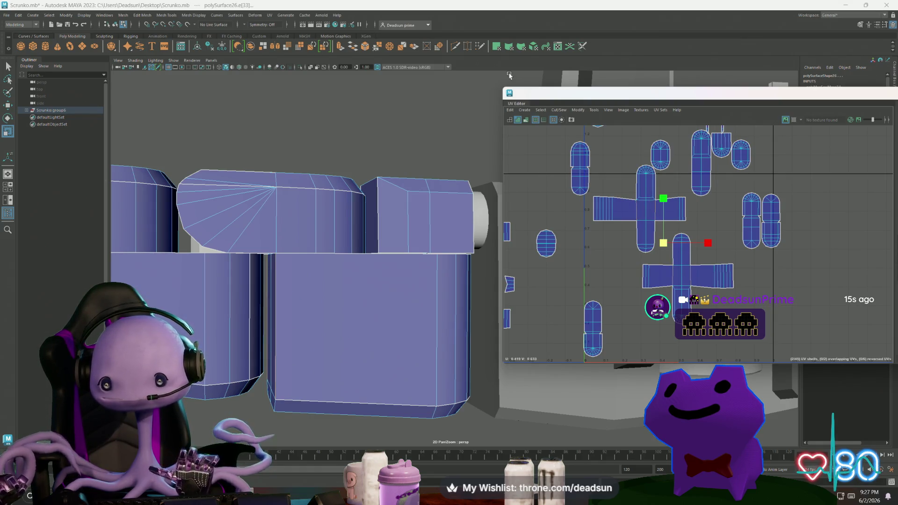
click(559, 111)
click(576, 156)
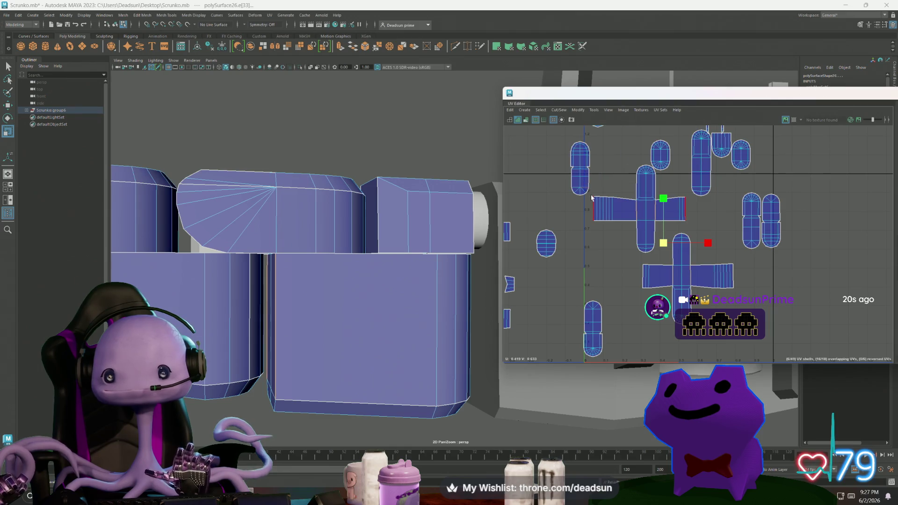
right_drag(589, 203, 590, 181)
Sew the upper cross's right arm and the lower cross's left arm into place
click(639, 209)
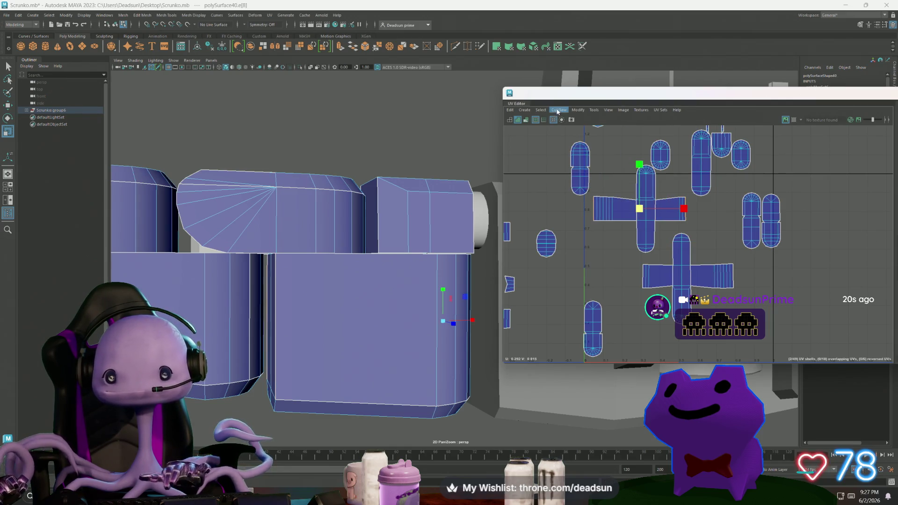
click(558, 111)
click(564, 180)
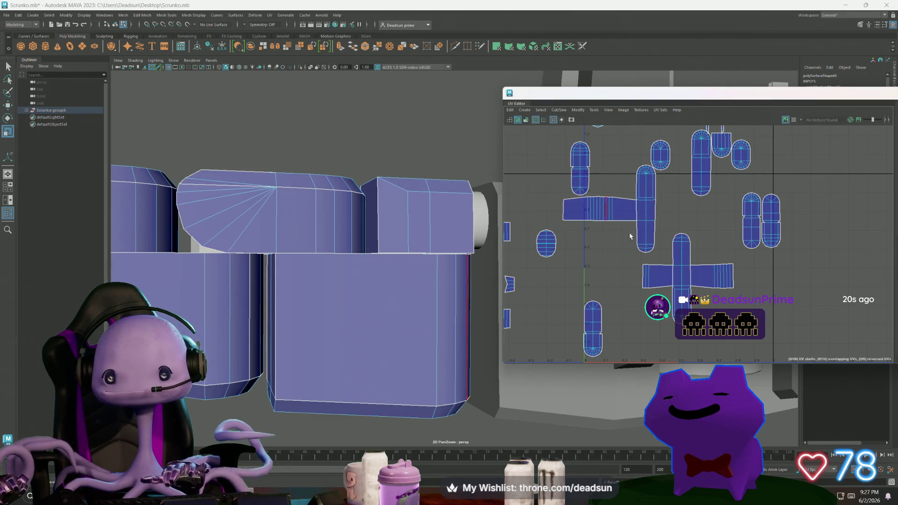
click(642, 278)
shift+right_drag(642, 279, 634, 292)
scroll(650, 276, down, 5)
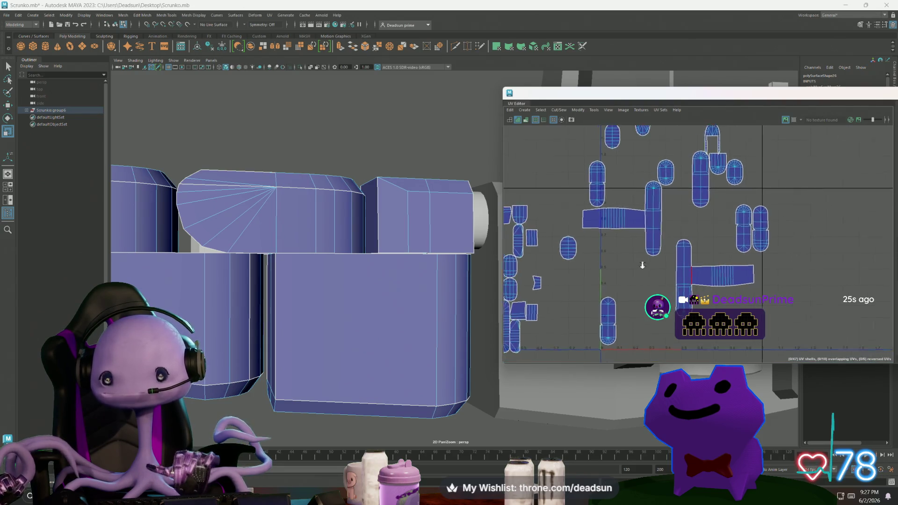
scroll(685, 267, up, 3)
Move the right-arm shell to the left, select the horizontal strip shell and tumble the 3D view downward
double_click(684, 267)
key(w)
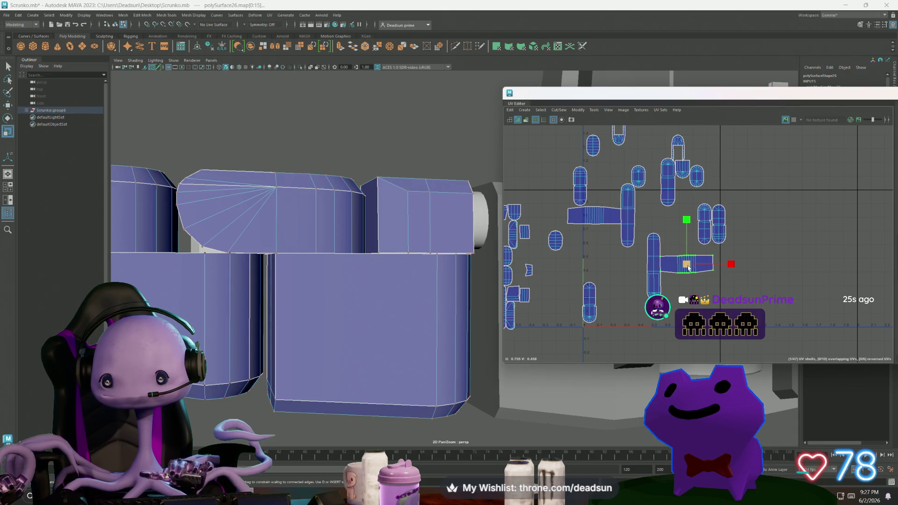
drag(686, 263, 592, 266)
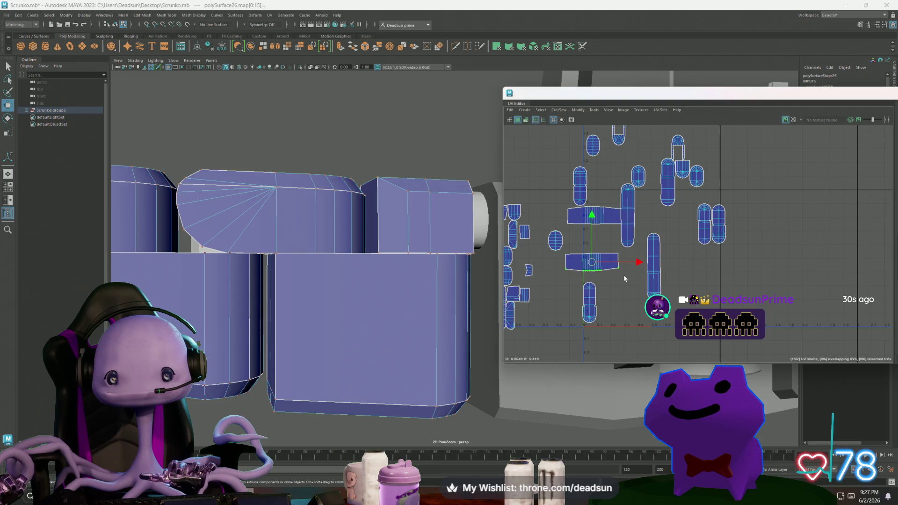
key(r)
double_click(582, 263)
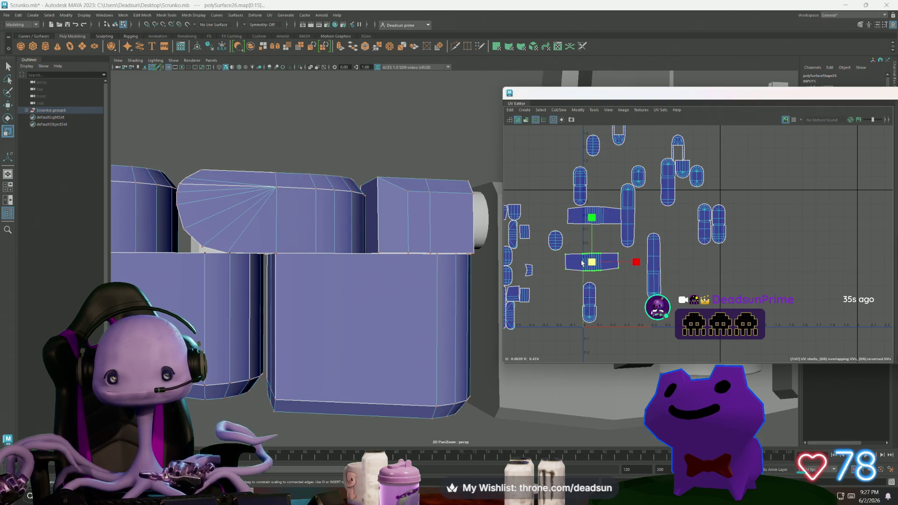
mouse_move(336, 224)
alt+mouse_down()
mouse_move(307, 240)
mouse_move(354, 246)
mouse_move(360, 256)
mouse_move(372, 247)
mouse_move(317, 256)
mouse_move(350, 257)
mouse_move(328, 249)
mouse_move(290, 256)
alt+mouse_up()
scroll(363, 262, up, 5)
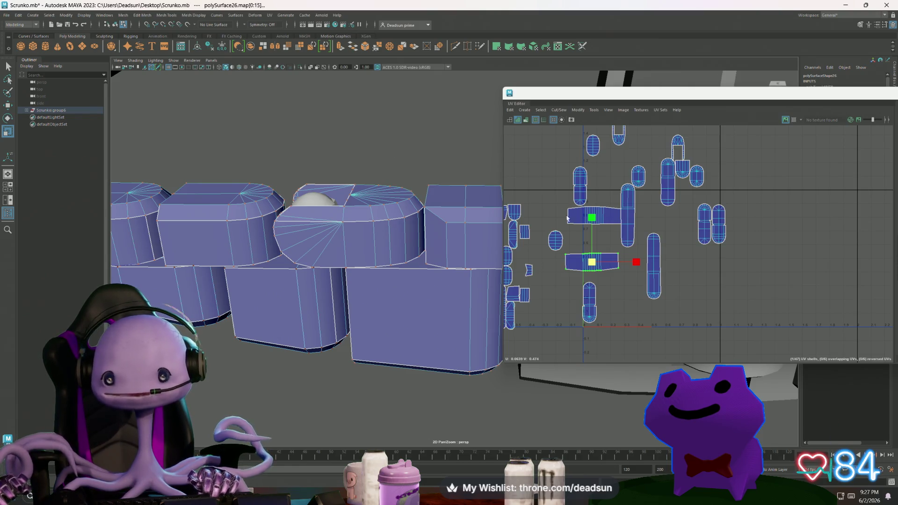
Move both straight strip shells to the upper left, stacked one above the other
scroll(567, 219, up, 5)
scroll(512, 216, down, 3)
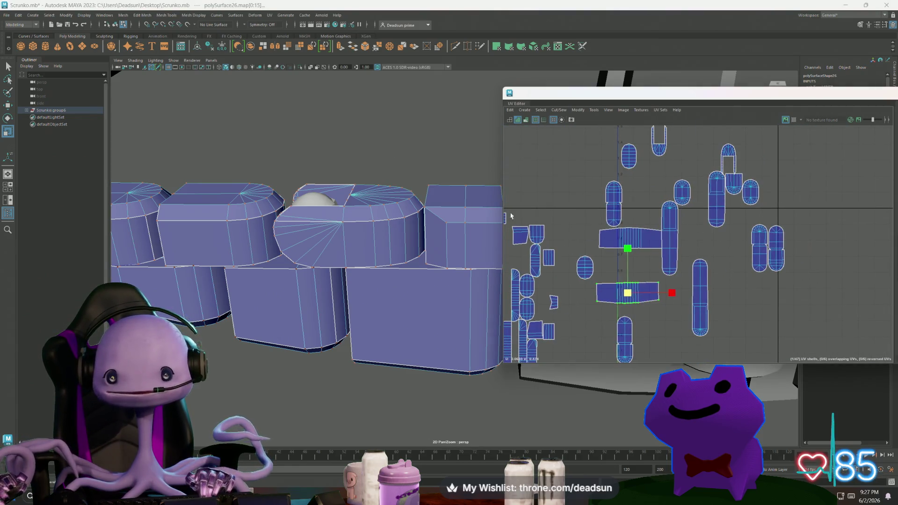
click(632, 232)
key(q)
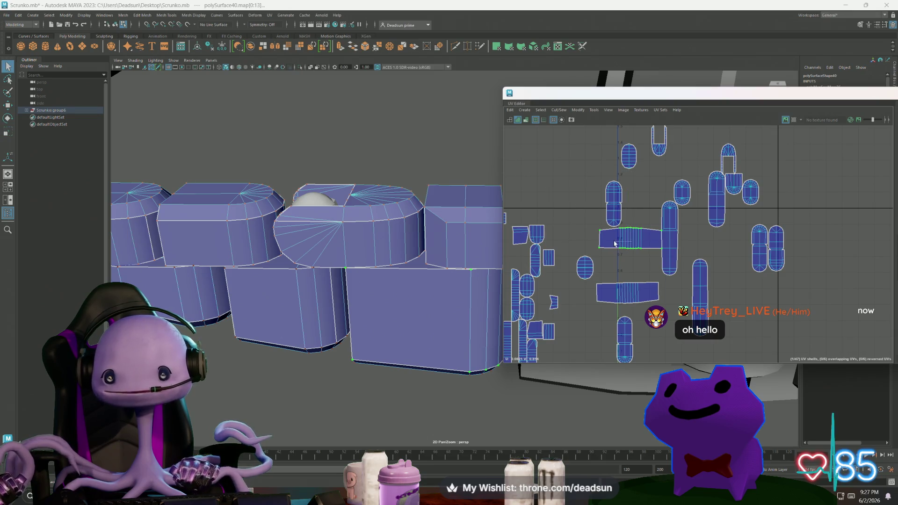
click(618, 246)
key(w)
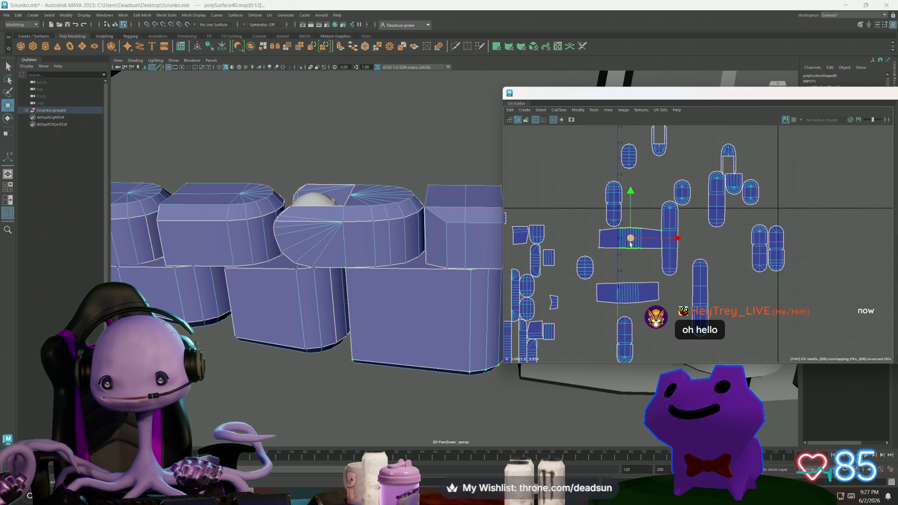
drag(629, 238, 536, 148)
click(614, 305)
mouse_move(627, 293)
mouse_down()
mouse_move(567, 232)
mouse_move(531, 176)
mouse_up()
Select the bottom-end UVs of the middle tall shell and adjust them with rotate and scale
click(660, 246)
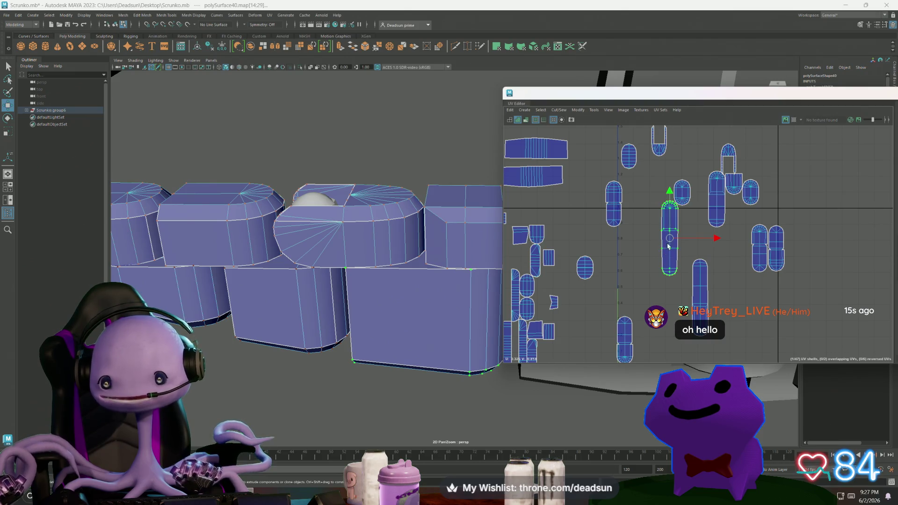
click(667, 252)
scroll(650, 280, up, 3)
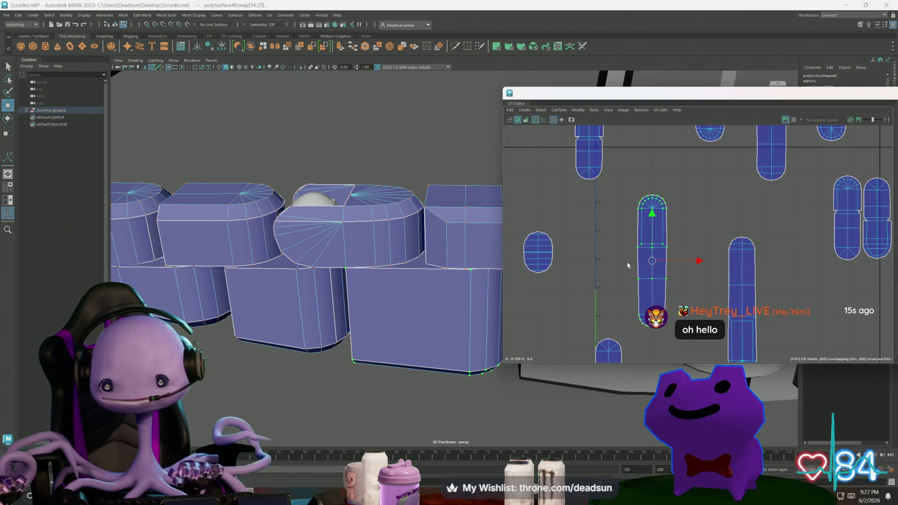
drag(682, 336, 683, 337)
key(e)
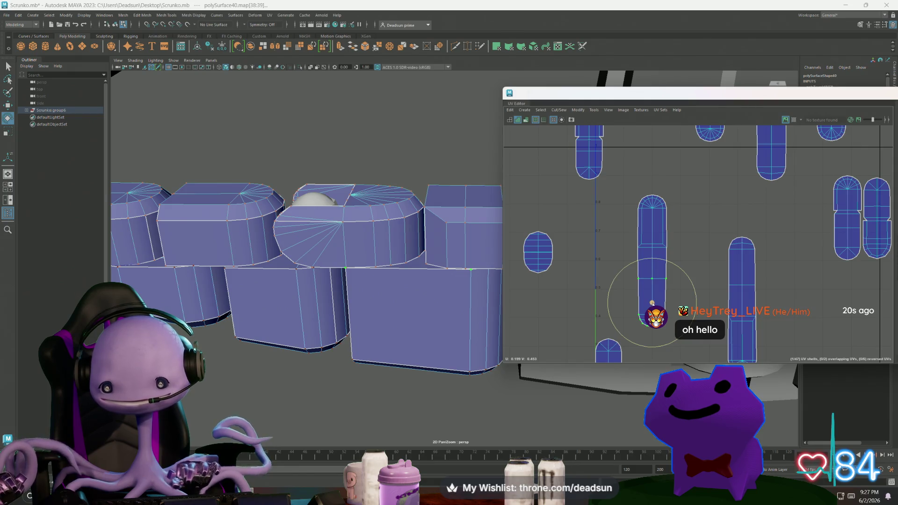
key(r)
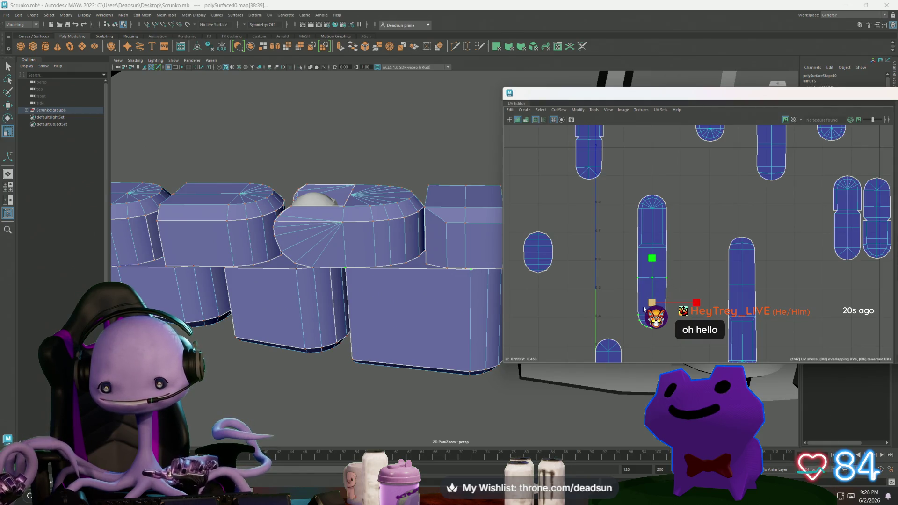
scroll(650, 287, down, 5)
scroll(651, 233, up, 3)
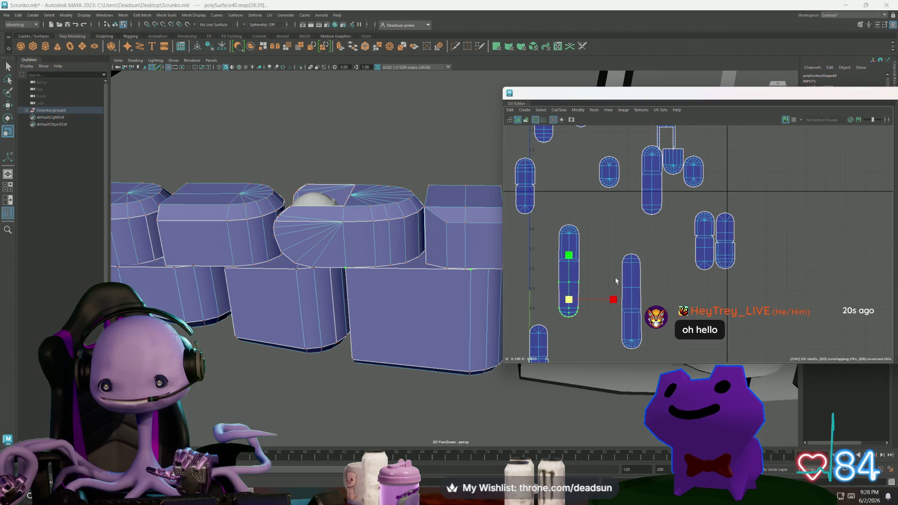
Move a small finger shell beside the tall shells and nudge the right tall shell up-left
click(651, 215)
key(w)
drag(653, 196, 608, 275)
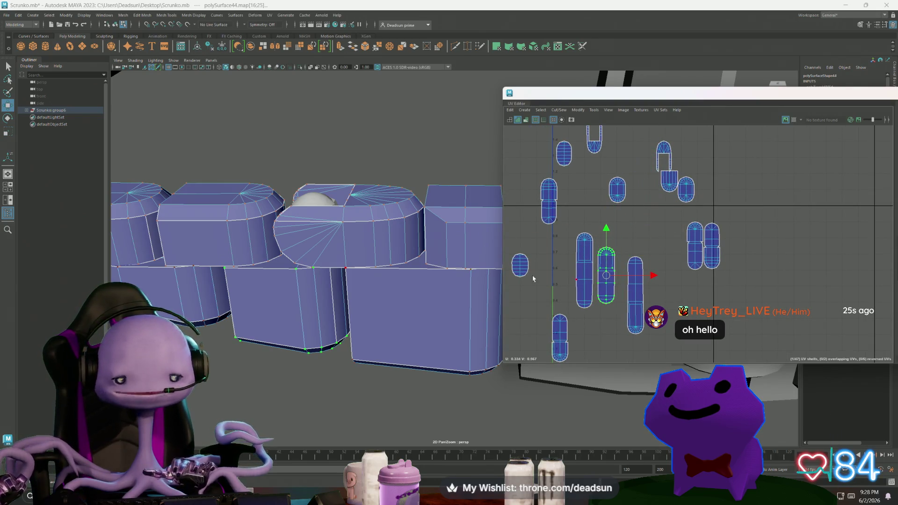
shift+click(590, 266)
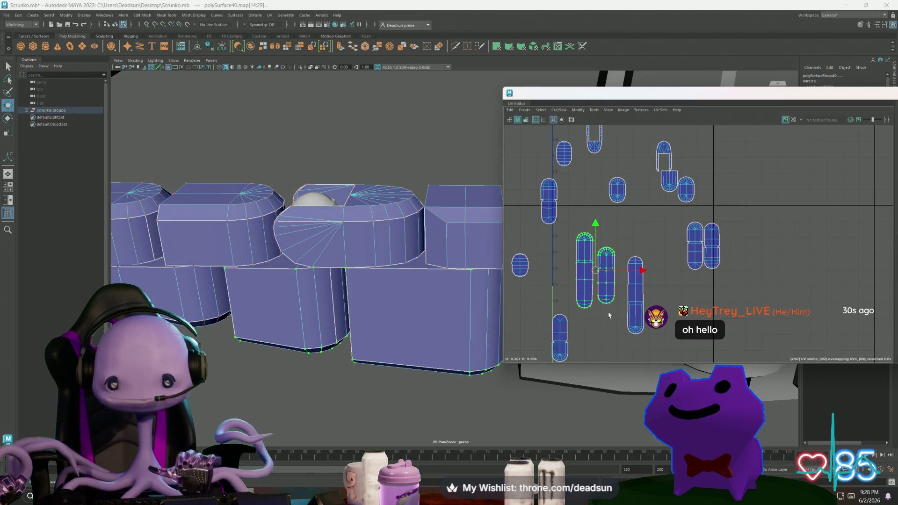
click(606, 276)
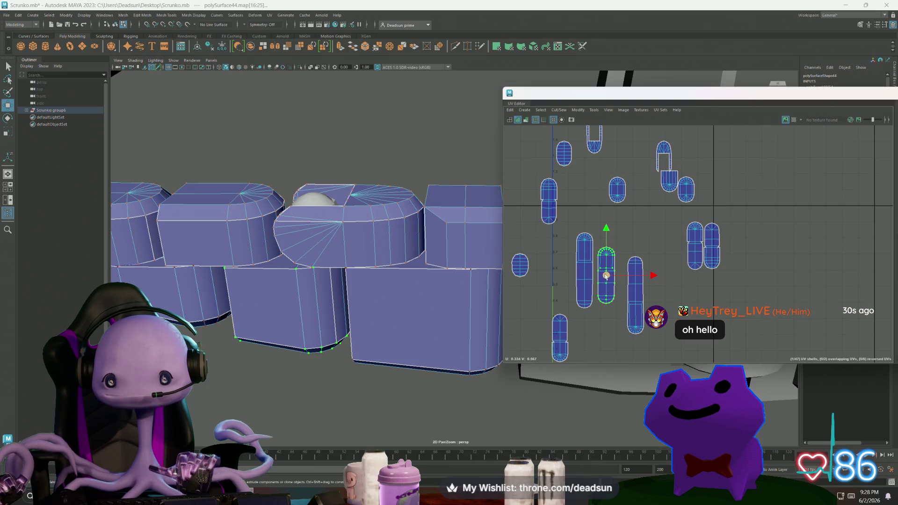
drag(606, 276, 603, 261)
Pan the UV view to the crowded cluster and select a shell in it
scroll(603, 261, down, 2)
alt+middle_drag(603, 261, 692, 244)
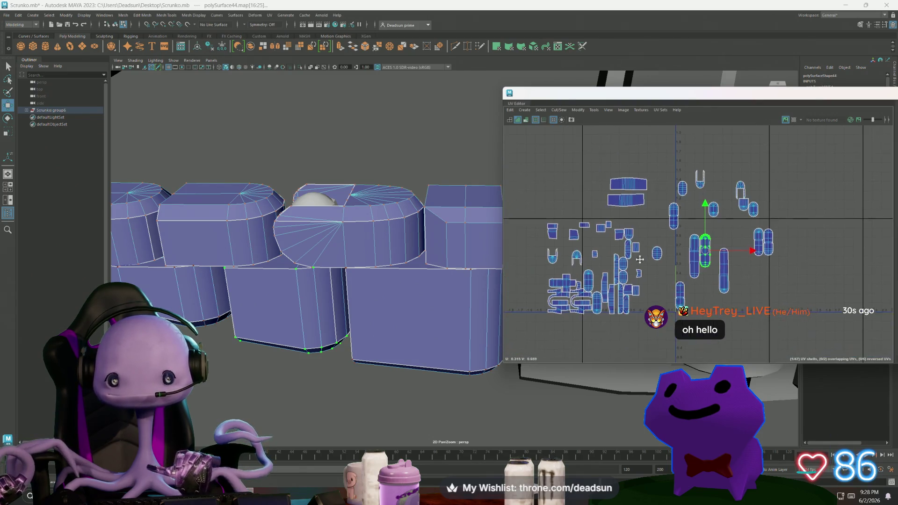
scroll(598, 295, up, 2)
scroll(598, 295, up, 2)
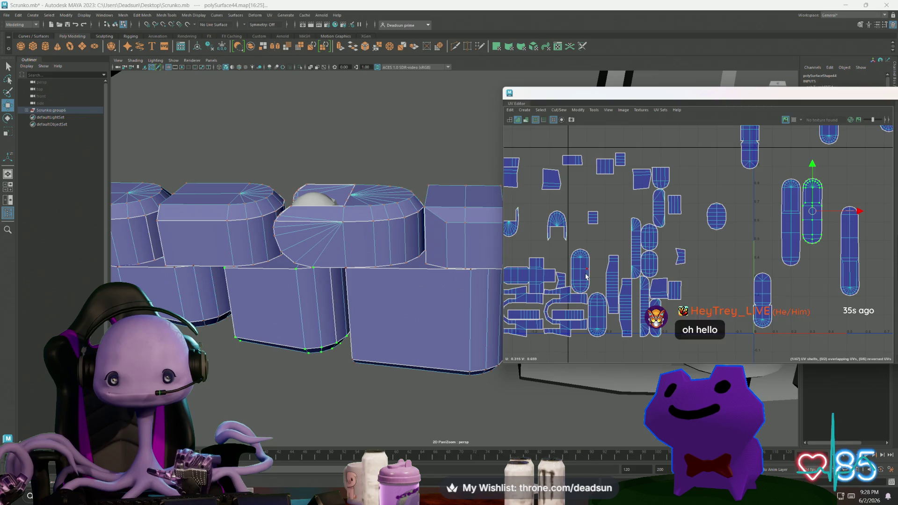
click(586, 276)
scroll(649, 299, down, 2)
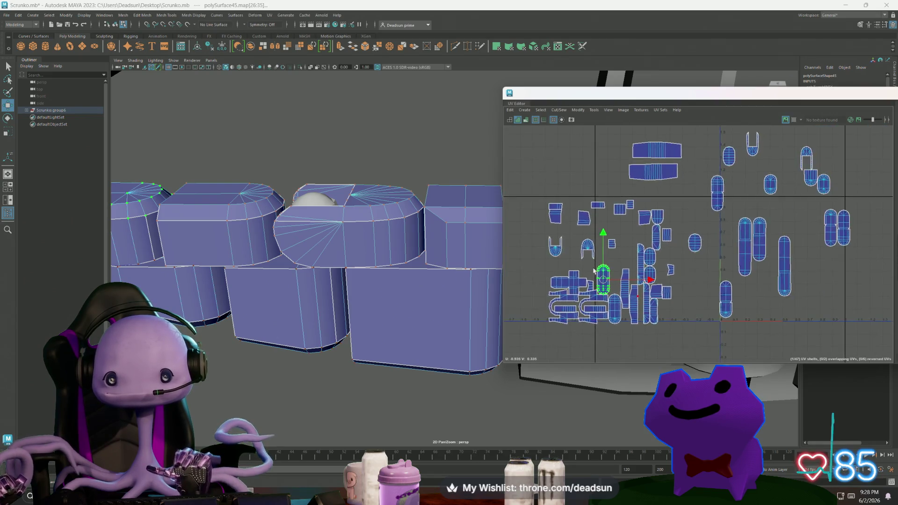
alt+middle_drag(650, 299, 523, 248)
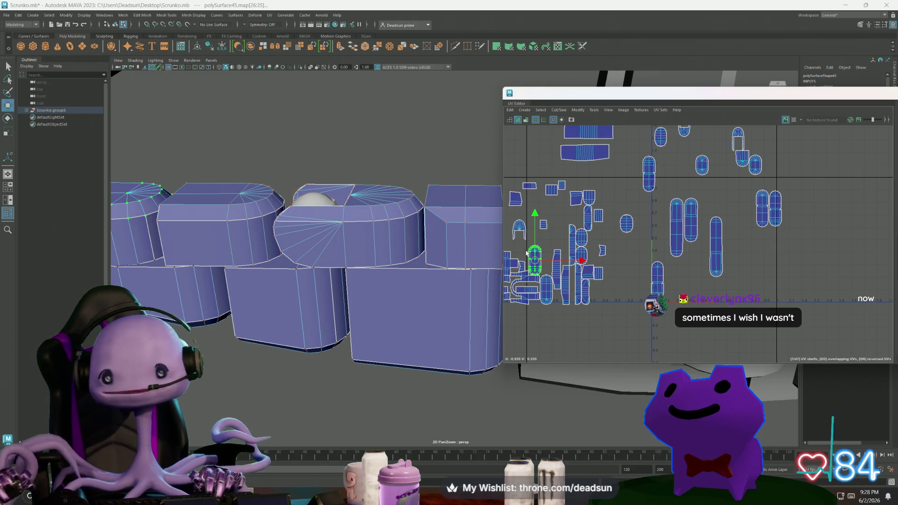
scroll(645, 267, down, 10)
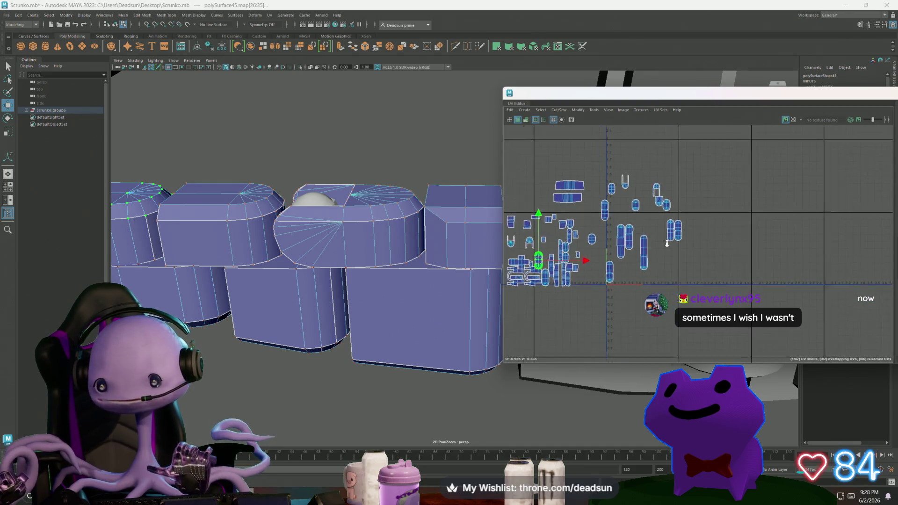
Move all UV shells up-left together and orbit to a three-quarter view of the robot arm
drag(540, 190, 702, 281)
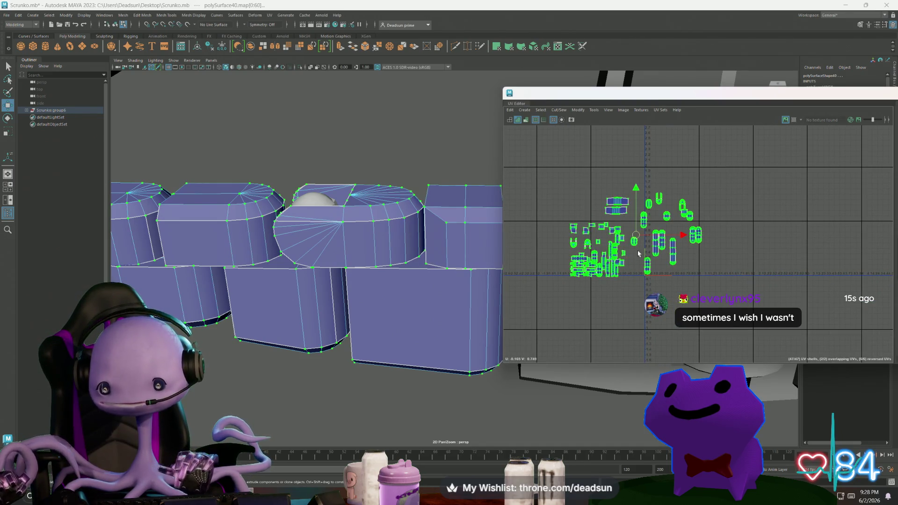
middle_drag(592, 268, 562, 214)
scroll(580, 217, up, 4)
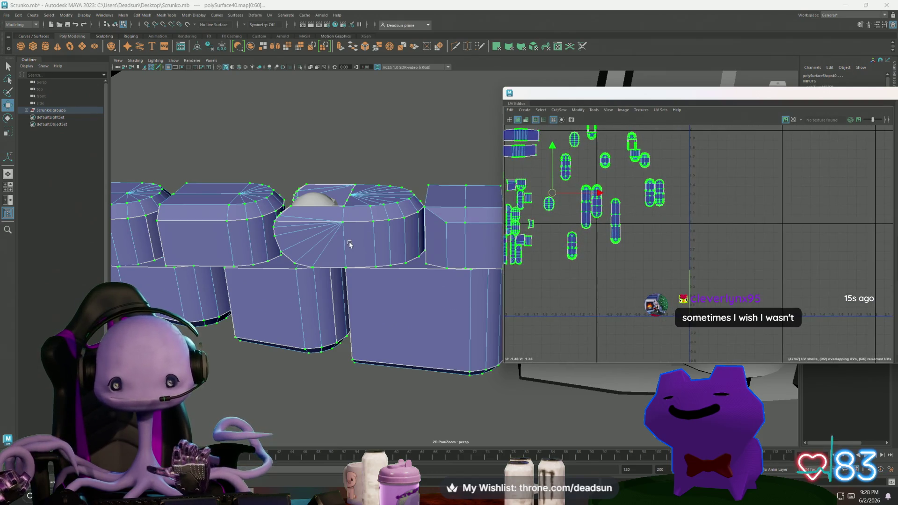
mouse_move(347, 245)
alt+mouse_down()
mouse_move(337, 261)
mouse_move(327, 252)
alt+mouse_up()
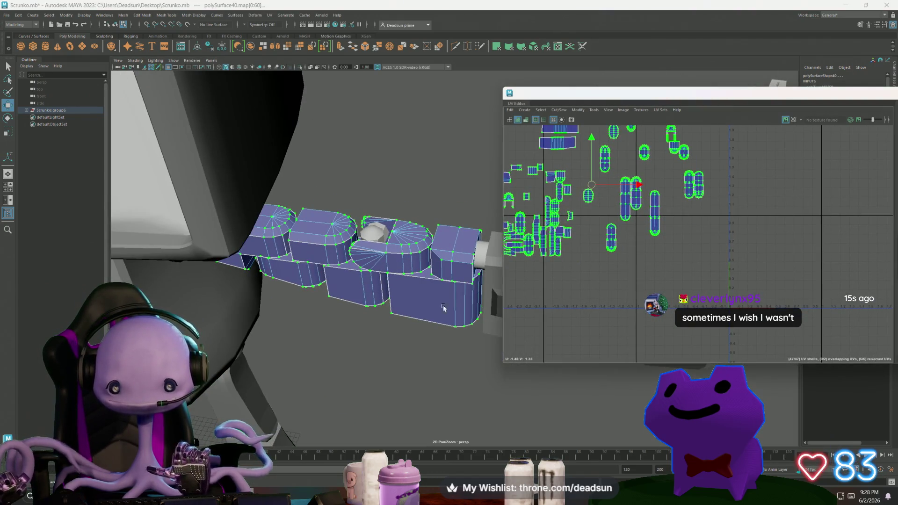
scroll(367, 292, down, 5)
mouse_move(367, 291)
alt+mouse_down()
mouse_move(307, 275)
mouse_move(355, 273)
alt+mouse_up()
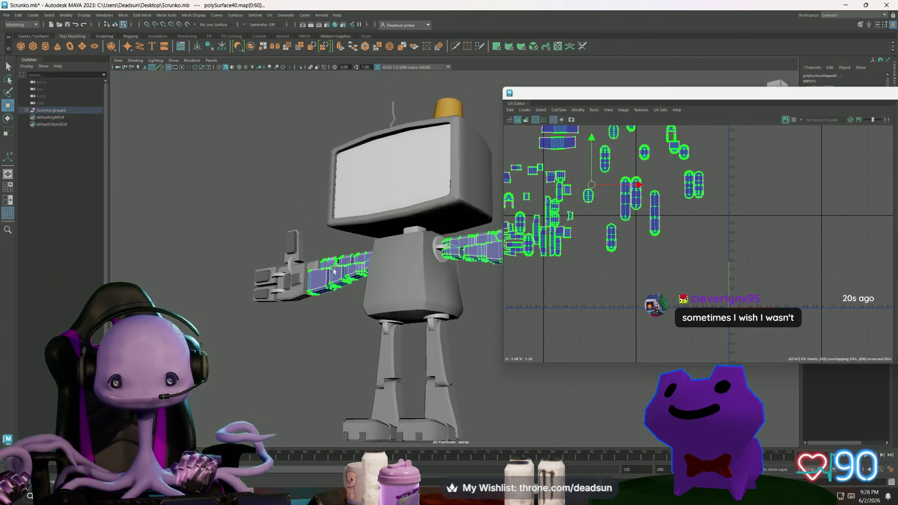
scroll(612, 274, up, 3)
Move the third tall finger shell up beside the other two and scale it up slightly
mouse_move(612, 274)
alt+right_down()
mouse_move(597, 266)
mouse_move(757, 327)
alt+right_up()
click(657, 288)
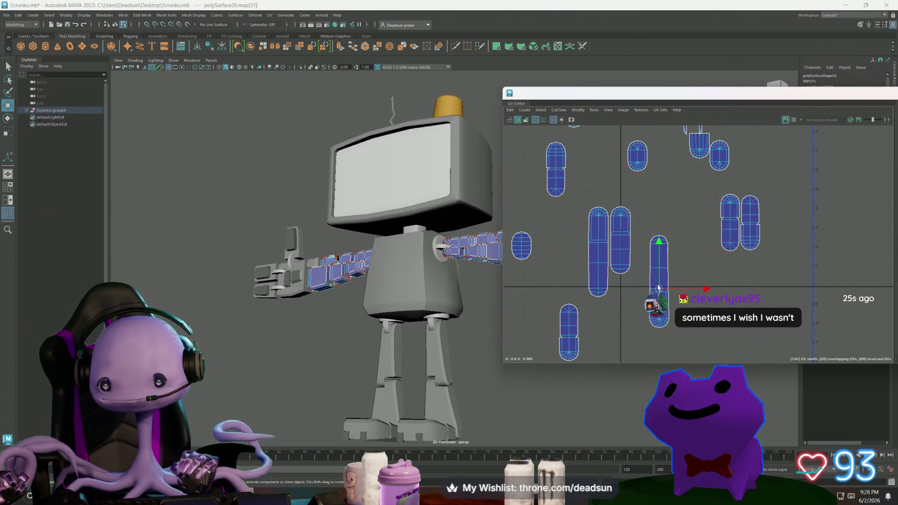
drag(659, 282, 646, 259)
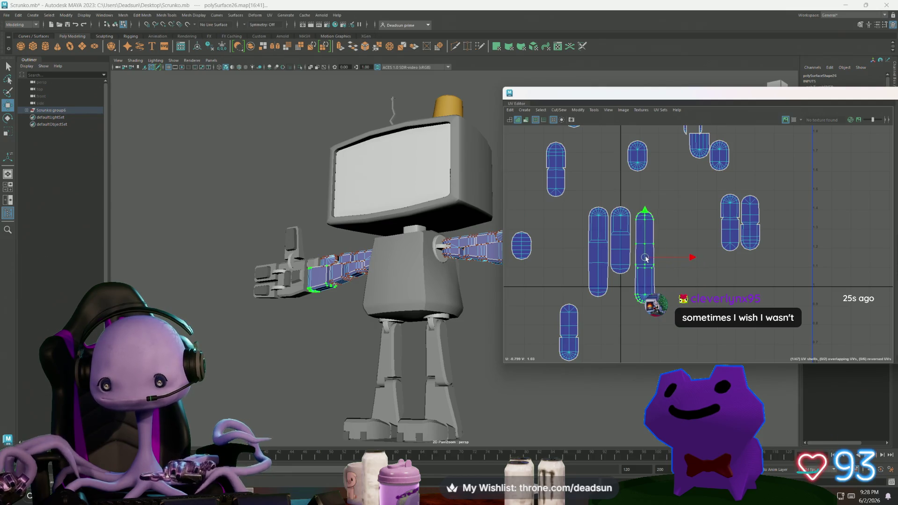
scroll(651, 249, up, 3)
key(r)
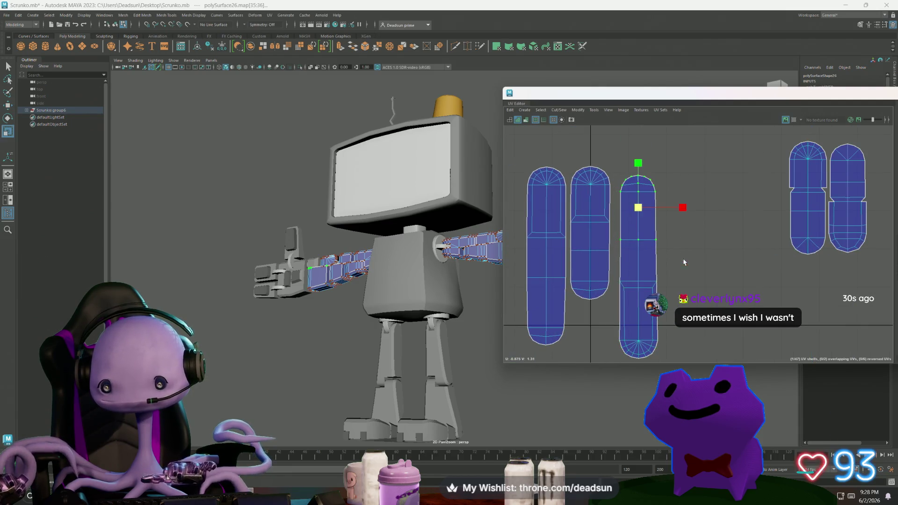
drag(637, 207, 640, 205)
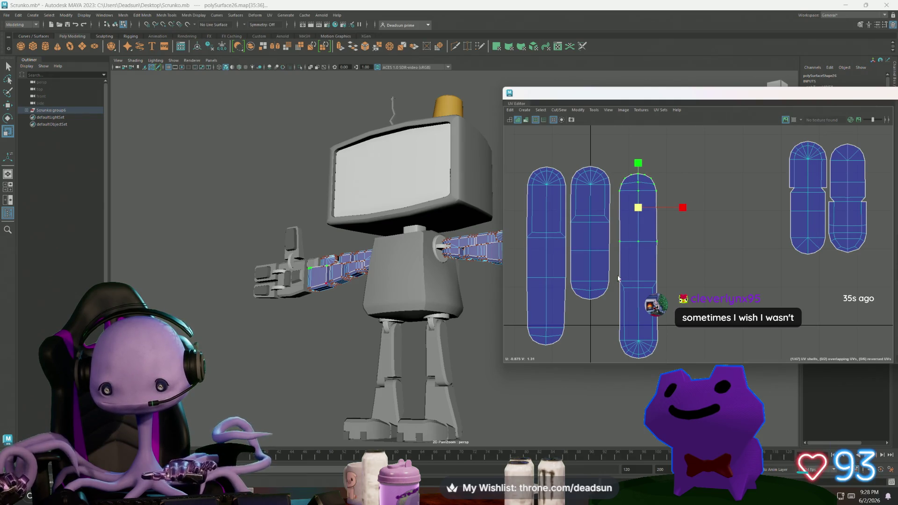
Slightly rescale the middle shell's upper UVs and the left shell's bottom UVs
click(657, 280)
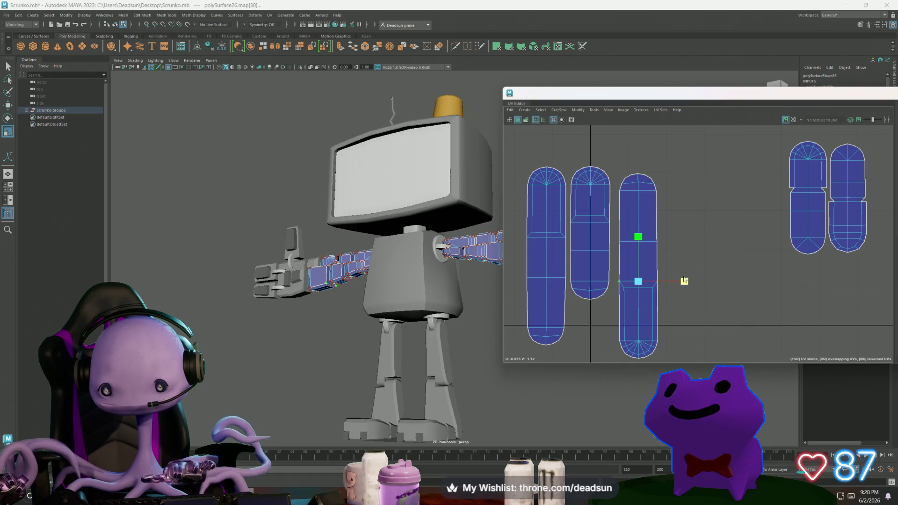
drag(615, 162, 675, 248)
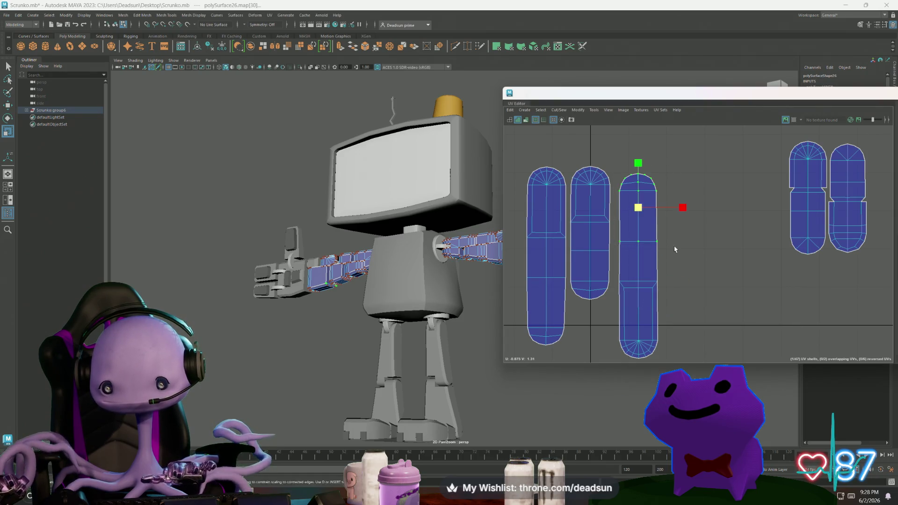
drag(640, 212, 641, 212)
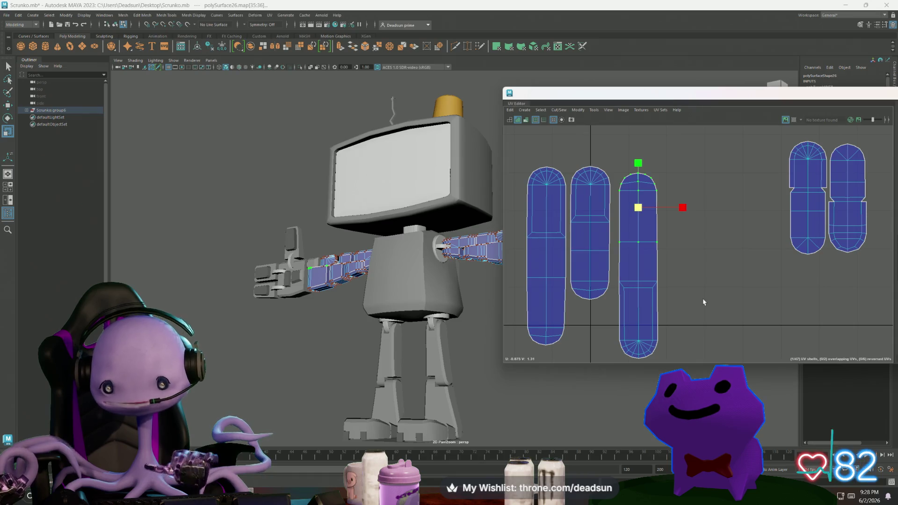
scroll(704, 302, down, 3)
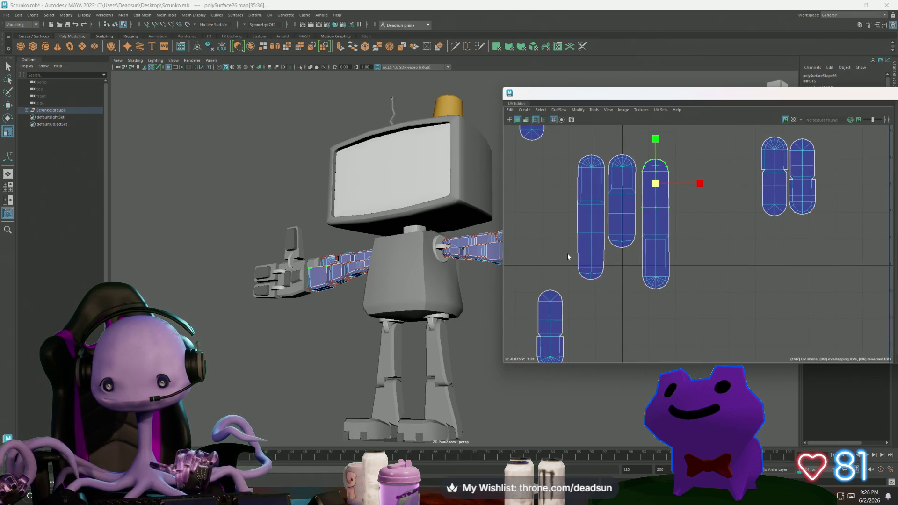
click(591, 274)
key(w)
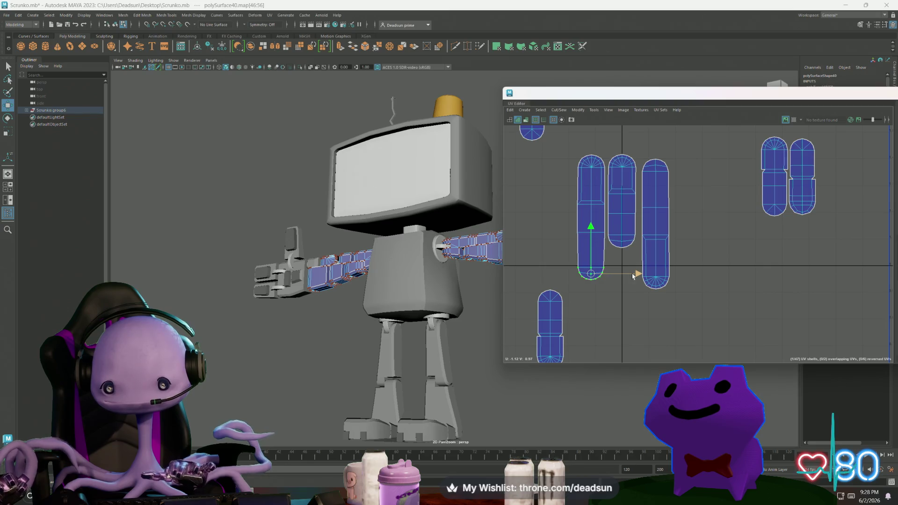
key(r)
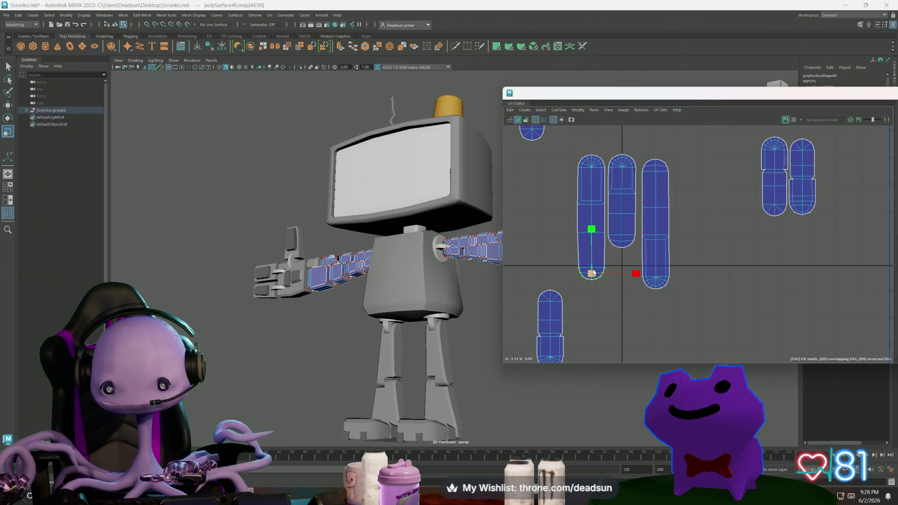
drag(592, 275, 593, 275)
Move the lower-left, top-left and small oval shells next to the tall finger shells
scroll(594, 283, down, 3)
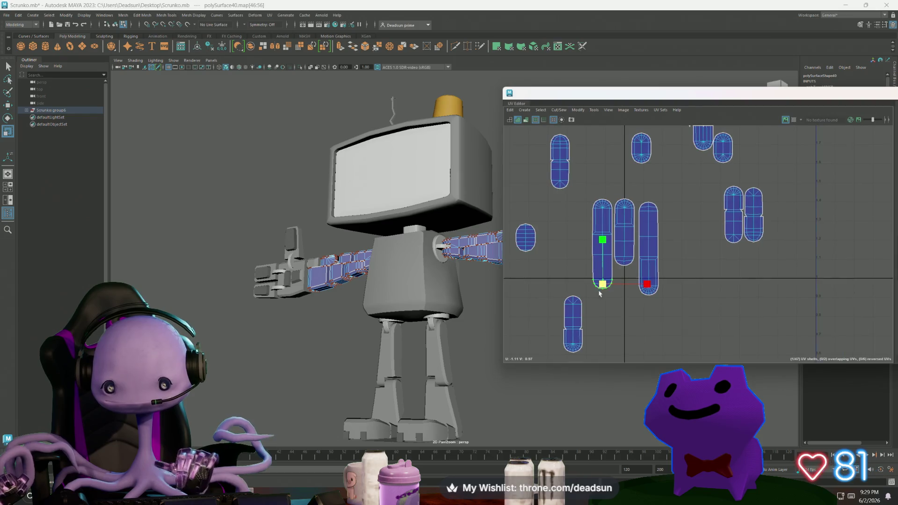
click(557, 299)
key(w)
drag(558, 302, 567, 240)
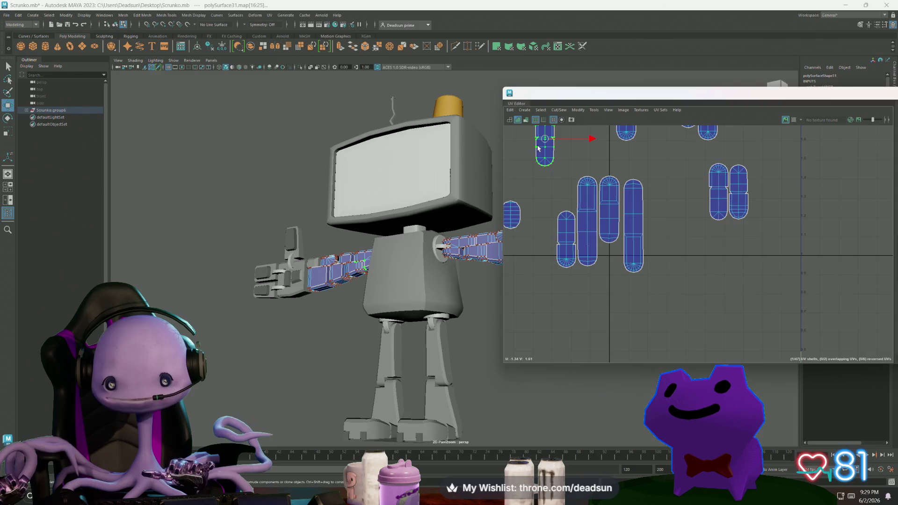
drag(545, 138, 548, 241)
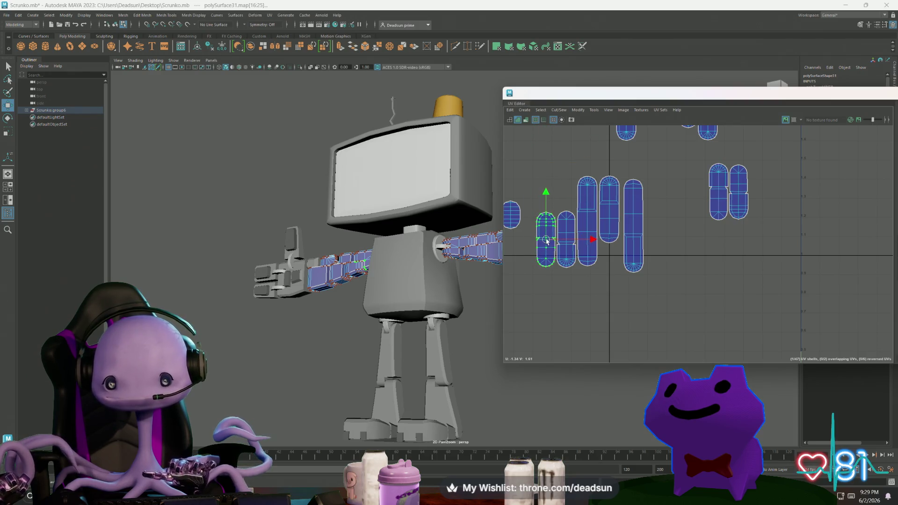
scroll(547, 240, down, 2)
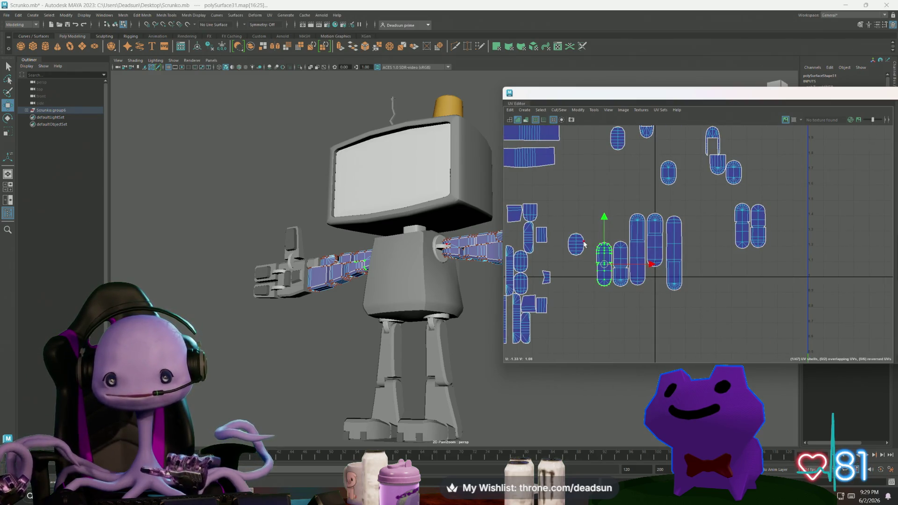
click(584, 244)
drag(578, 244, 656, 282)
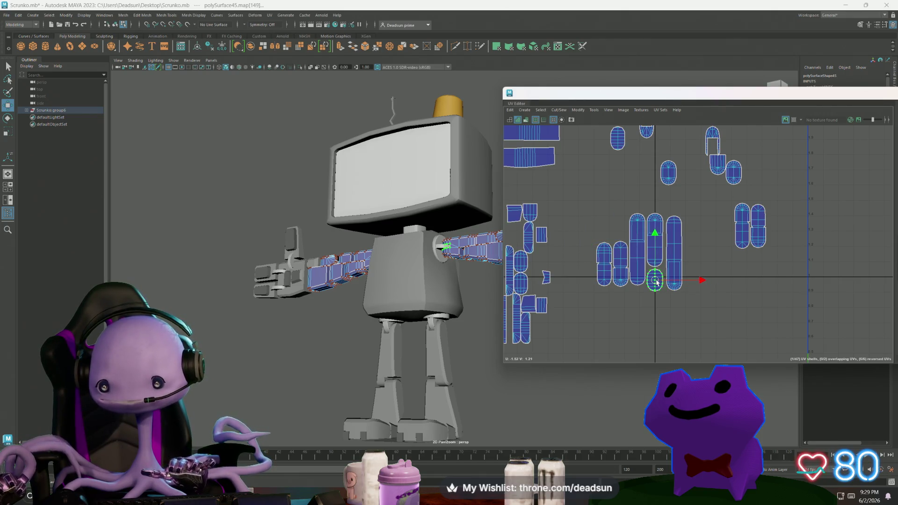
Select the tall right finger shell, then the middle finger shell
scroll(656, 281, up, 5)
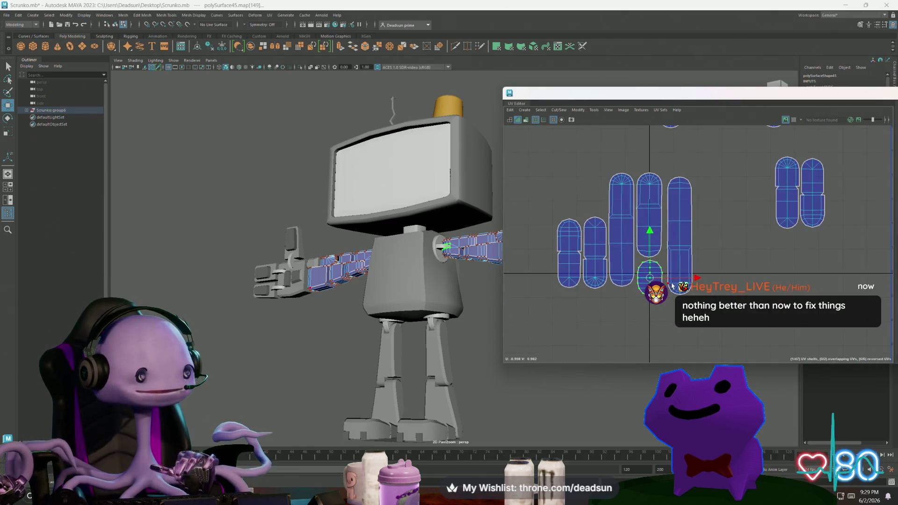
scroll(722, 294, up, 2)
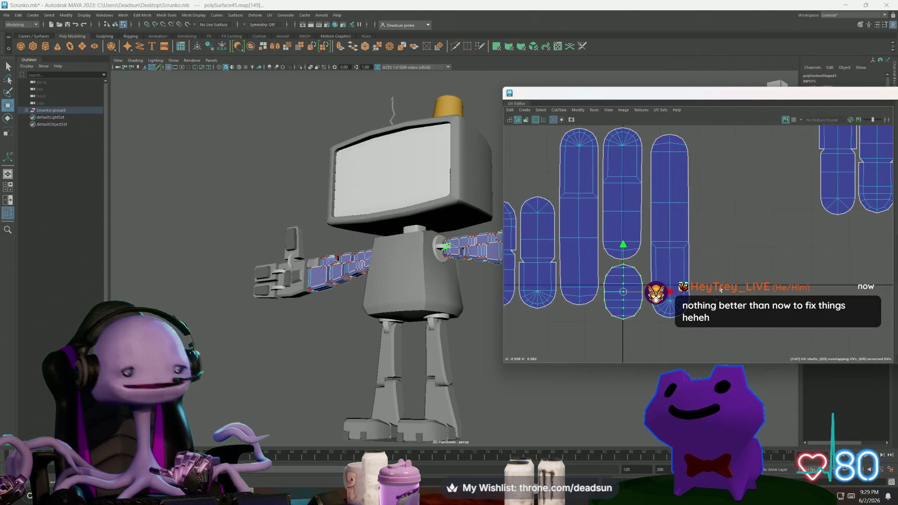
click(677, 240)
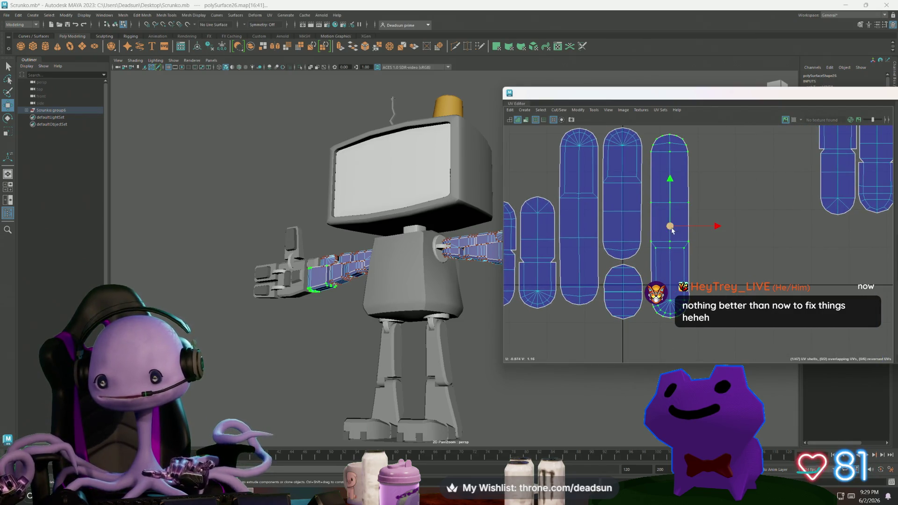
click(626, 218)
Rotate the middle finger shell upright and nudge it right and down
key(e)
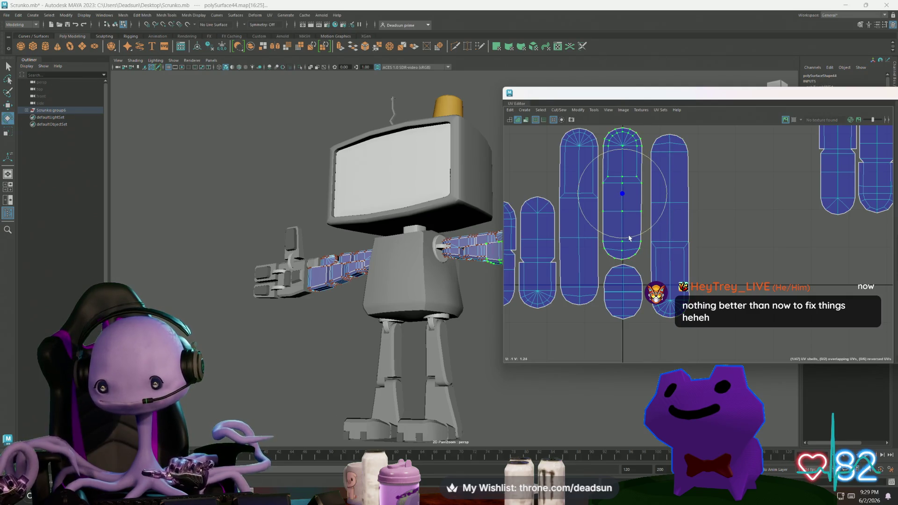
drag(629, 238, 628, 241)
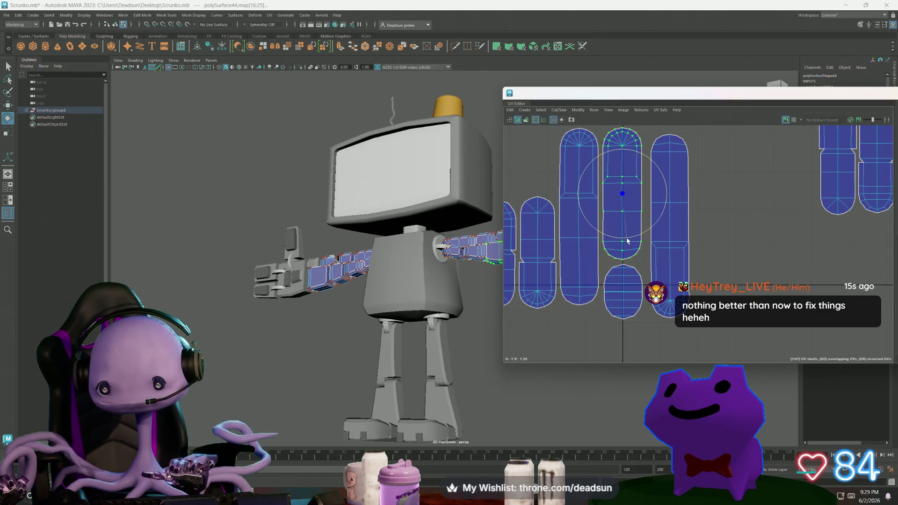
key(w)
drag(623, 195, 629, 199)
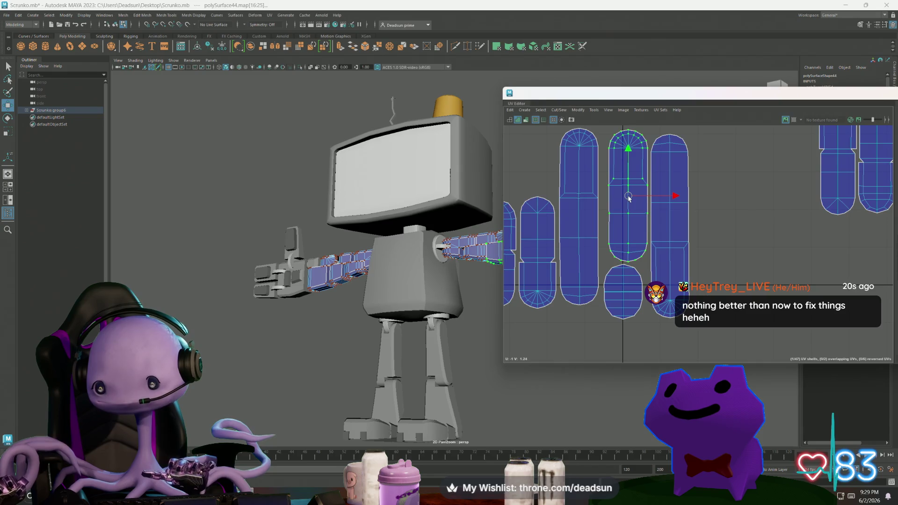
Line the oval shell up beneath it and nudge the upper middle shell up-right
click(623, 294)
mouse_move(624, 293)
mouse_down()
mouse_move(631, 301)
mouse_move(629, 293)
mouse_up()
click(624, 228)
drag(627, 198, 629, 196)
Move the tall left finger shell right toward the row
scroll(636, 214, down, 2)
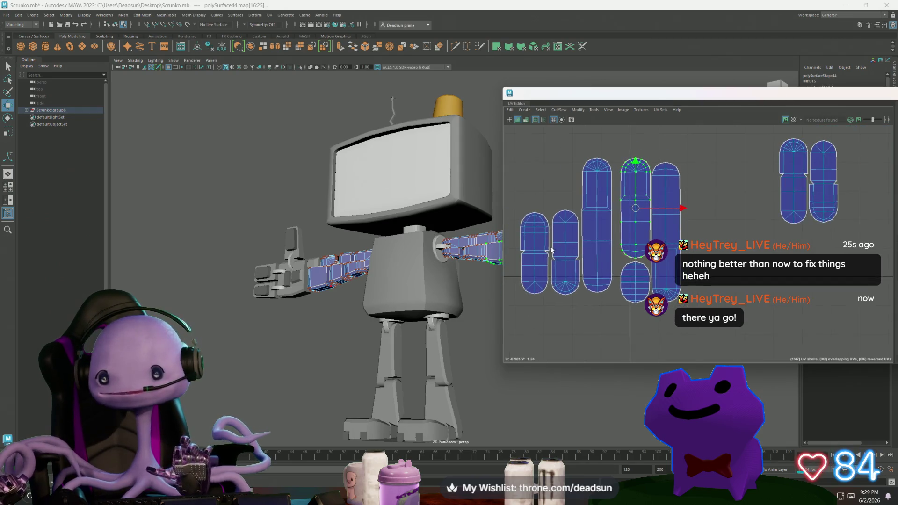
click(607, 242)
drag(595, 231, 697, 238)
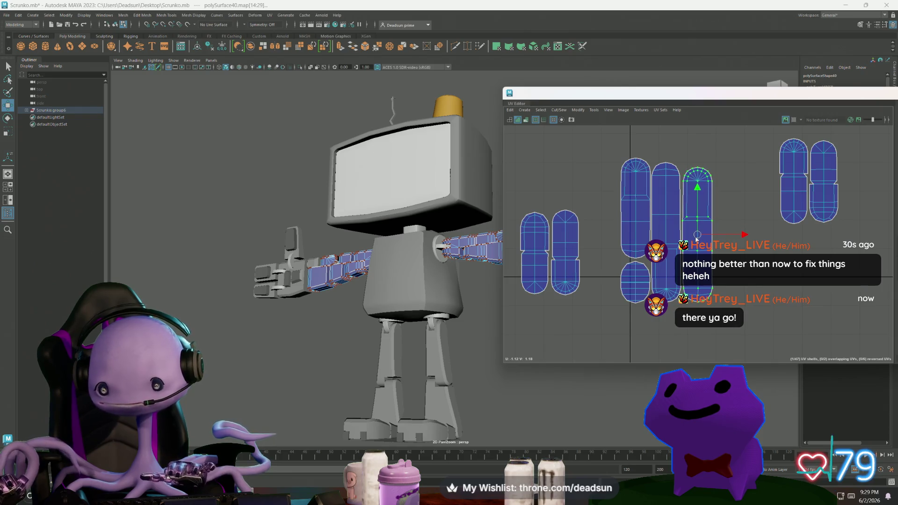
key(r)
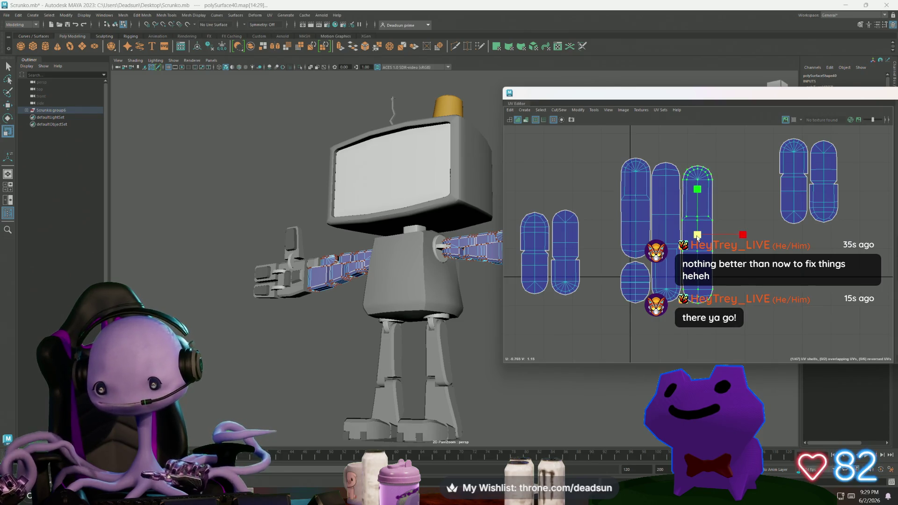
key(w)
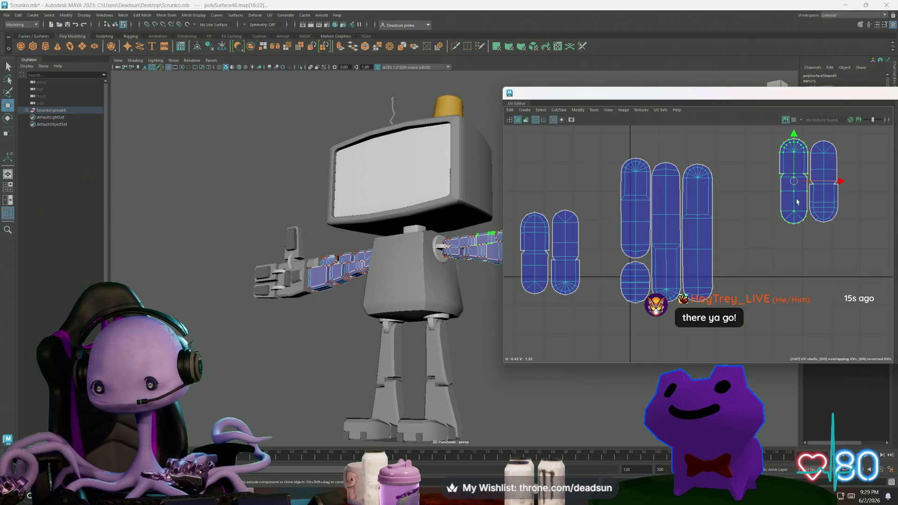
Place both upper-right shells and the second-from-left shell beside the finger row
drag(798, 202, 732, 263)
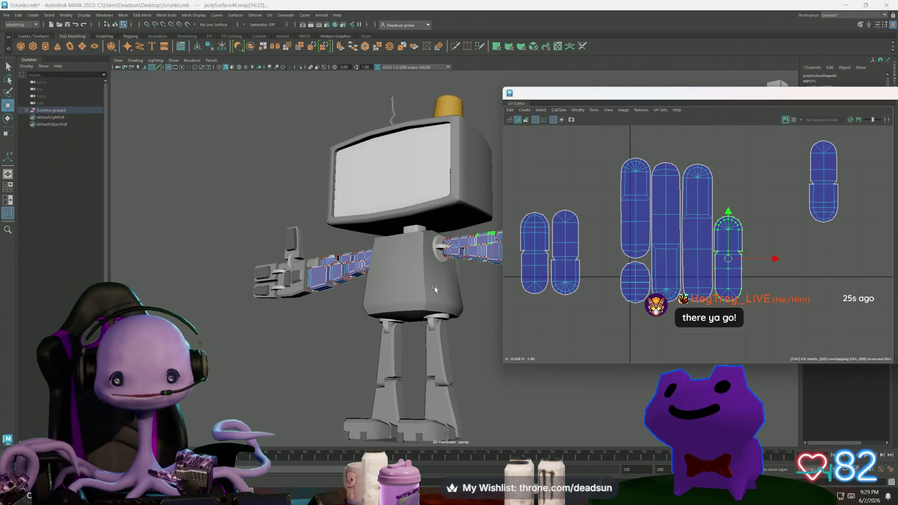
click(816, 202)
mouse_move(817, 202)
mouse_down()
mouse_move(754, 272)
mouse_move(758, 263)
mouse_up()
key(r)
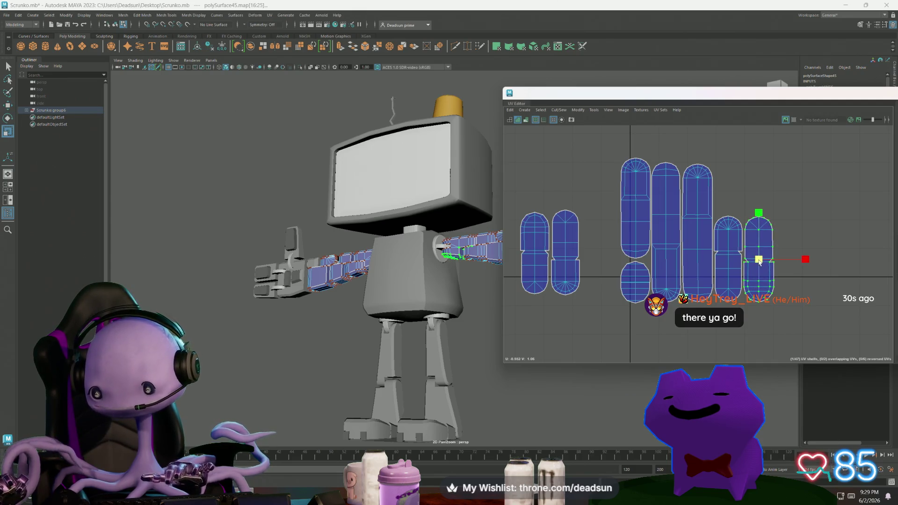
click(571, 260)
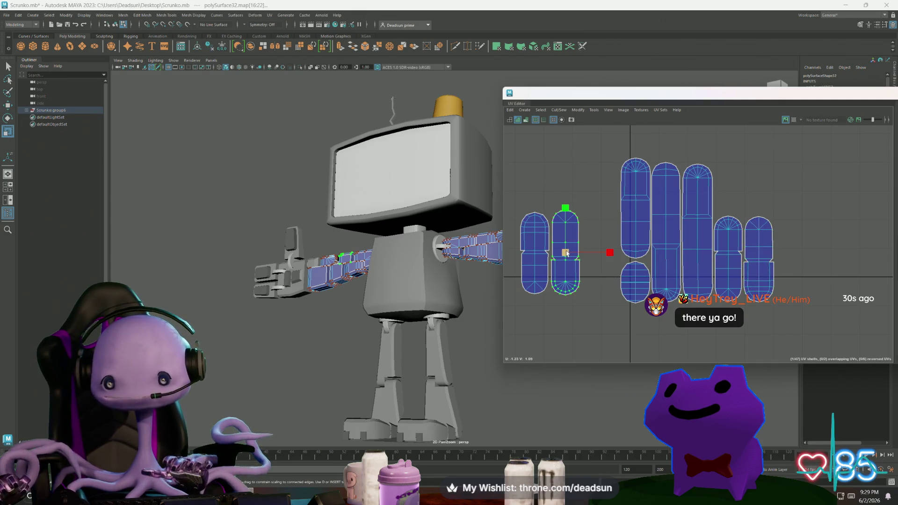
key(w)
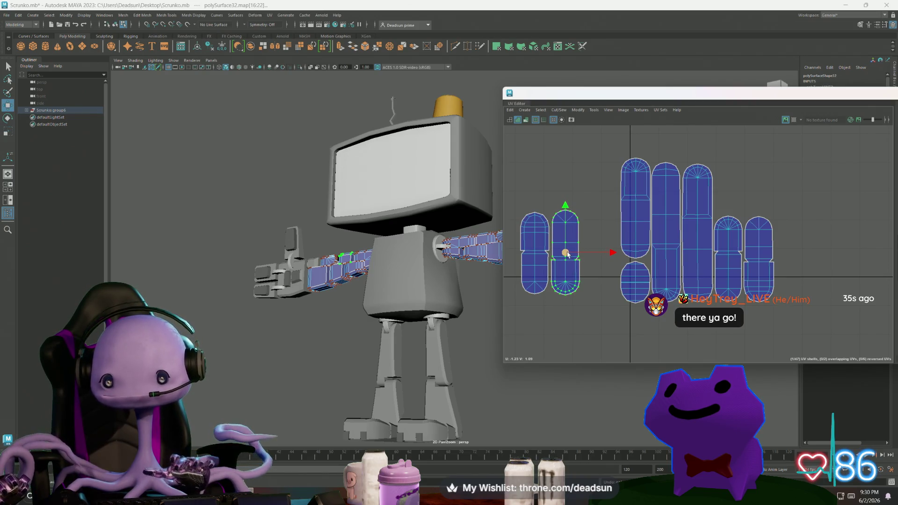
drag(568, 254, 608, 264)
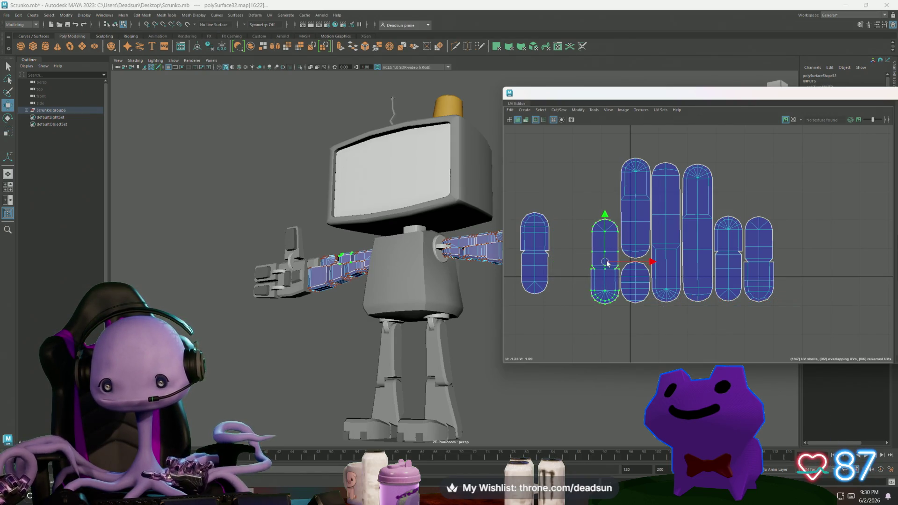
scroll(629, 209, up, 4)
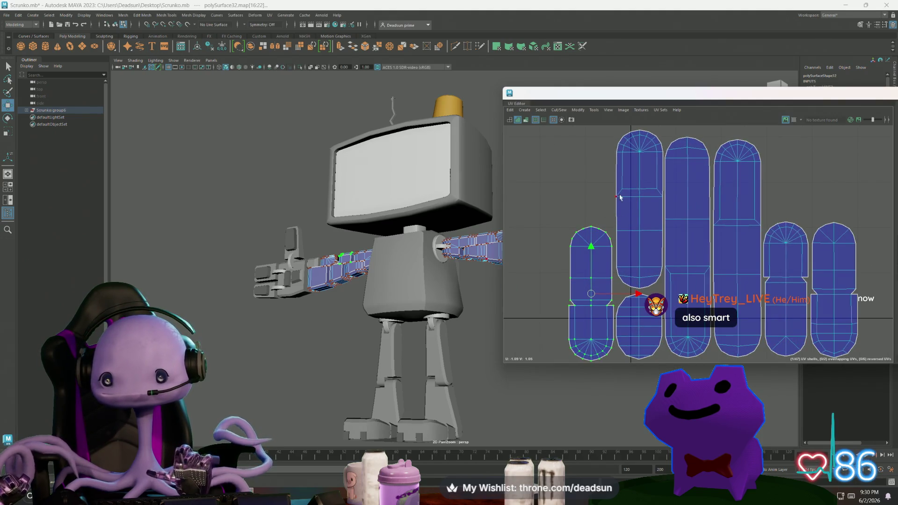
Select matching edges on two neighbouring finger shells in the UV Editor
alt+middle_drag(620, 197, 689, 252)
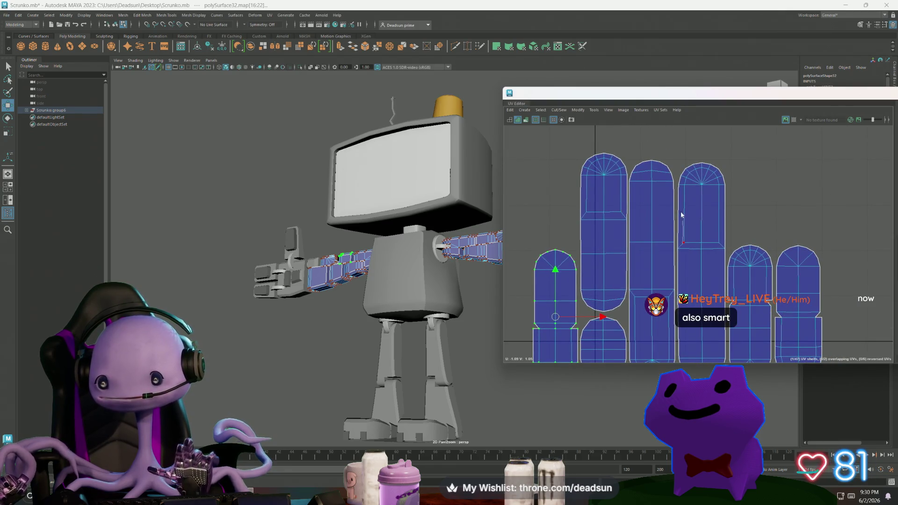
drag(681, 215, 681, 253)
click(684, 247)
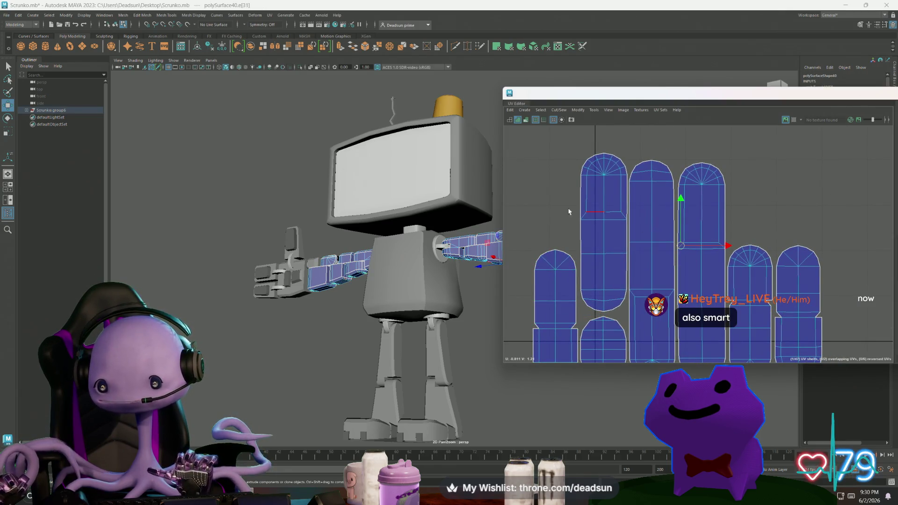
click(624, 216)
scroll(641, 225, up, 3)
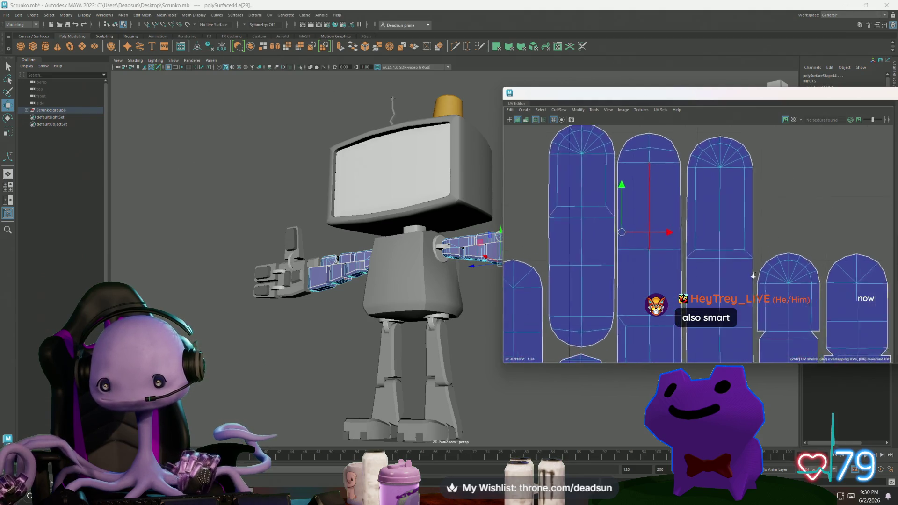
Frame the tall finger shell's edge in the 3D view and orbit to the fingertip underside
click(416, 257)
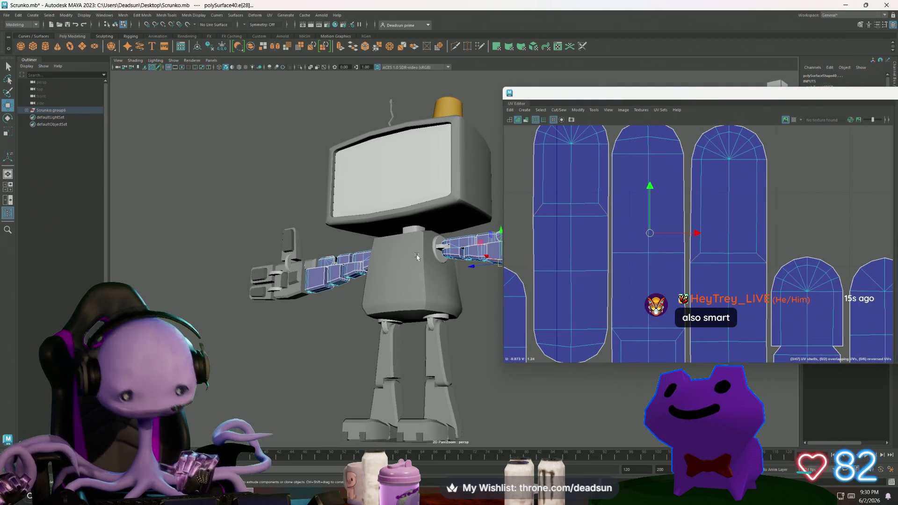
key(f)
mouse_move(429, 262)
alt+mouse_down()
mouse_move(341, 265)
mouse_move(533, 239)
alt+mouse_up()
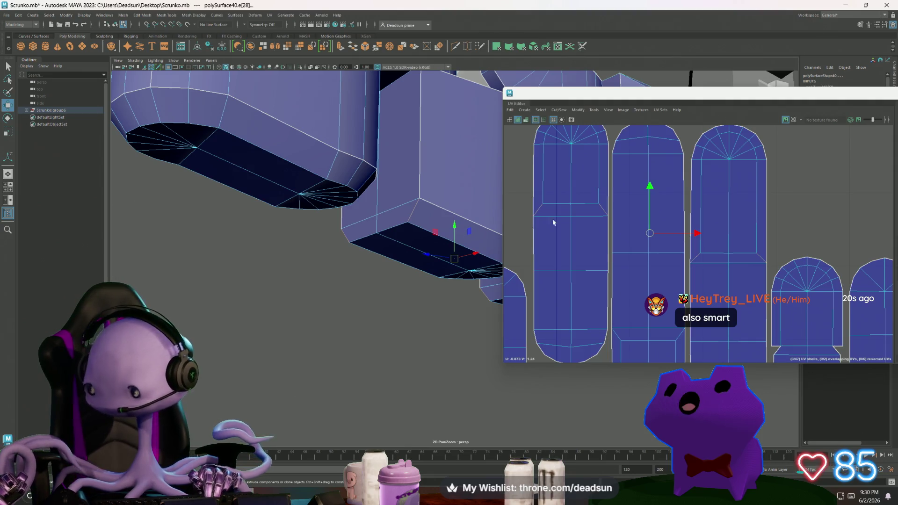
Sew the finger shells and line their top shells up side by side on the right
click(557, 112)
click(563, 149)
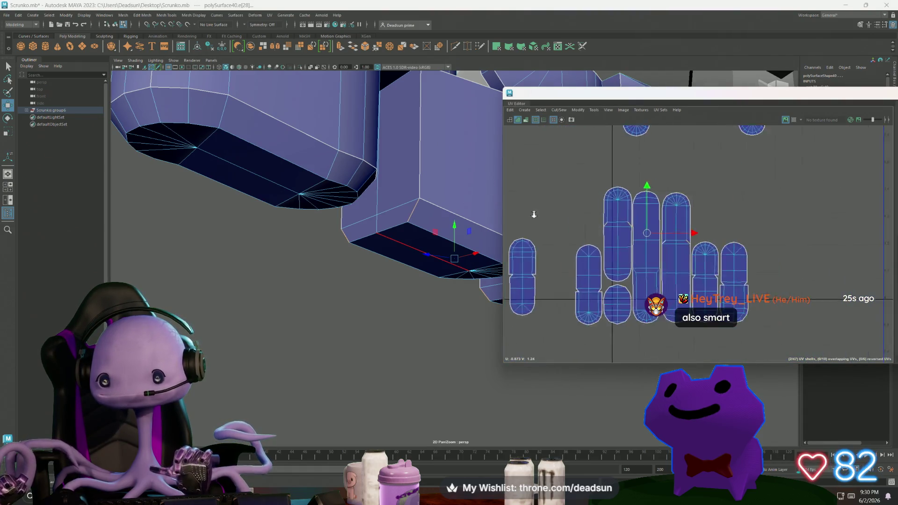
alt+middle_drag(534, 214, 500, 192)
right_drag(585, 241, 582, 219)
drag(584, 217, 755, 221)
click(637, 240)
drag(637, 241, 786, 235)
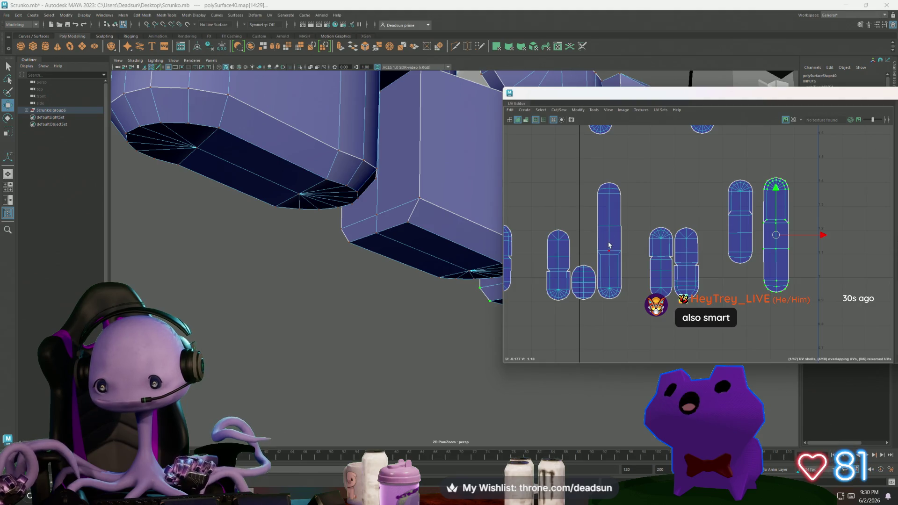
Switch to UV components and move the tall finger shell up and to the right
scroll(609, 246, up, 3)
click(617, 256)
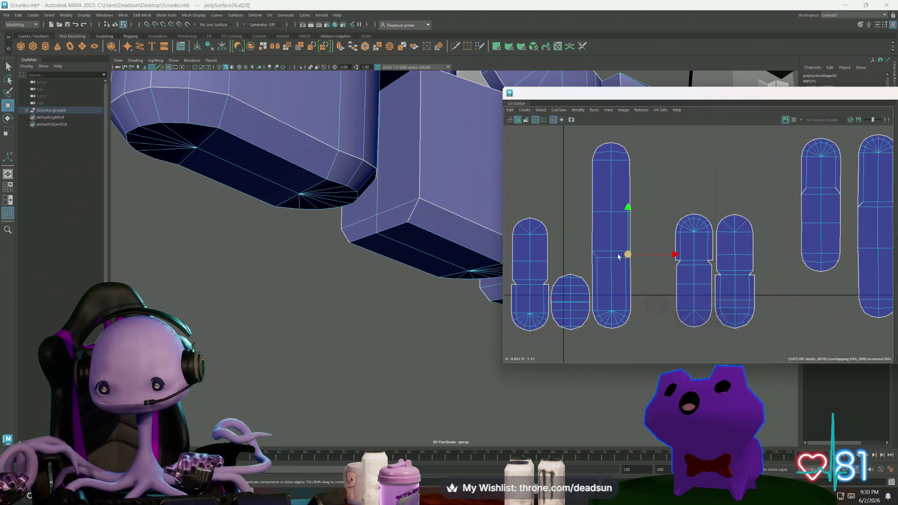
right_click(592, 131)
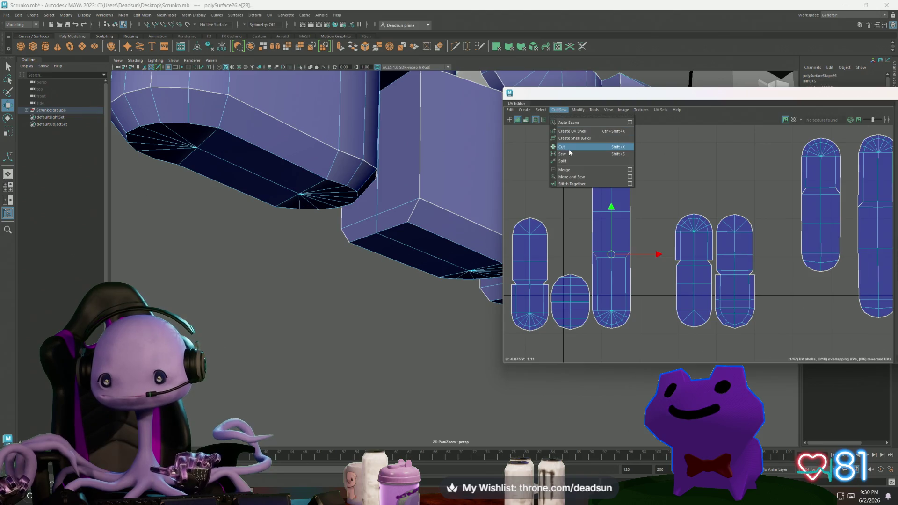
right_drag(598, 201, 635, 195)
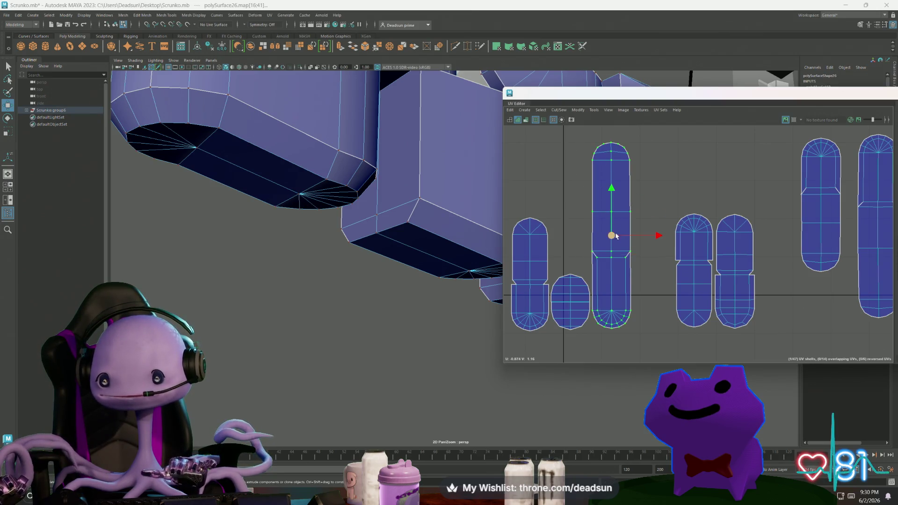
drag(615, 237, 634, 224)
scroll(607, 256, up, 4)
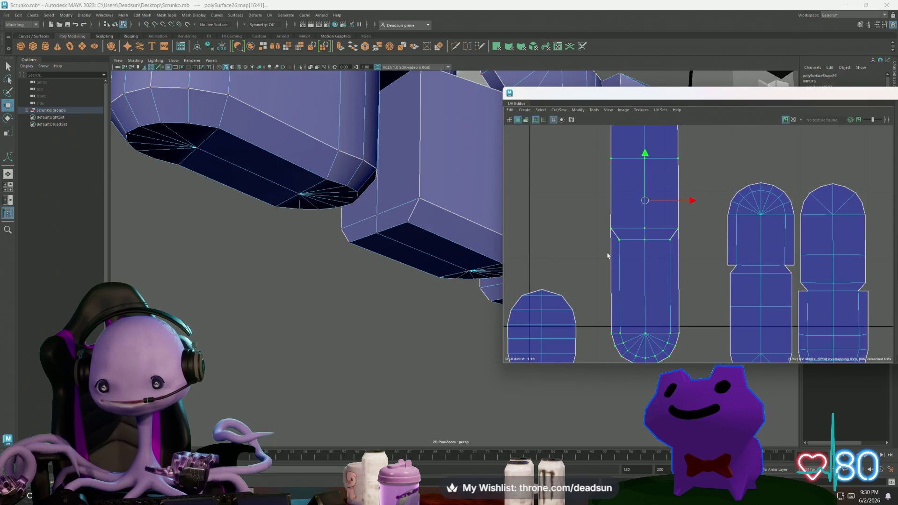
Scale up the tall shell's lower faces uniformly and shift them down slightly
key(F11)
drag(616, 276, 683, 357)
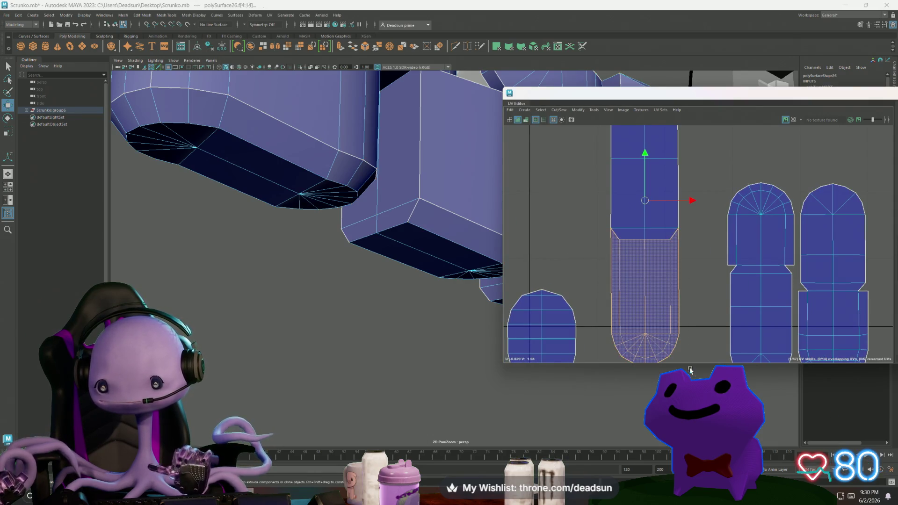
scroll(583, 275, down, 2)
key(r)
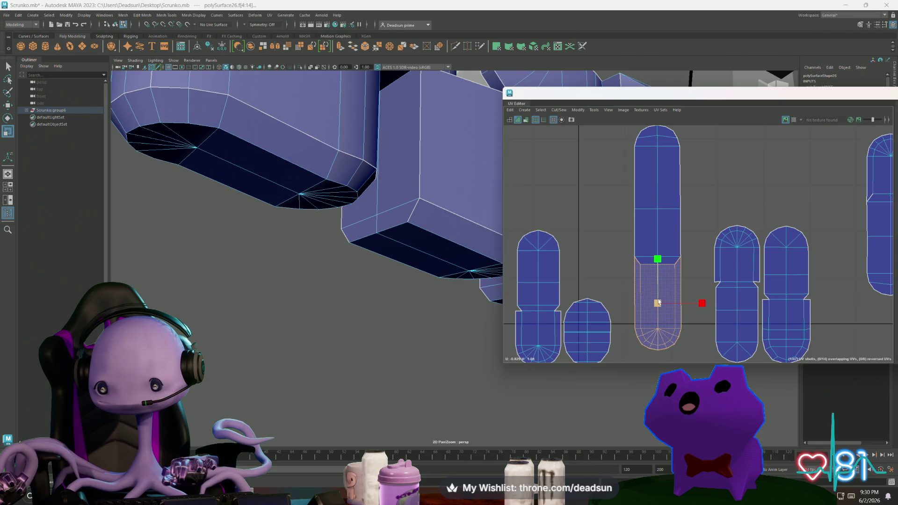
drag(658, 303, 672, 302)
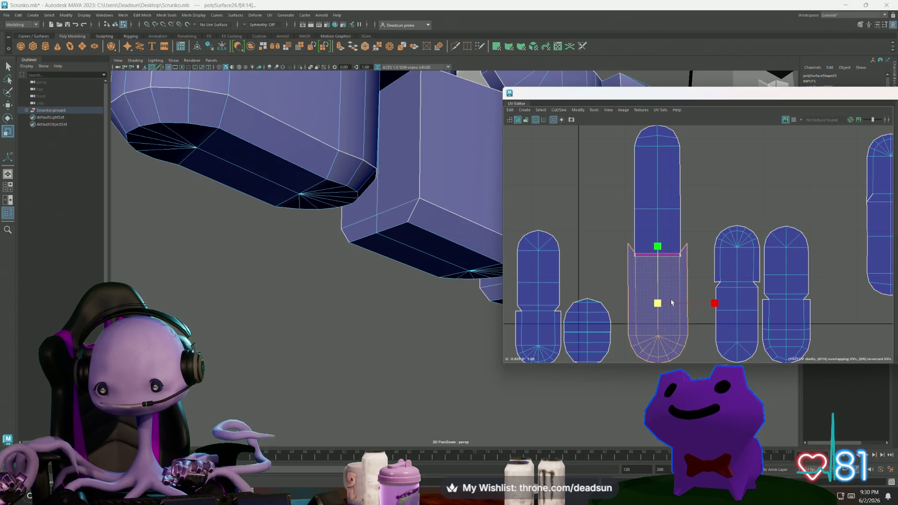
key(w)
drag(658, 257, 657, 268)
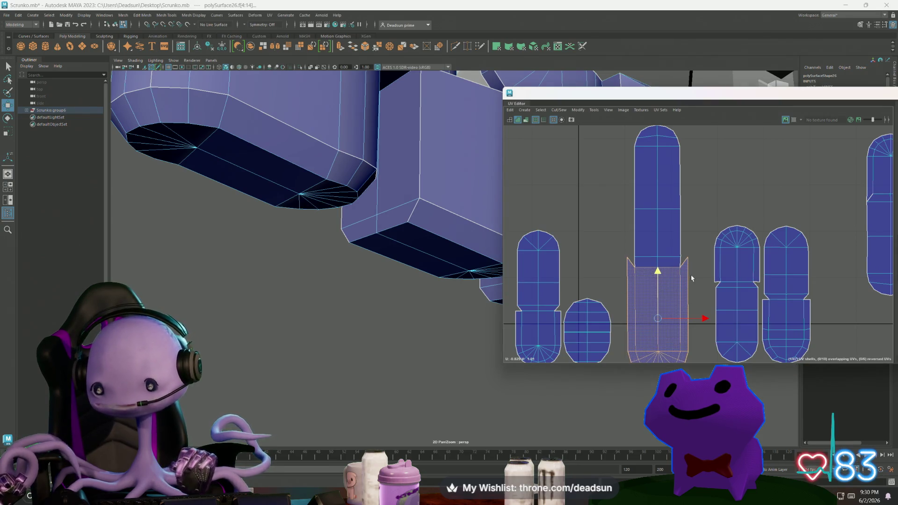
scroll(691, 274, down, 3)
Enlarge the top faces of the left finger shell uniformly
alt+middle_drag(691, 274, 657, 189)
scroll(657, 189, up, 4)
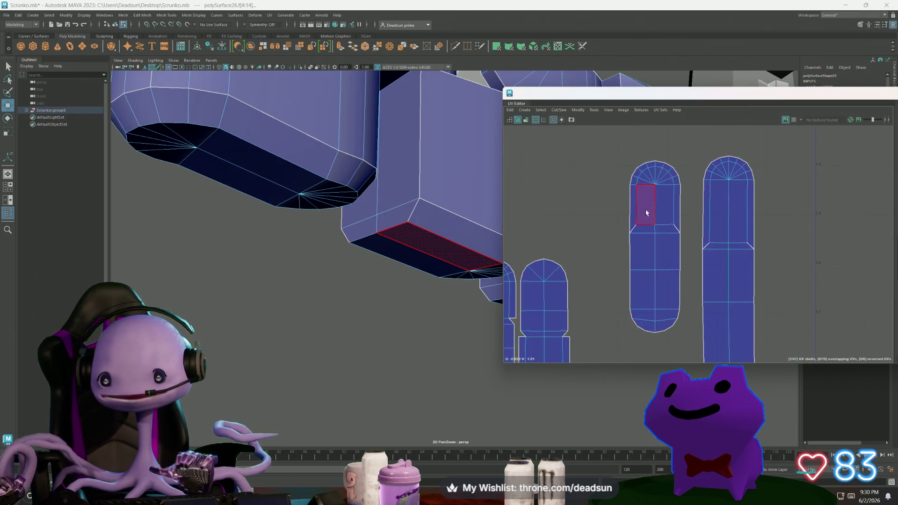
drag(661, 168, 715, 224)
scroll(662, 219, down, 2)
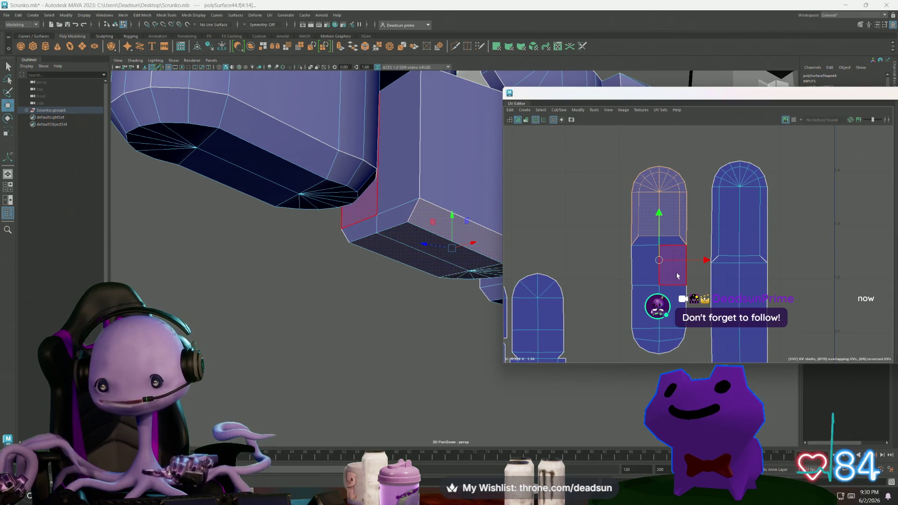
scroll(643, 250, down, 3)
scroll(629, 244, down, 5)
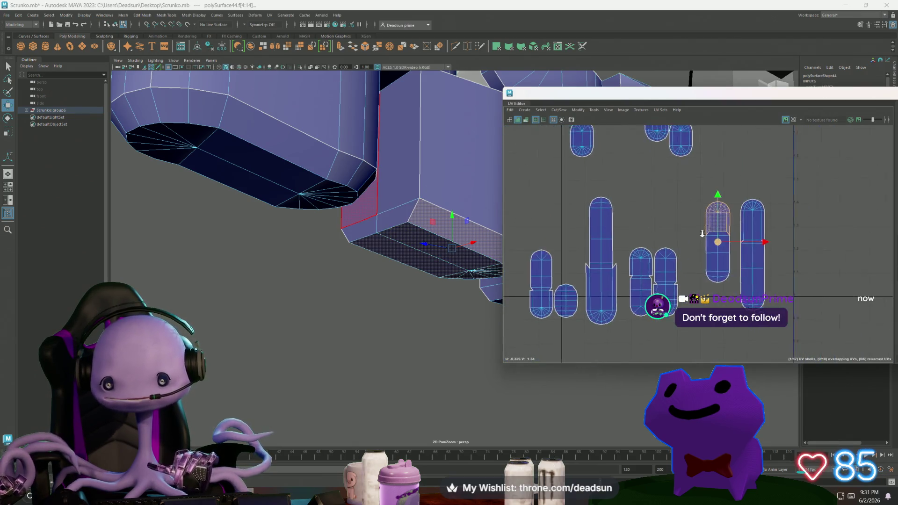
scroll(665, 276, up, 10)
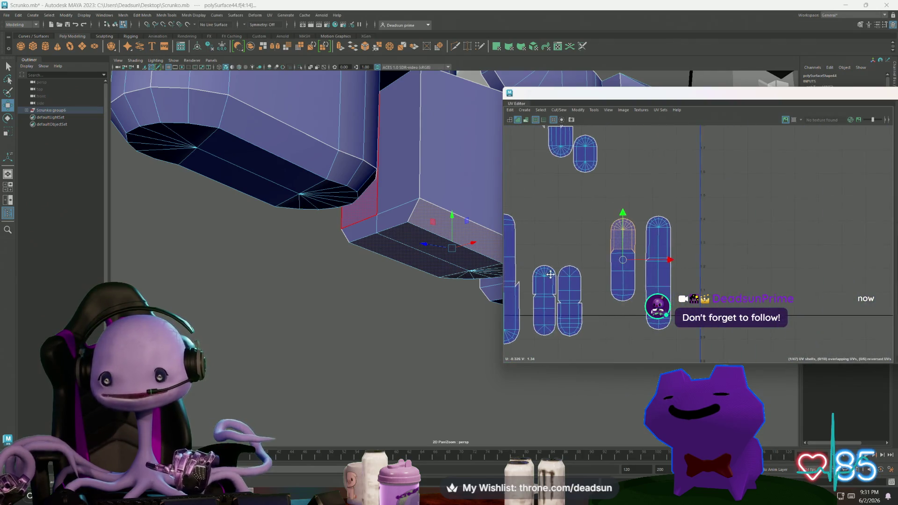
scroll(661, 257, up, 3)
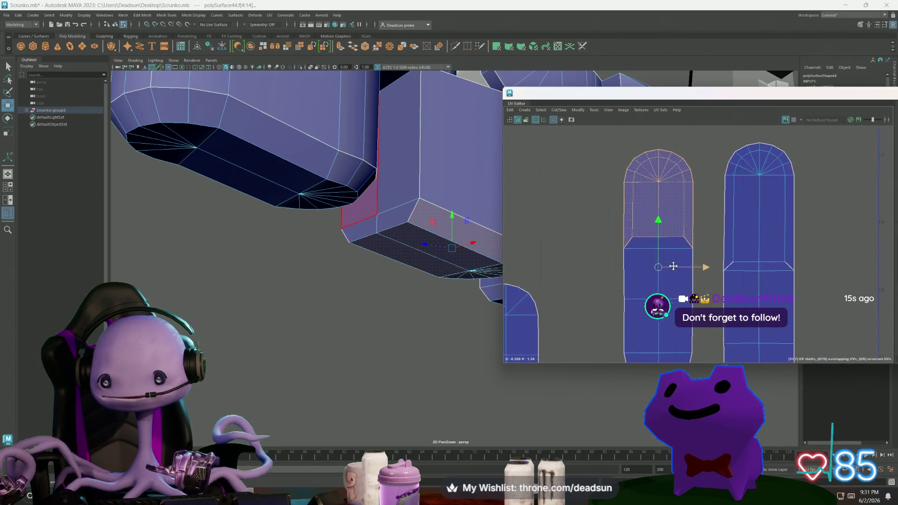
key(r)
drag(654, 211, 666, 210)
key(w)
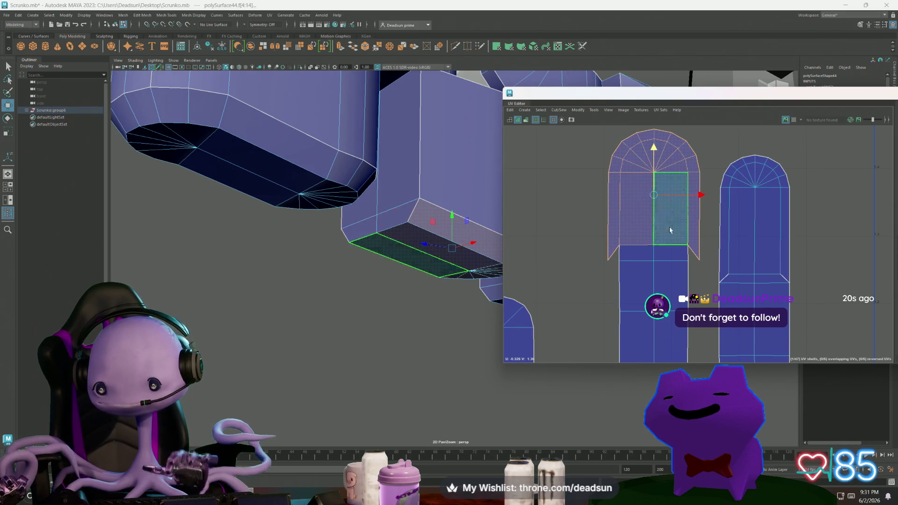
Widen the right shell's top section and raise it to sit on the finger strip
scroll(577, 270, down, 4)
scroll(643, 229, up, 1)
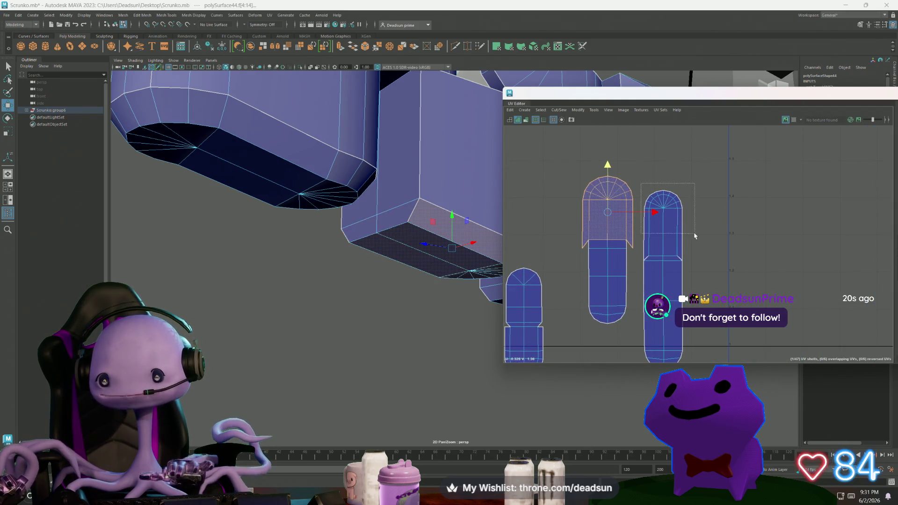
drag(695, 236, 664, 246)
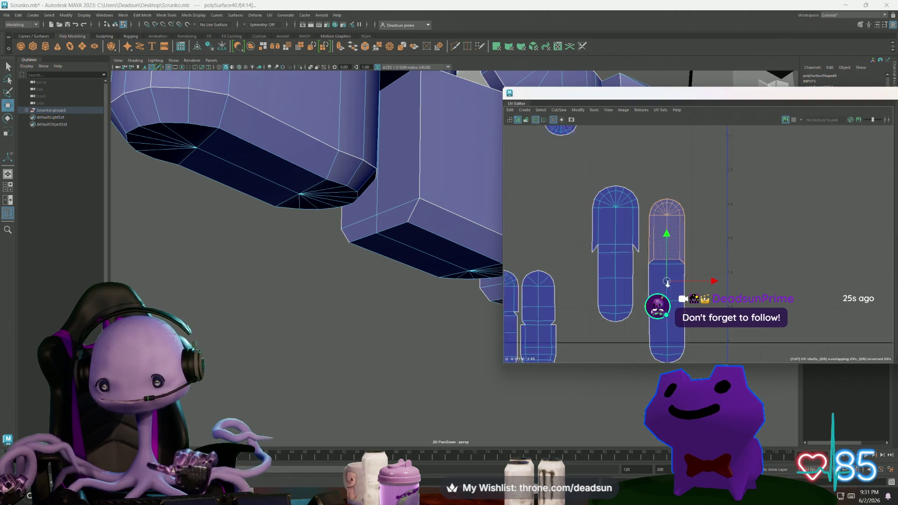
scroll(746, 210, down, 5)
scroll(608, 234, down, 1)
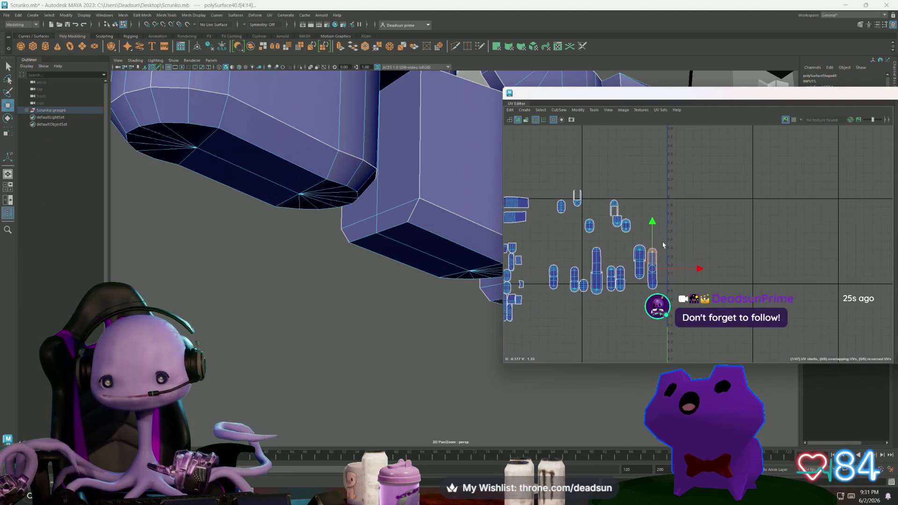
scroll(652, 262, up, 8)
key(r)
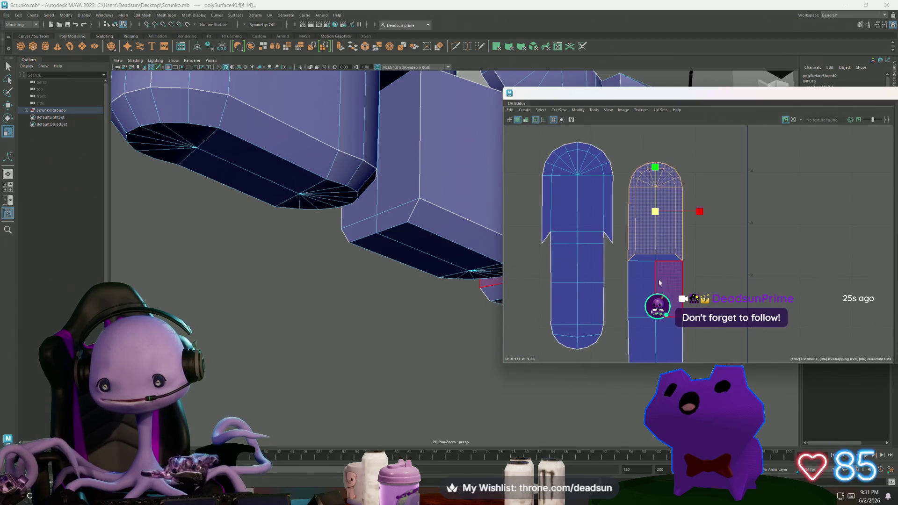
drag(656, 211, 672, 211)
key(w)
drag(661, 175, 656, 143)
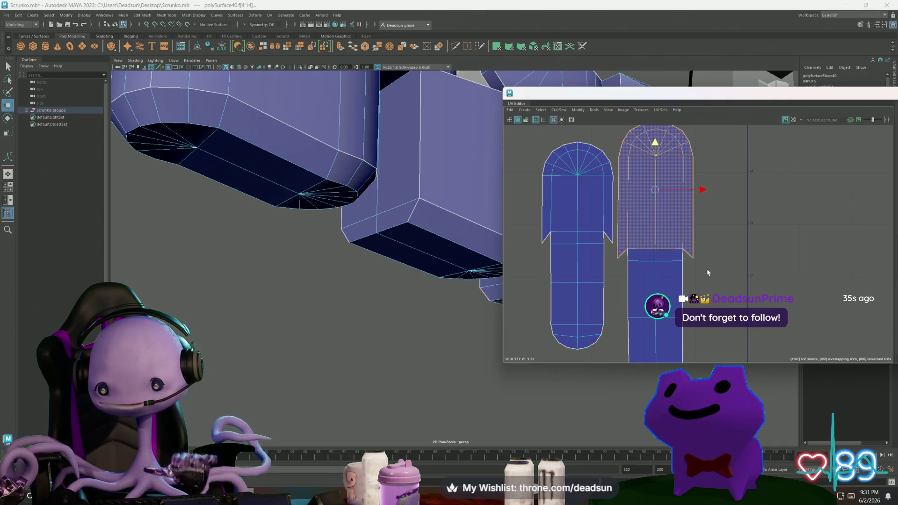
scroll(708, 272, down, 5)
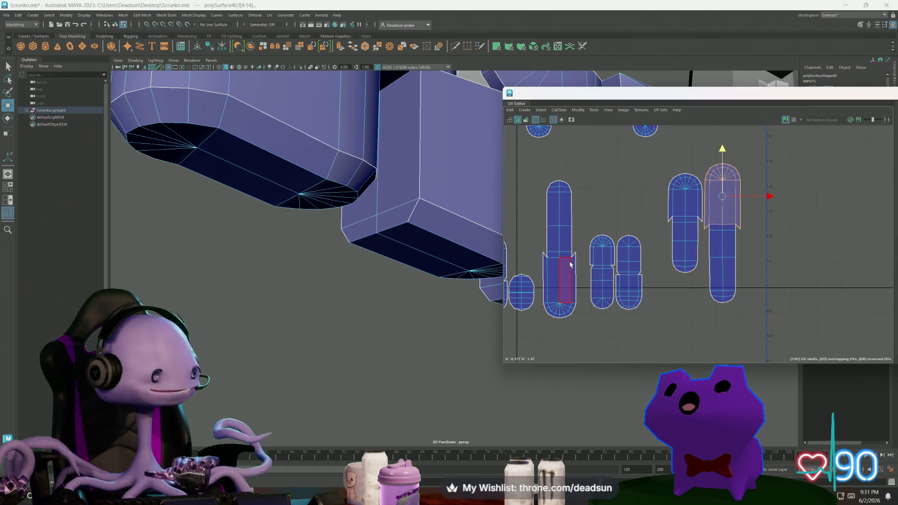
Place the tall shell beside the other tall shell and nudge the neighbouring finger shells together
click(566, 270)
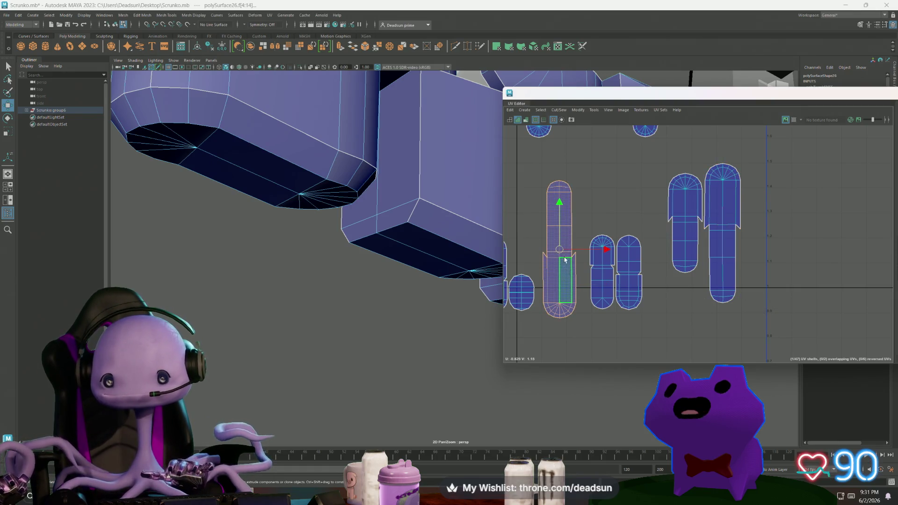
drag(559, 249, 756, 236)
click(682, 223)
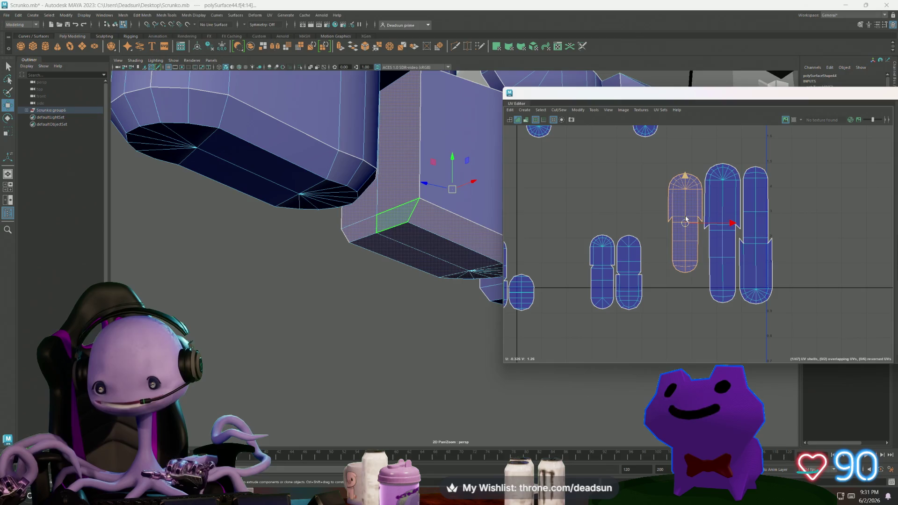
drag(682, 226, 682, 216)
click(631, 287)
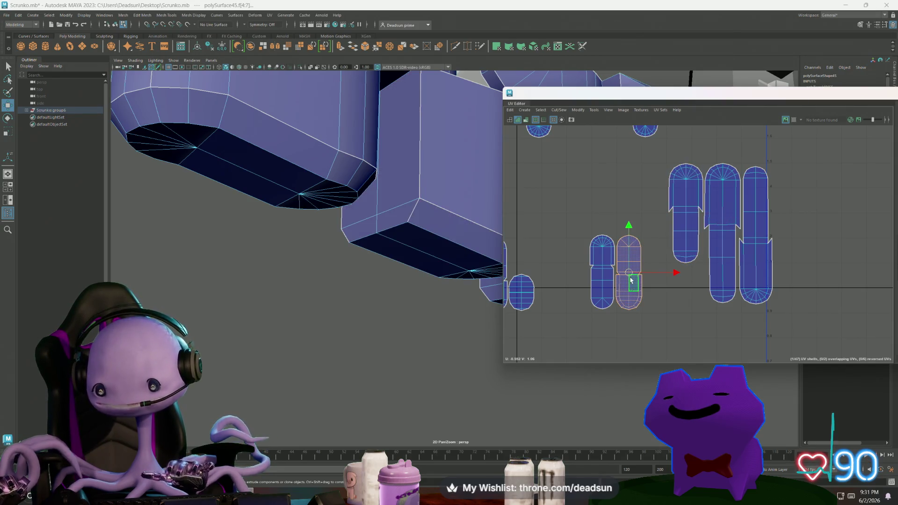
drag(631, 285, 660, 280)
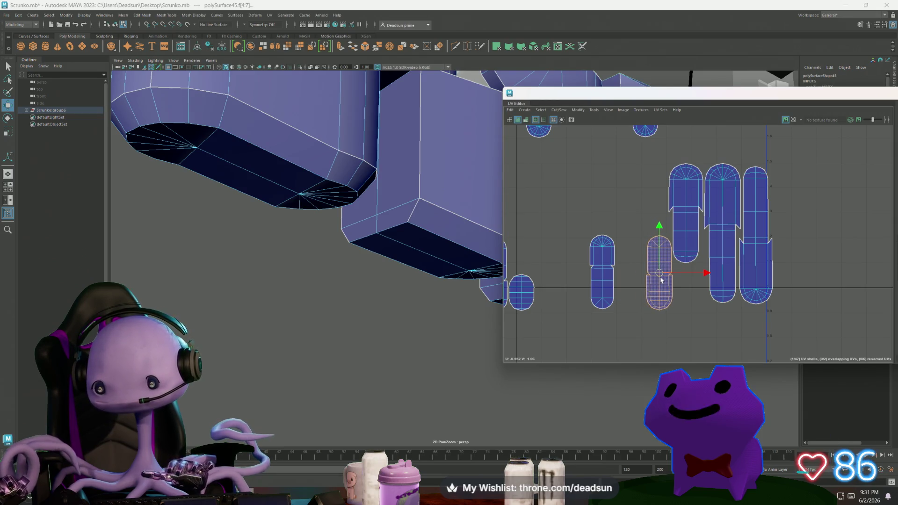
Move a small shell beside the tall shells and rotate another to lie horizontally
click(603, 274)
mouse_move(604, 273)
mouse_down()
mouse_move(644, 201)
mouse_move(655, 203)
mouse_up()
click(657, 279)
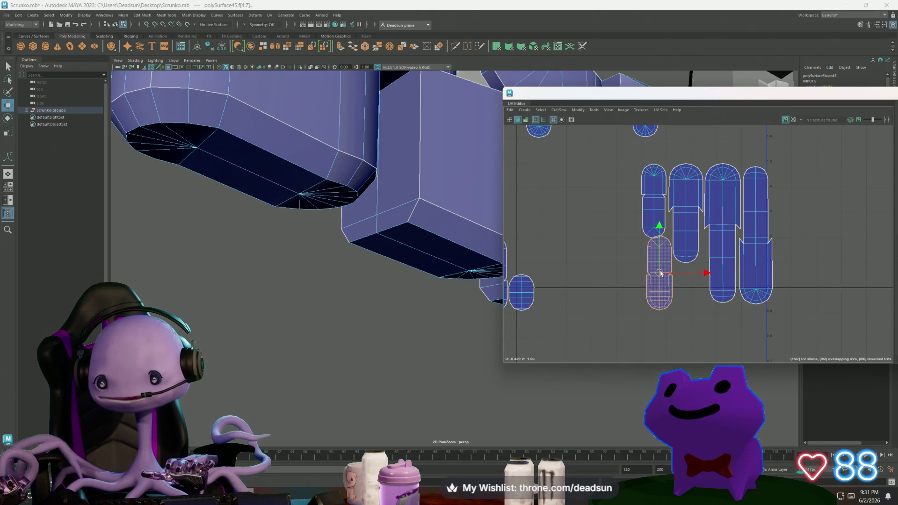
drag(661, 274, 658, 291)
key(e)
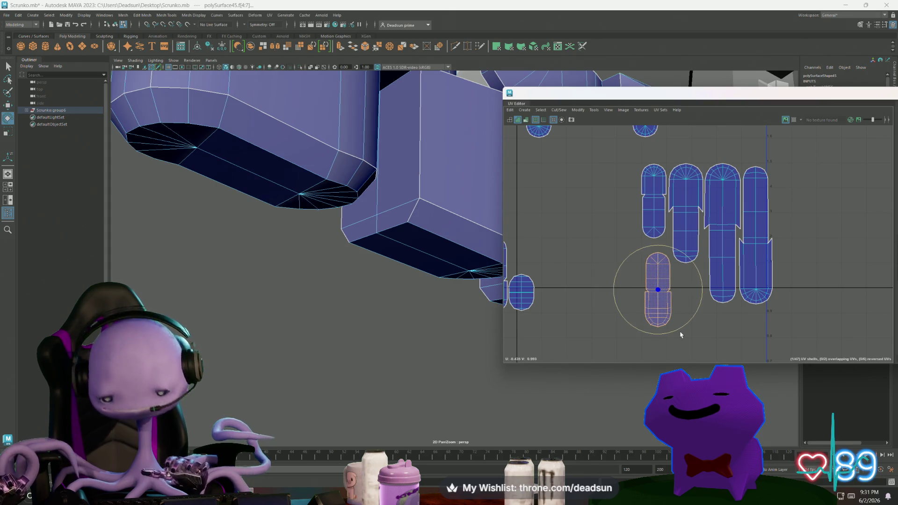
mouse_move(666, 336)
mouse_down()
mouse_move(675, 327)
mouse_move(663, 314)
mouse_up()
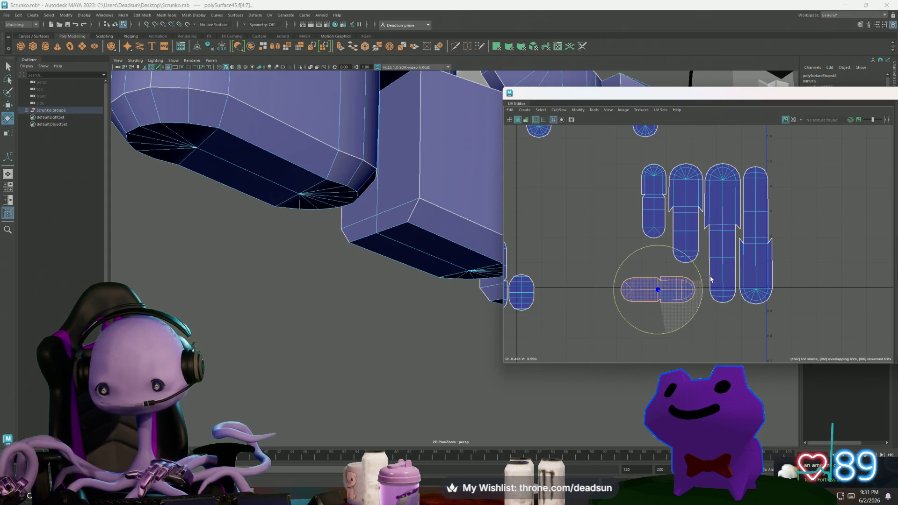
key(w)
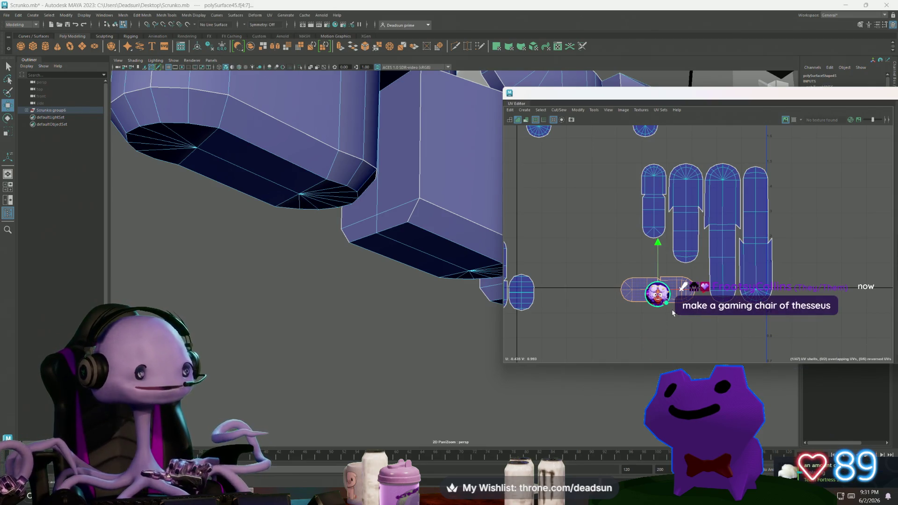
mouse_move(658, 289)
mouse_down()
mouse_move(670, 288)
mouse_move(657, 299)
mouse_move(606, 299)
mouse_move(672, 280)
mouse_up()
Nudge the horizontal shell right and place the stray finger shell beside the group
scroll(671, 301, down, 2)
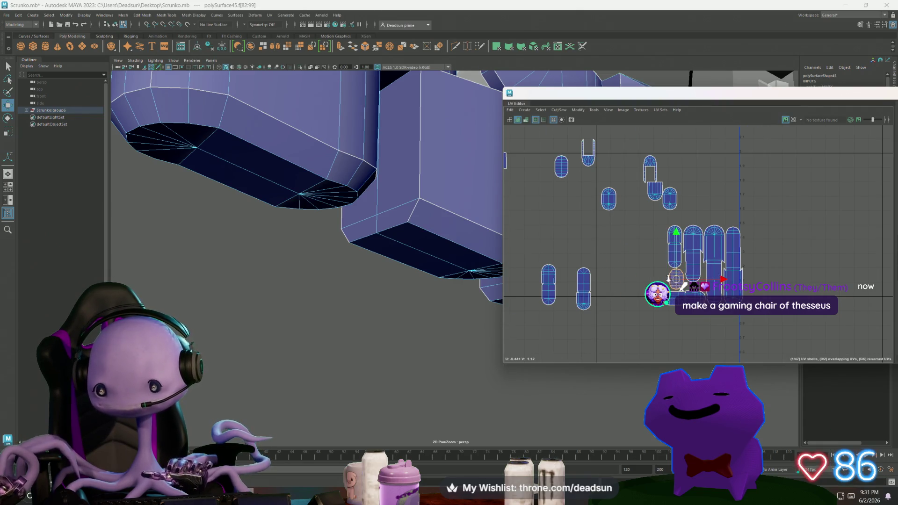
scroll(667, 278, up, 3)
drag(686, 278, 691, 281)
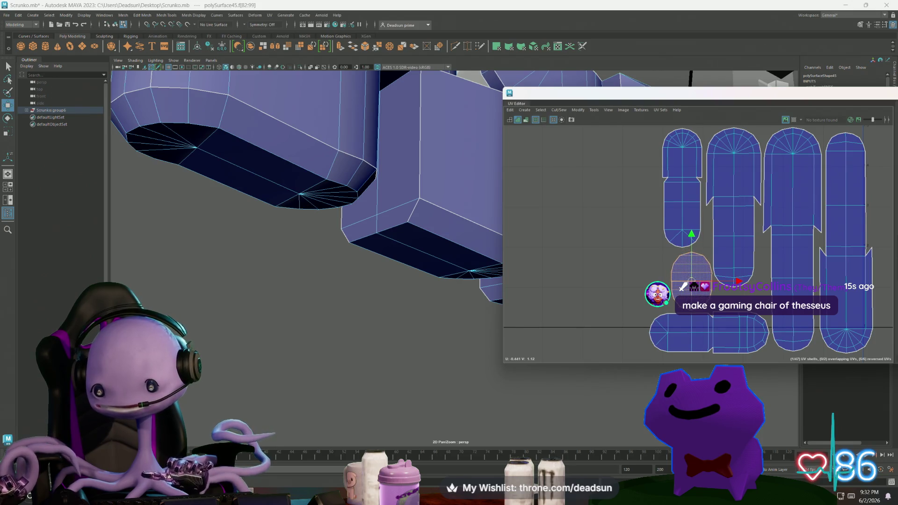
key(e)
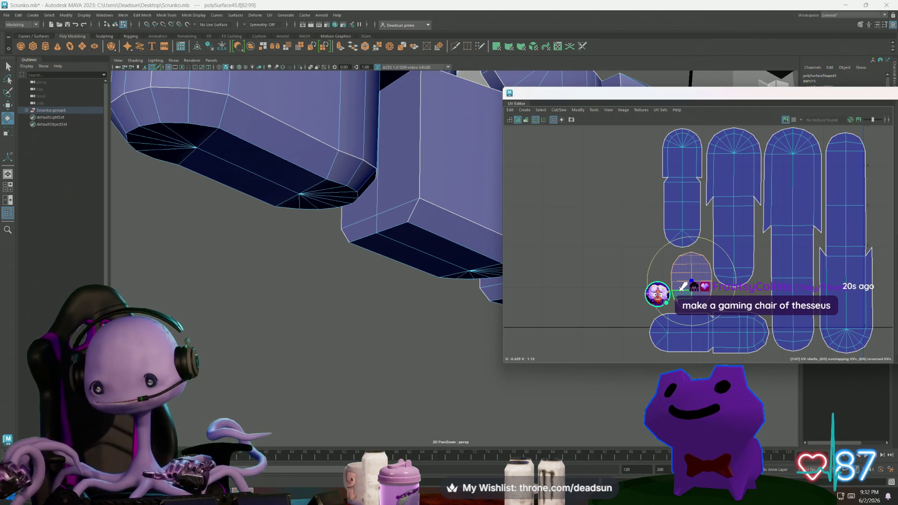
scroll(739, 229, down, 3)
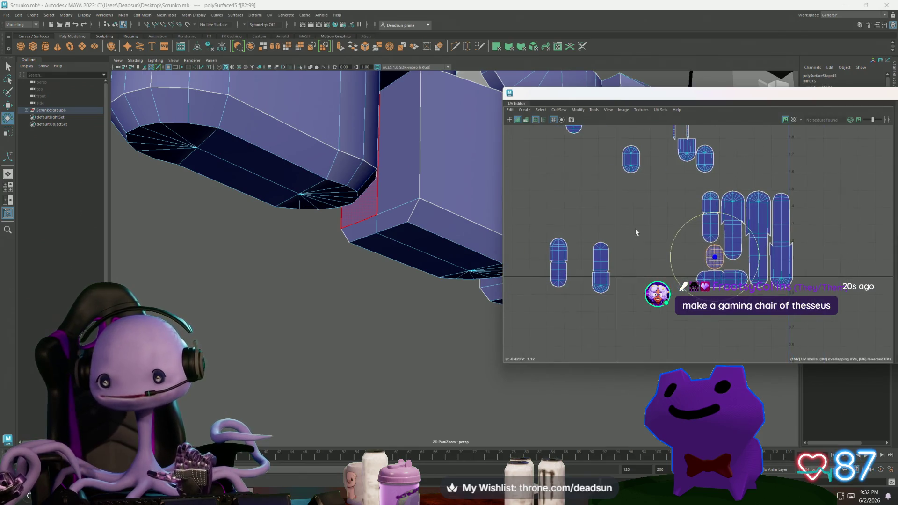
click(601, 261)
key(w)
drag(600, 262, 692, 218)
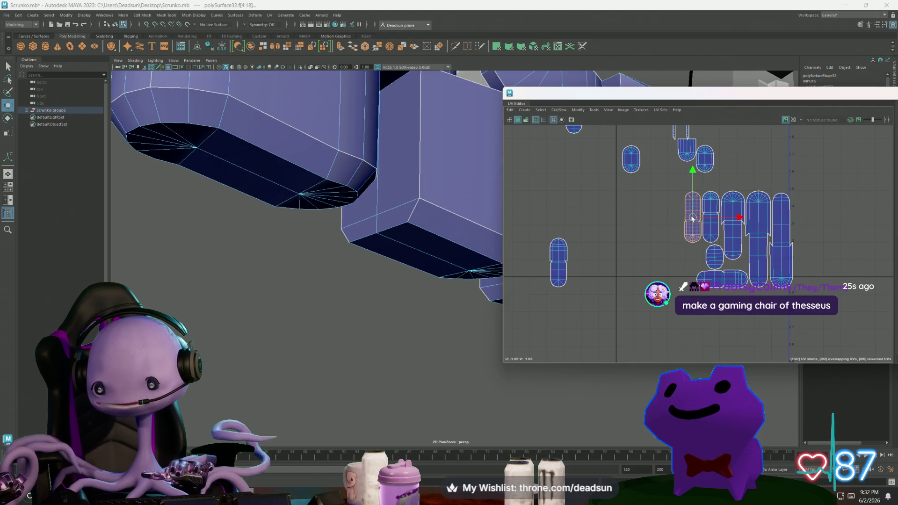
Select the lone shell left apart on the left
click(563, 271)
scroll(561, 271, up, 3)
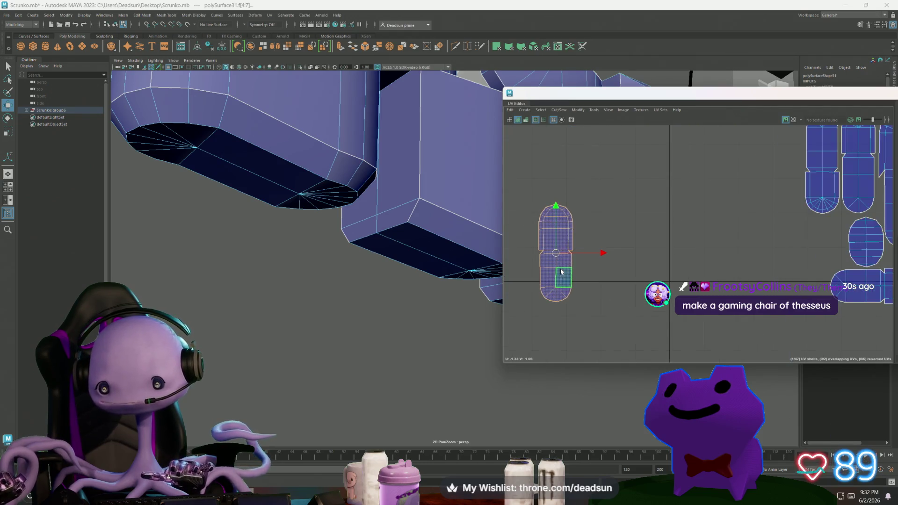
scroll(556, 257, down, 2)
right_click(556, 258)
Raise the upper UVs of the left shell to straighten it
click(529, 210)
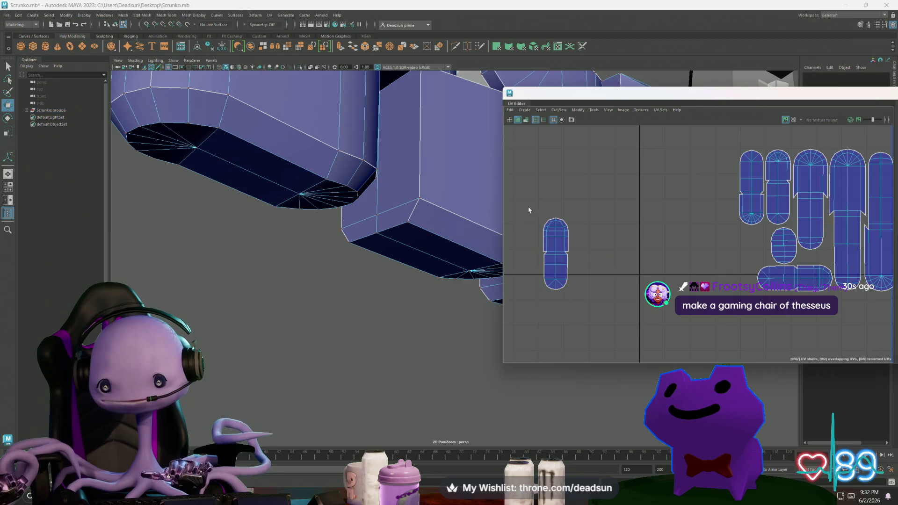
key(r)
drag(581, 255, 564, 234)
key(w)
drag(554, 196, 558, 185)
Pull the leftmost finger shell out, then widen and lower its bottom section
click(753, 208)
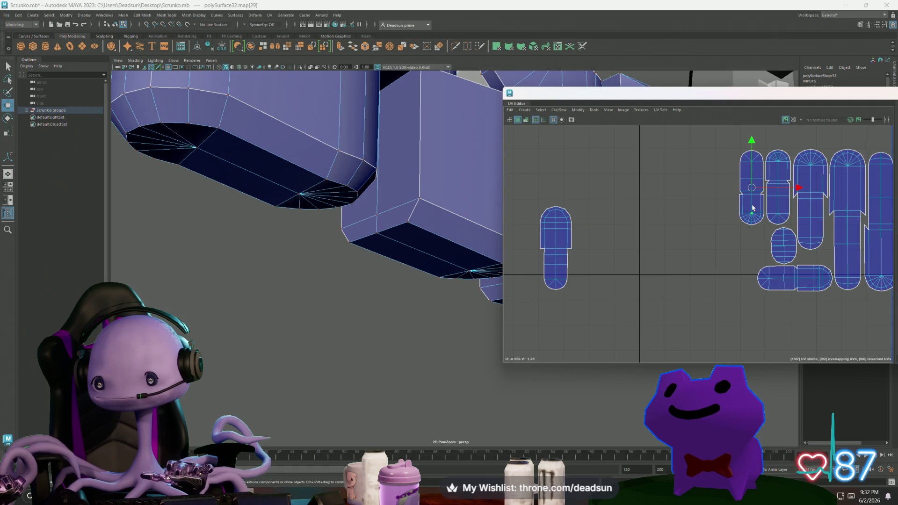
drag(753, 192, 679, 211)
scroll(678, 243, up, 5)
drag(720, 271, 661, 243)
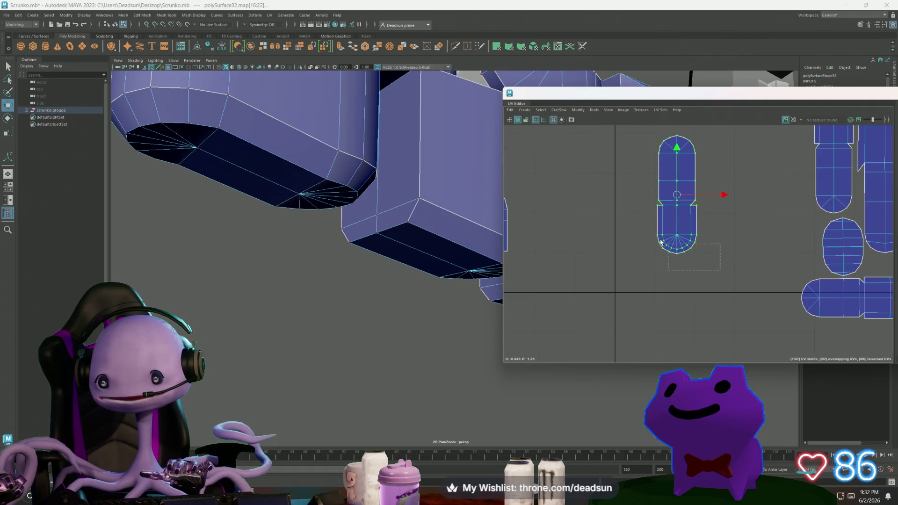
drag(641, 205, 641, 204)
key(r)
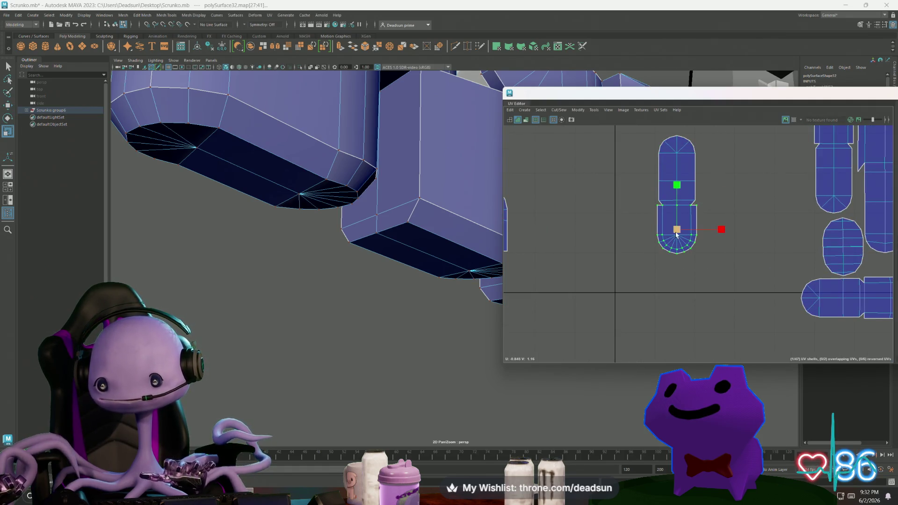
drag(676, 234, 688, 231)
key(w)
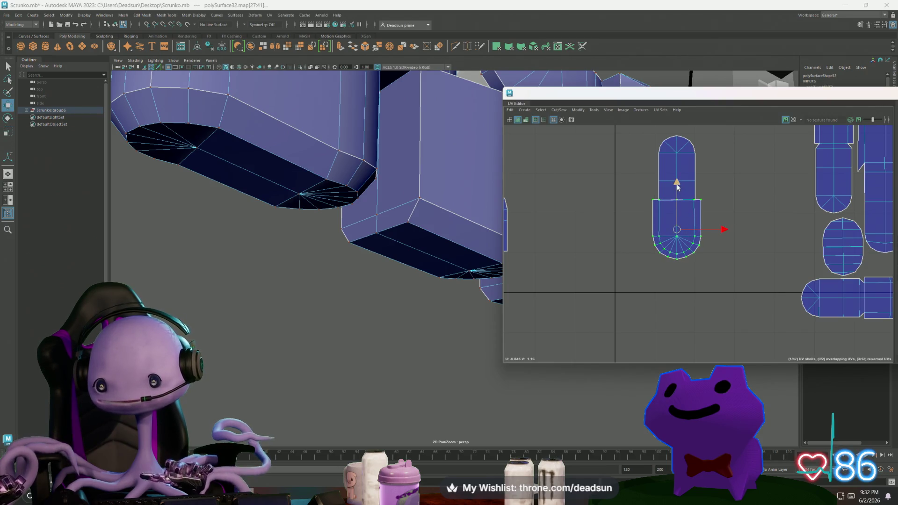
drag(678, 185, 677, 194)
key(r)
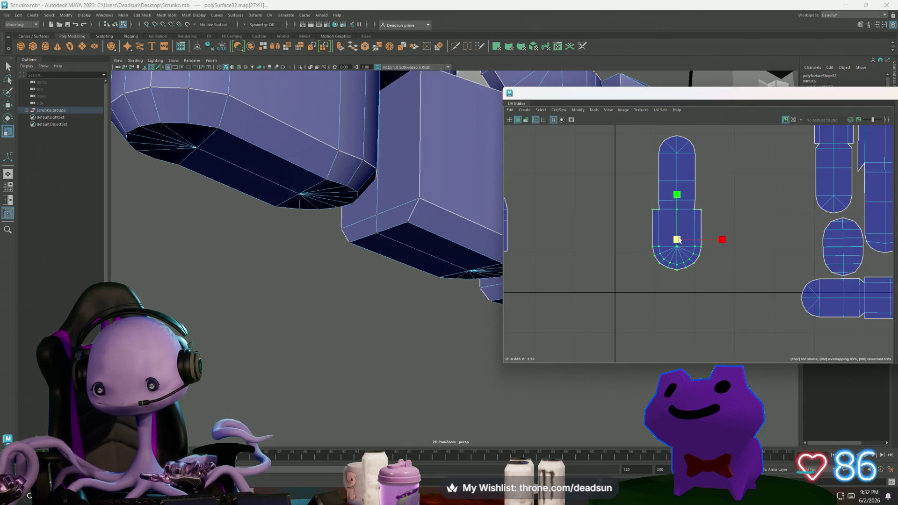
drag(679, 240, 681, 240)
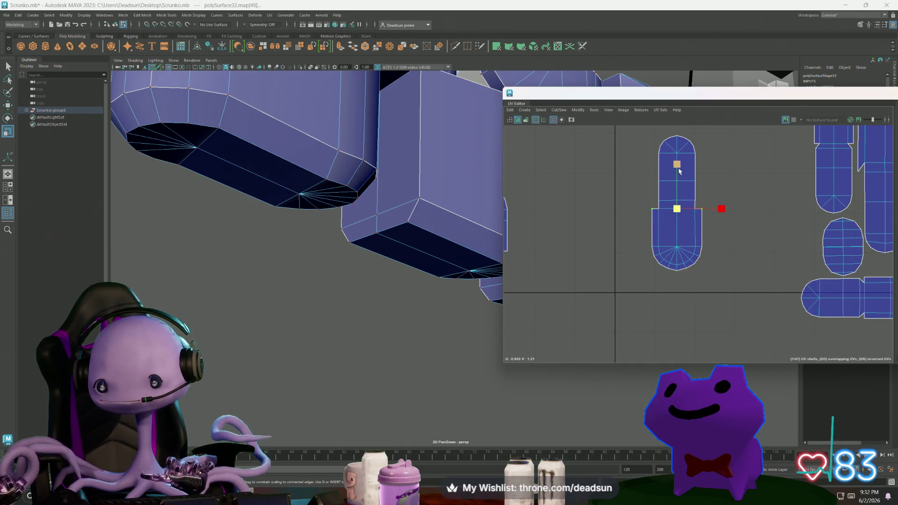
key(w)
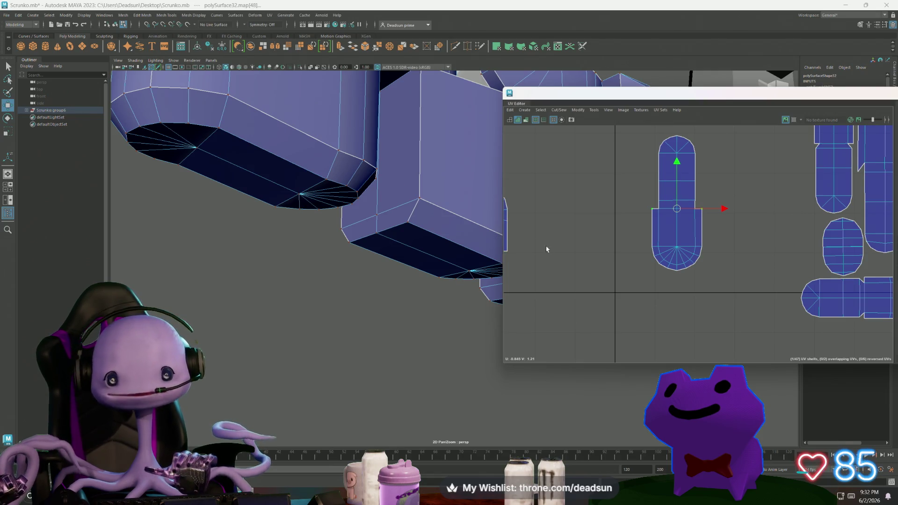
scroll(700, 276, down, 3)
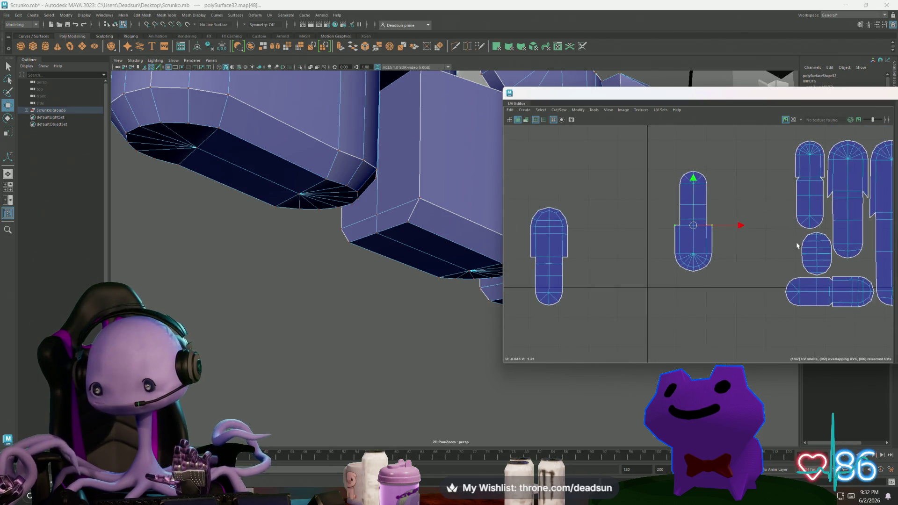
scroll(682, 199, up, 2)
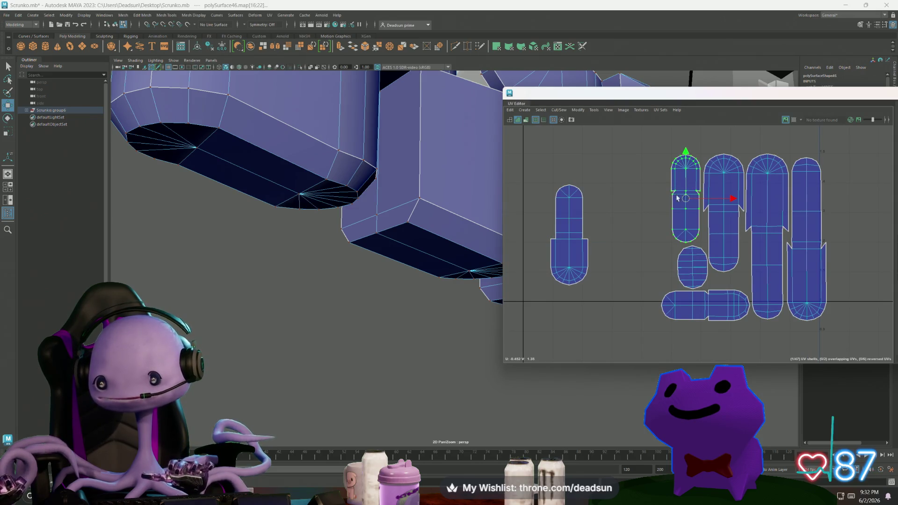
Scale and raise another finger shell's top cap, then slide it back to the group
drag(687, 193, 634, 197)
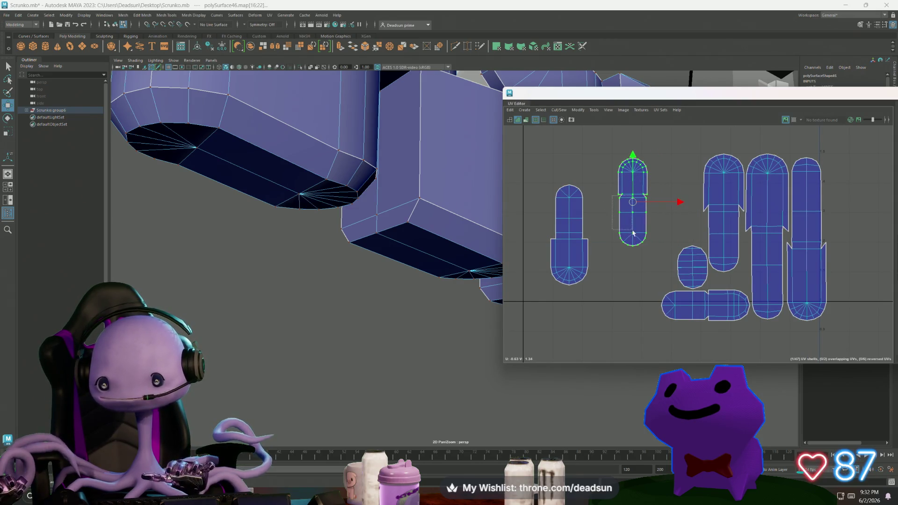
drag(633, 232, 656, 257)
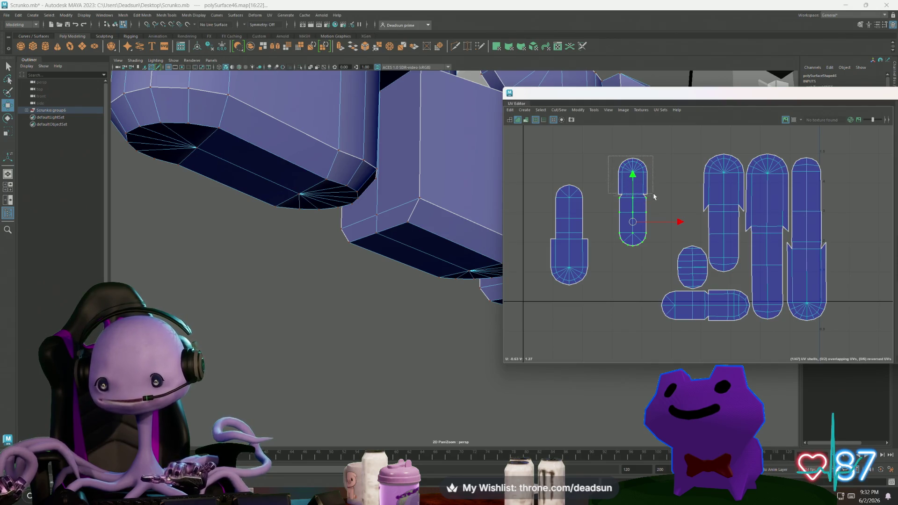
key(r)
drag(658, 197, 644, 176)
drag(634, 139, 636, 132)
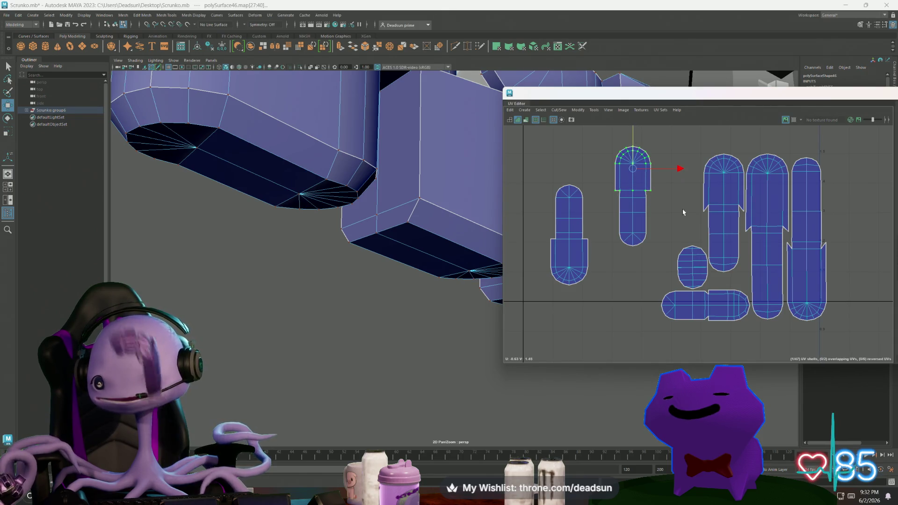
drag(635, 196, 683, 199)
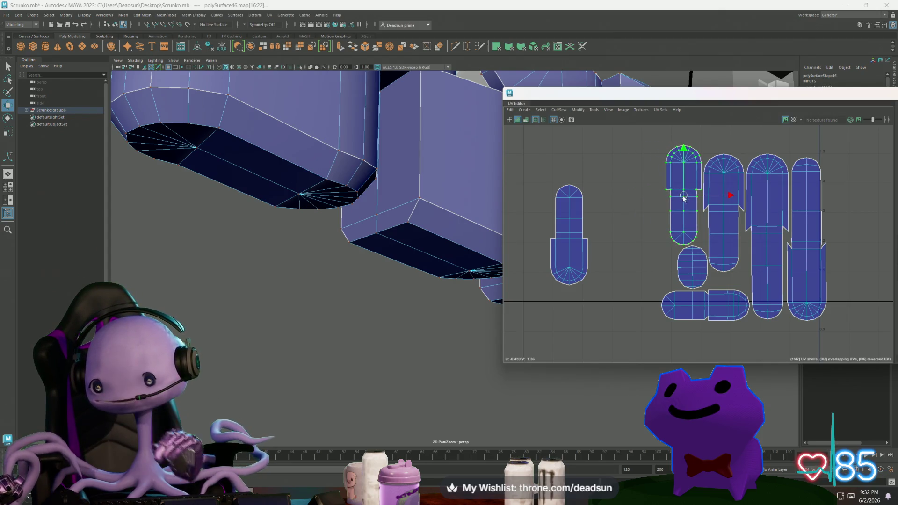
Place the lone left shell at the front of the row and move the loose shell beside it
click(573, 251)
mouse_move(571, 235)
mouse_down()
mouse_move(603, 231)
mouse_move(652, 196)
mouse_up()
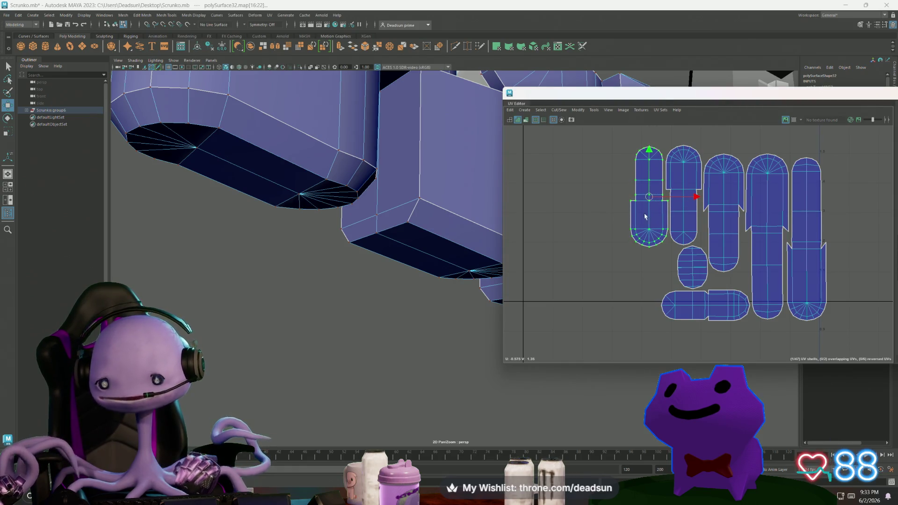
scroll(585, 243, down, 1)
alt+middle_drag(519, 262, 606, 241)
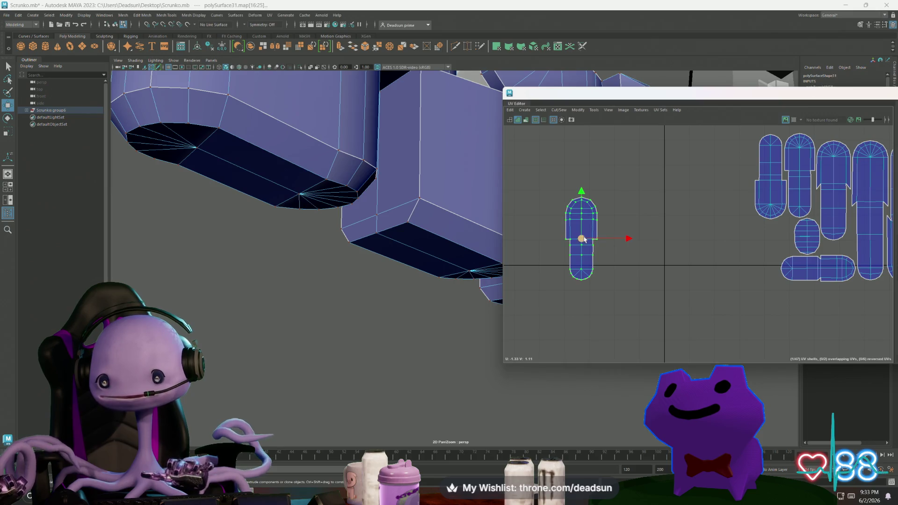
drag(583, 239, 744, 178)
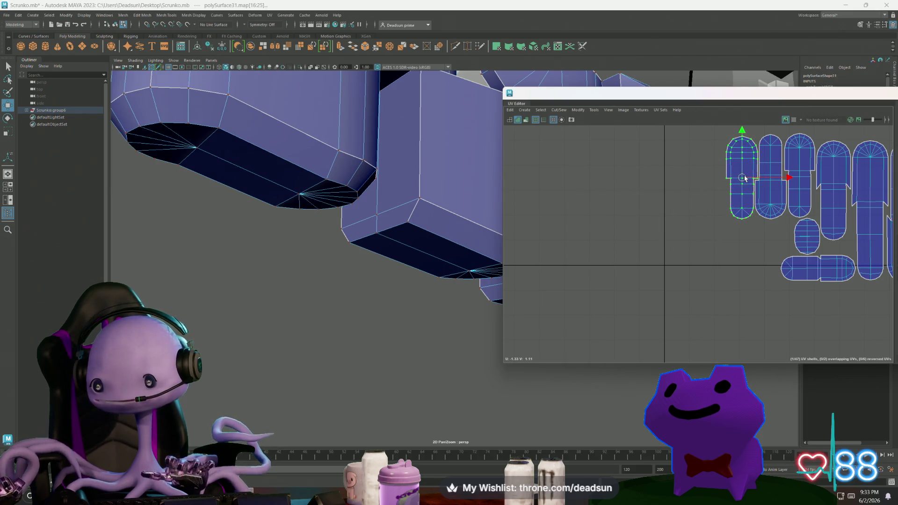
scroll(744, 179, down, 5)
scroll(677, 251, up, 2)
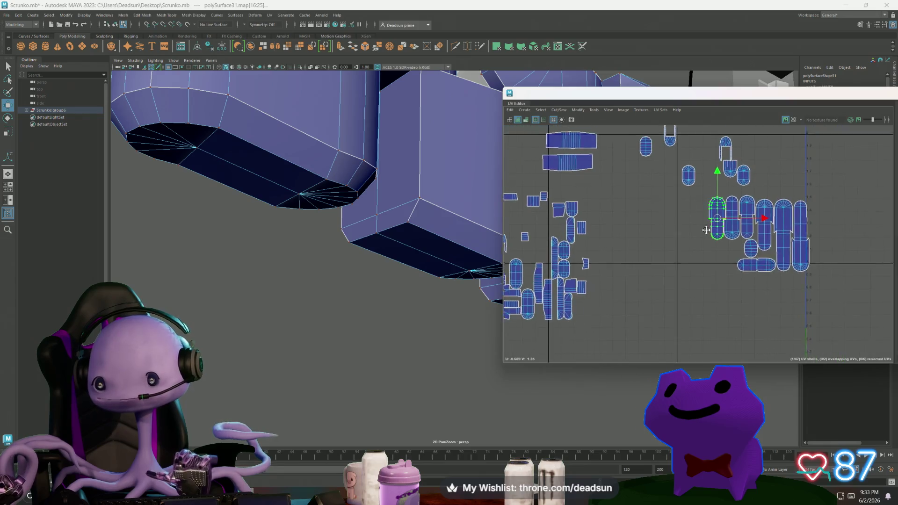
scroll(675, 231, up, 2)
Move the small top shell beside the lower shells and shift the long bottom shell
click(695, 186)
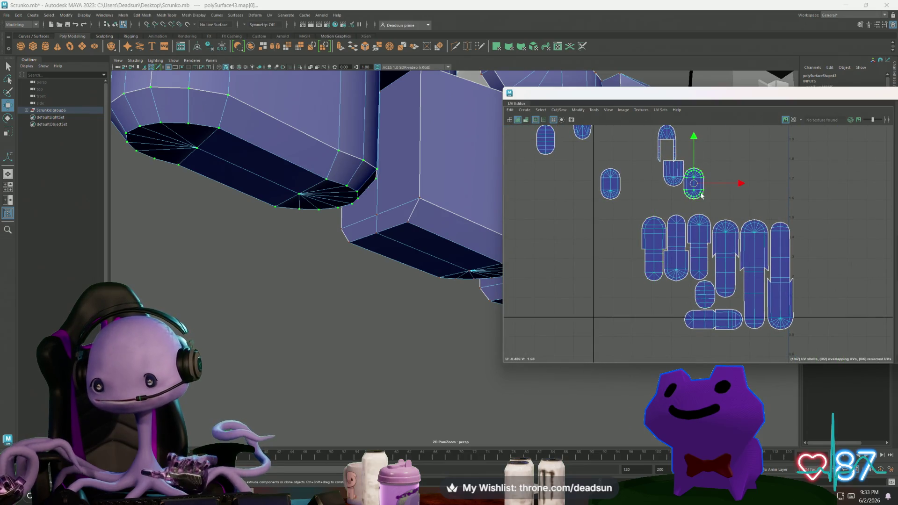
mouse_move(695, 182)
mouse_down()
mouse_move(673, 296)
mouse_move(684, 290)
mouse_up()
scroll(683, 306, up, 2)
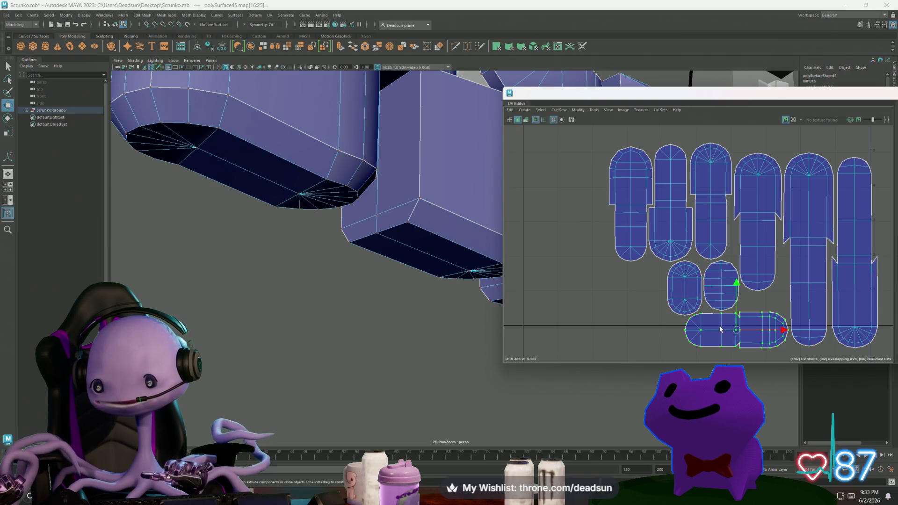
mouse_move(790, 327)
alt+middle_down()
mouse_move(655, 315)
mouse_move(647, 303)
alt+middle_up()
click(589, 311)
mouse_move(589, 311)
mouse_down()
mouse_move(578, 311)
mouse_move(585, 330)
mouse_move(608, 305)
mouse_move(659, 305)
mouse_up()
Fit the half shell against its neighbour and add two small shells to the row's start
key(r)
key(w)
key(r)
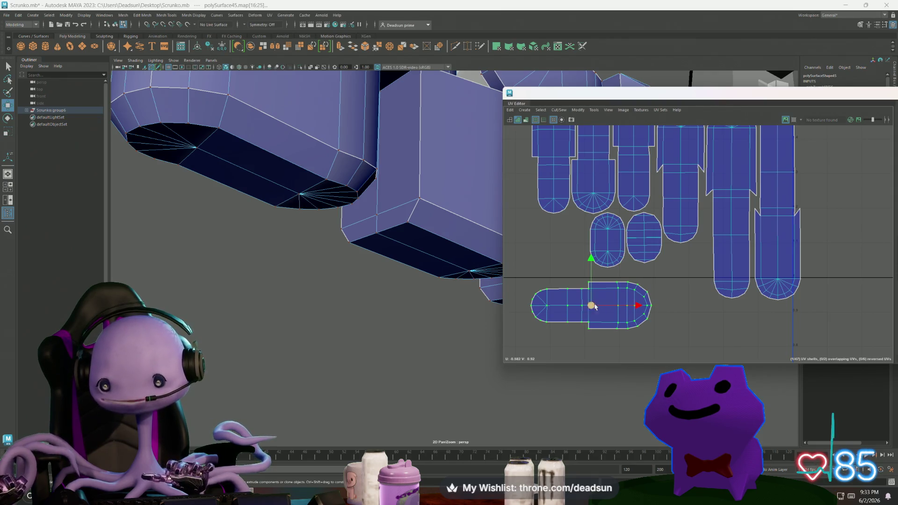
drag(595, 306, 654, 289)
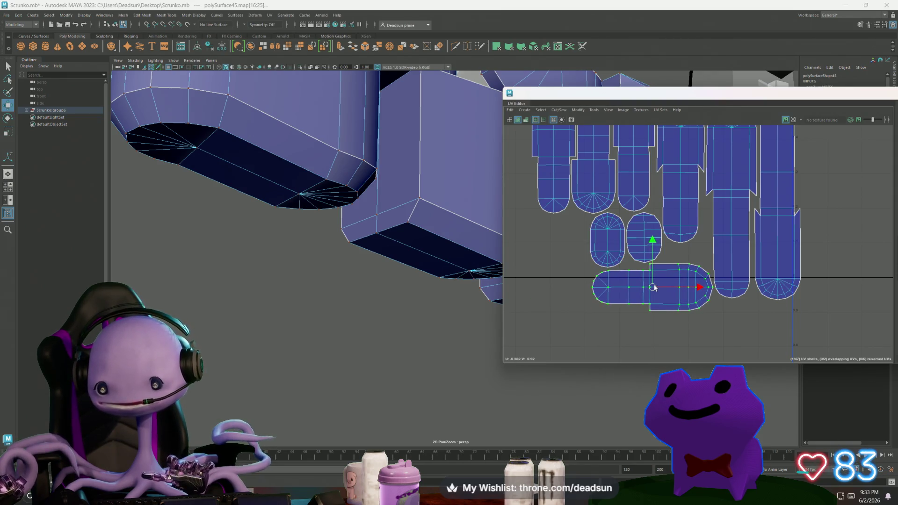
scroll(655, 288, down, 4)
scroll(635, 296, up, 2)
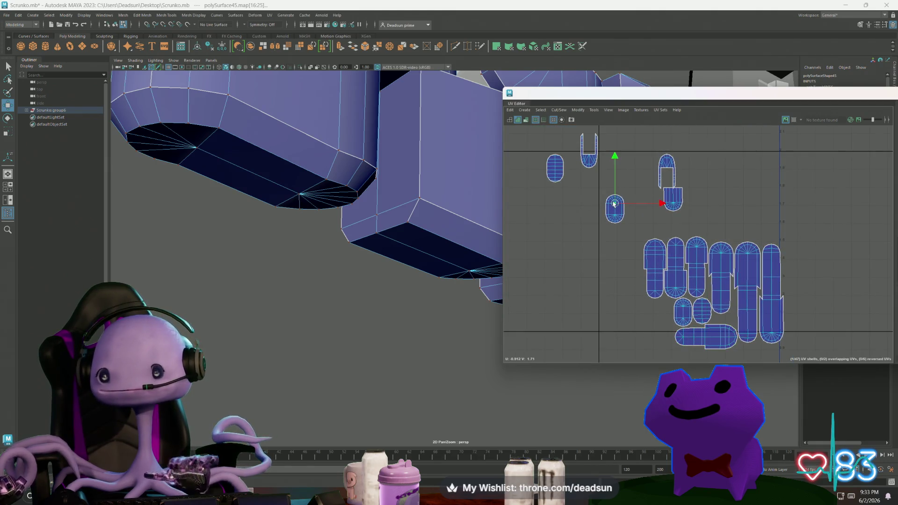
drag(614, 209, 631, 253)
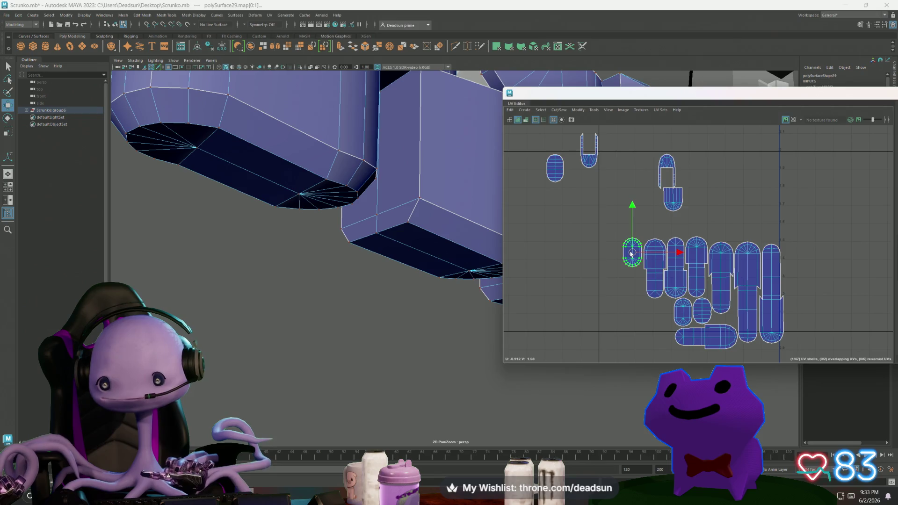
click(563, 176)
mouse_move(562, 176)
mouse_down()
mouse_move(587, 232)
mouse_move(610, 254)
mouse_up()
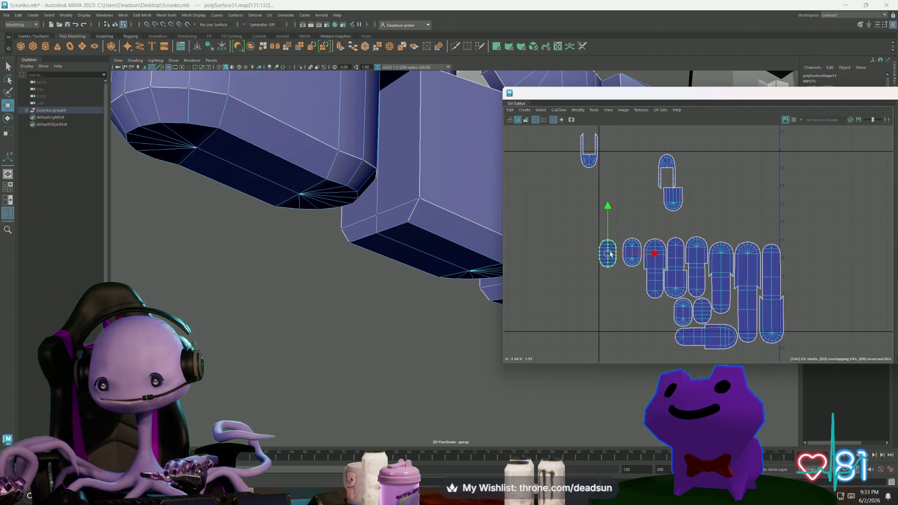
Move the first curved arm shell aside, rotate it, and flatten its bottom edge UVs
scroll(610, 254, down, 4)
click(604, 202)
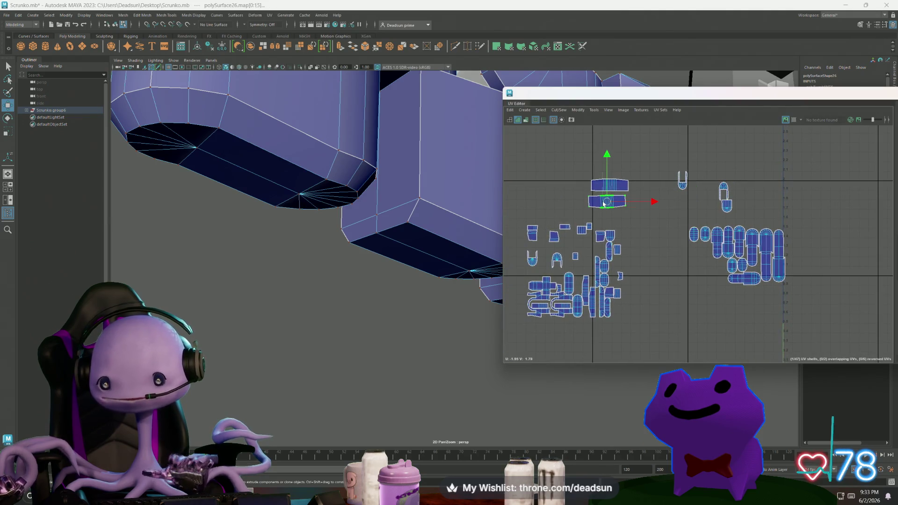
drag(608, 204, 727, 223)
scroll(697, 213, up, 4)
key(e)
key(w)
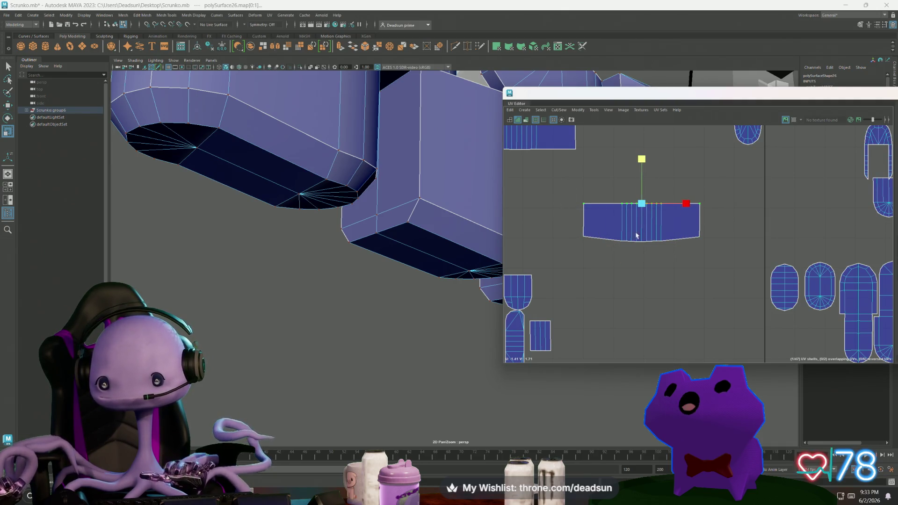
drag(564, 218, 733, 263)
middle_drag(734, 262, 650, 277)
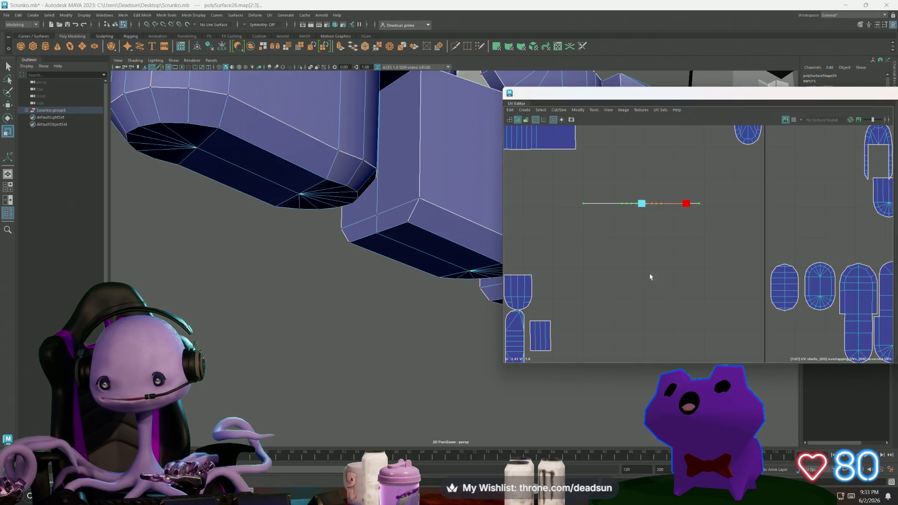
key(ctrl+z)
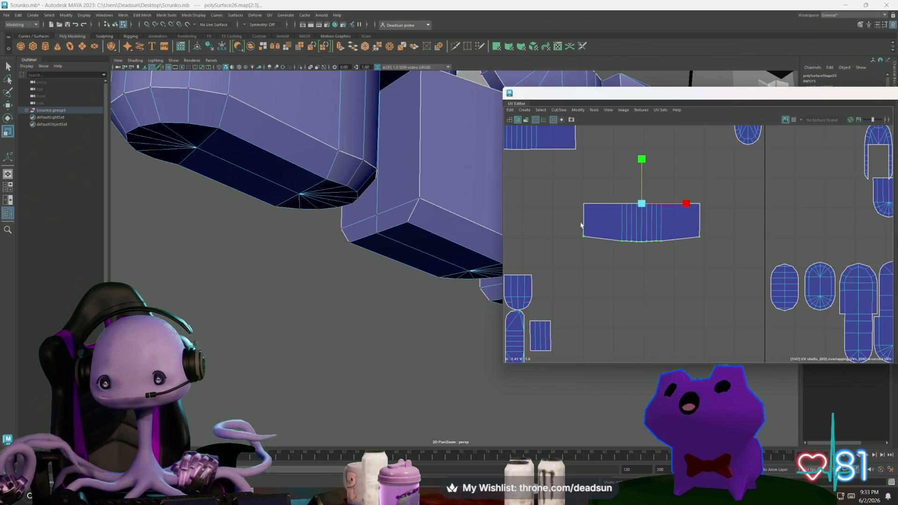
drag(563, 226, 747, 274)
mouse_move(641, 194)
mouse_down()
mouse_move(641, 202)
mouse_move(641, 195)
mouse_up()
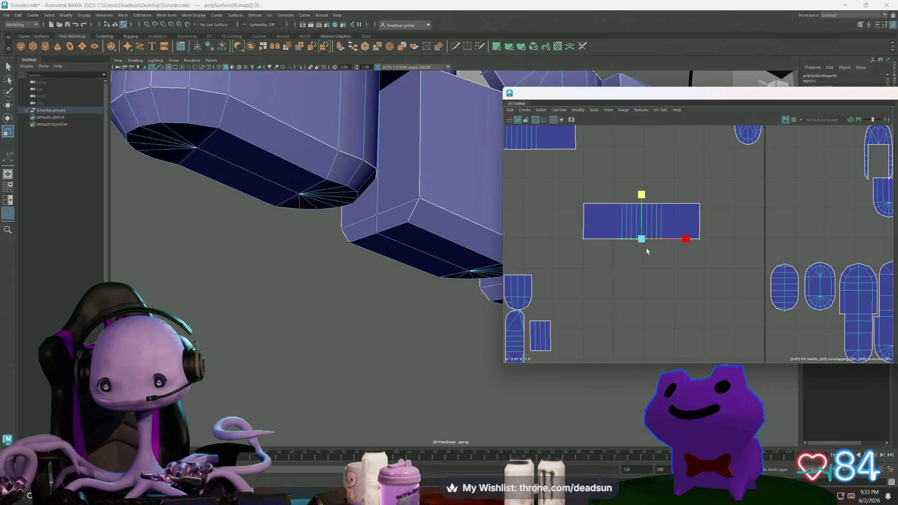
Straighten the second arm shell's edges and stack it above the lower strip
scroll(562, 225, down, 2)
alt+middle_drag(562, 225, 568, 220)
drag(668, 244, 668, 244)
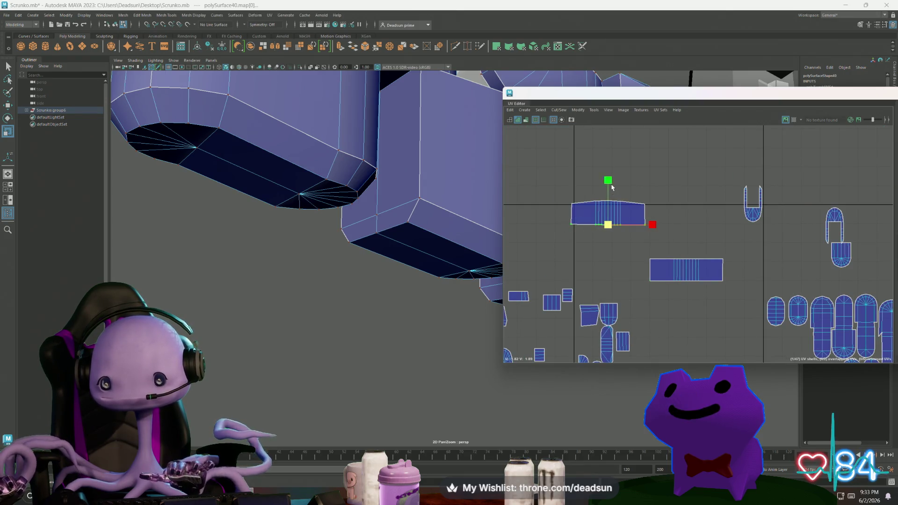
click(607, 202)
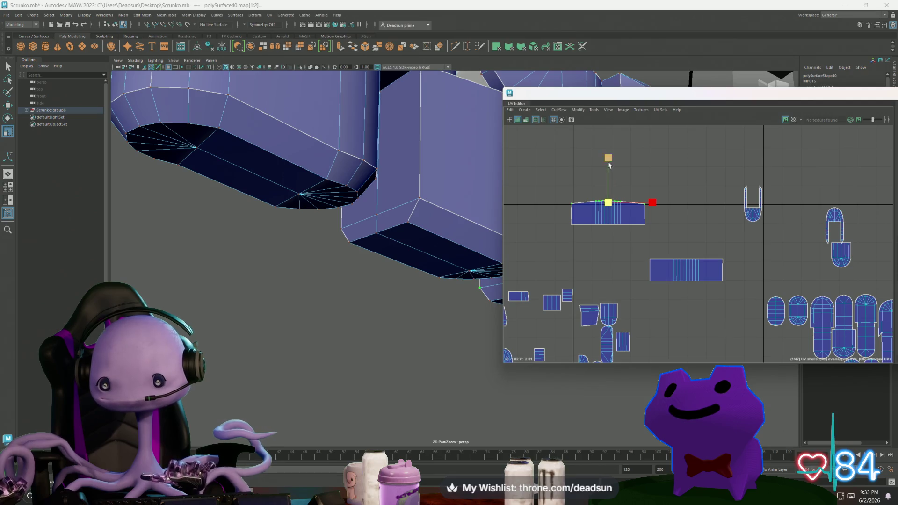
scroll(637, 247, down, 2)
alt+middle_drag(603, 226, 626, 244)
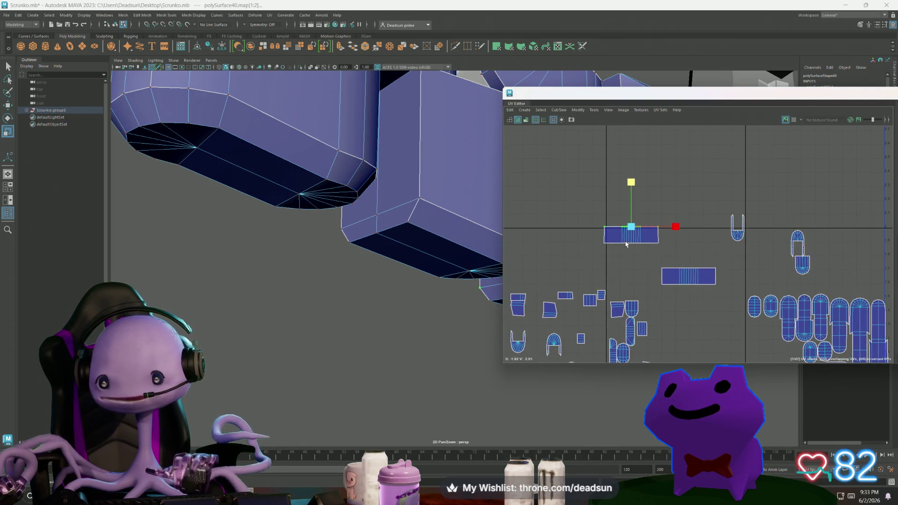
key(w)
drag(629, 241, 688, 259)
scroll(696, 292, up, 3)
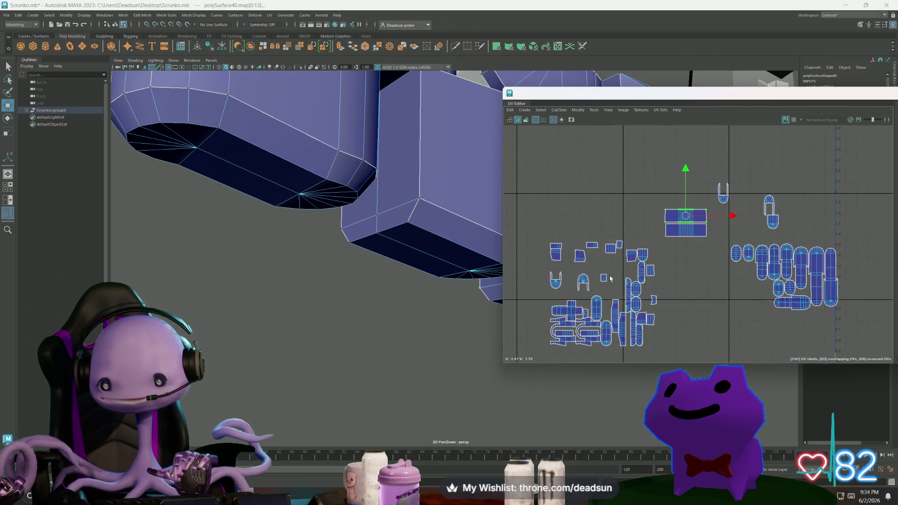
Sew the small finger shell to its neighbour along the seam edge beneath it
mouse_move(730, 300)
alt+middle_down()
mouse_move(787, 319)
mouse_move(779, 281)
alt+middle_up()
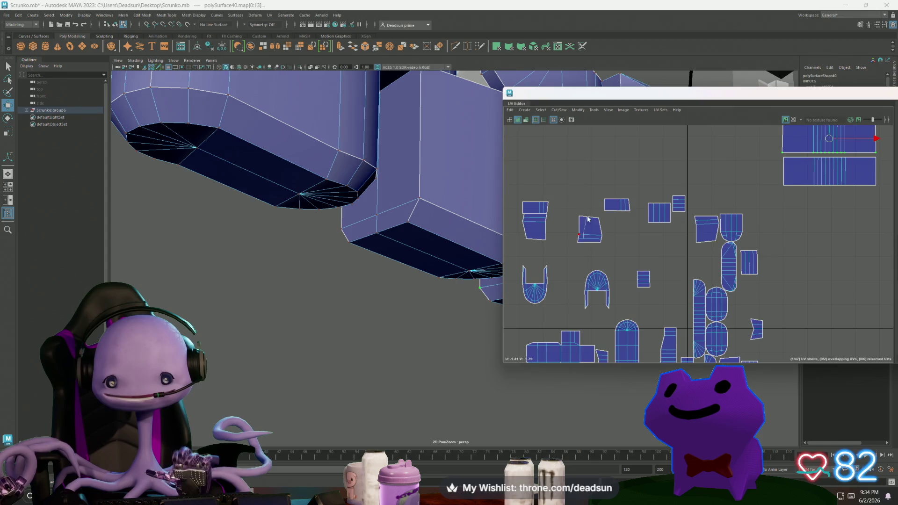
click(587, 243)
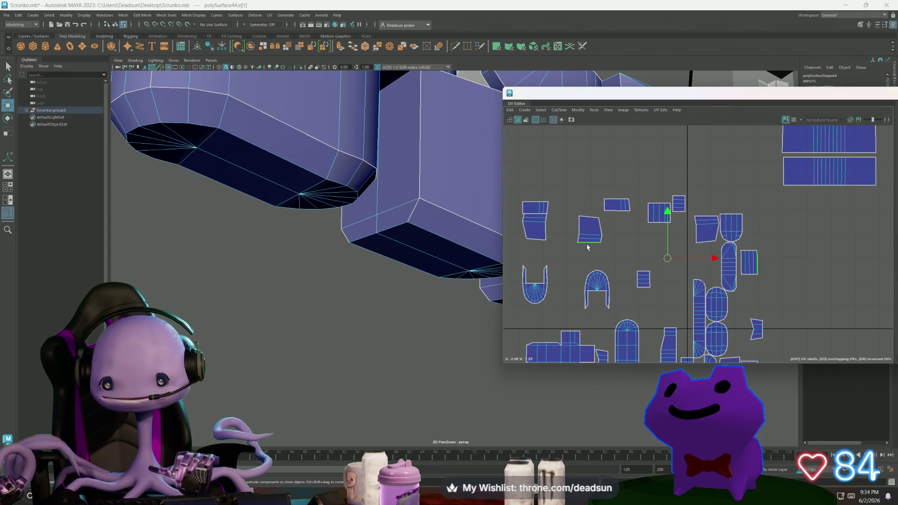
click(556, 111)
click(571, 182)
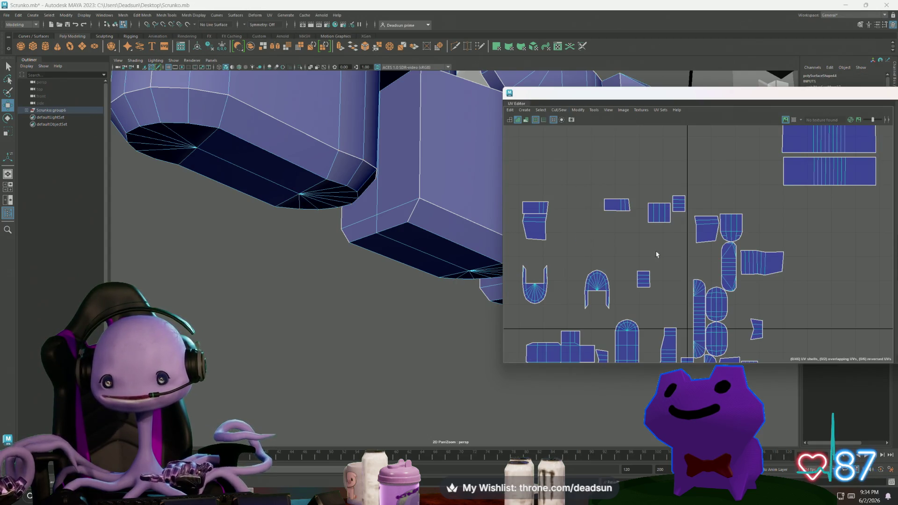
Sew a second shell to its neighbour along another selected seam edge
click(741, 267)
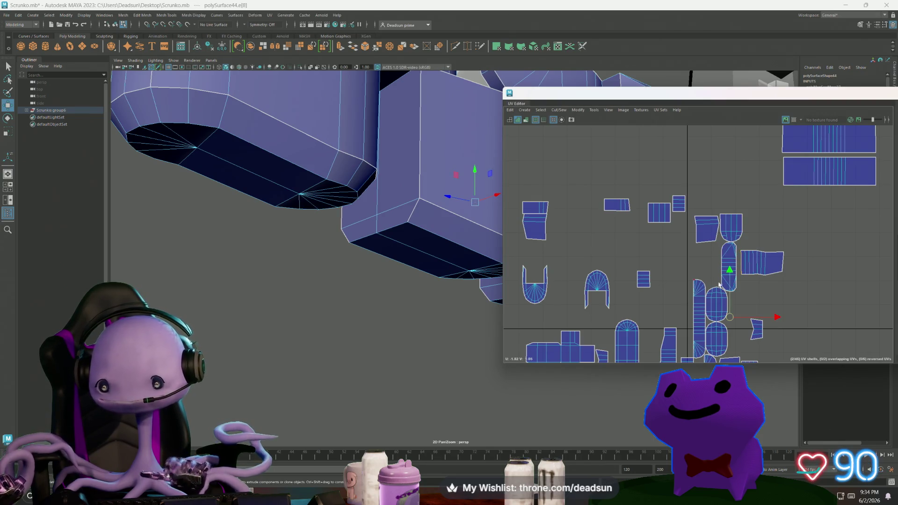
scroll(741, 267, down, 3)
mouse_move(694, 264)
alt+middle_down()
mouse_move(647, 227)
mouse_move(659, 243)
alt+middle_up()
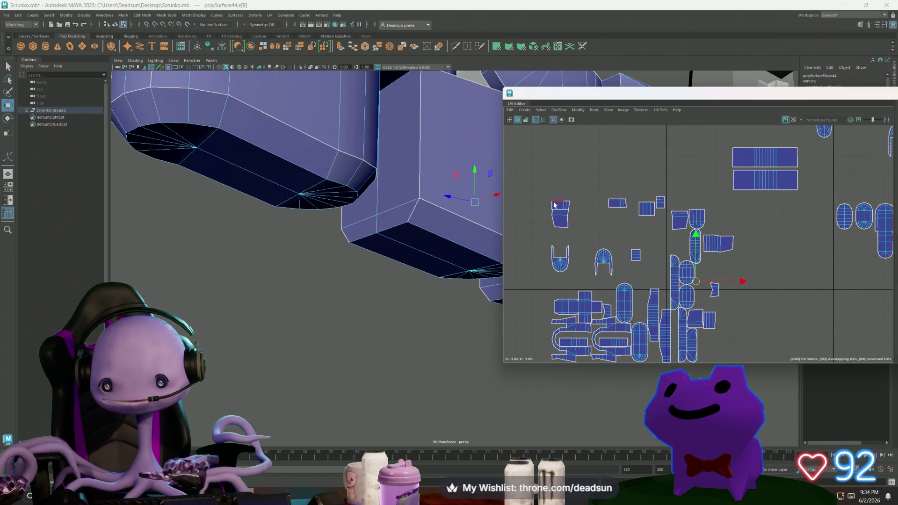
click(561, 210)
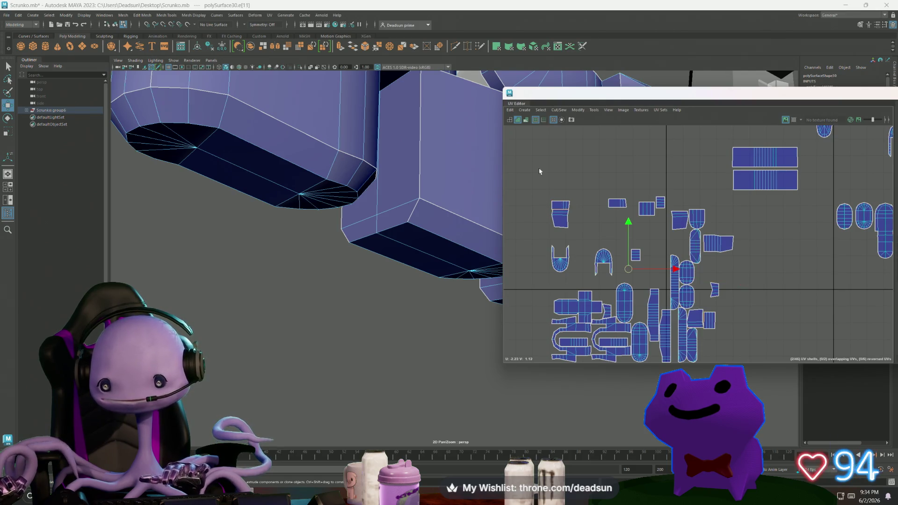
click(553, 111)
click(582, 183)
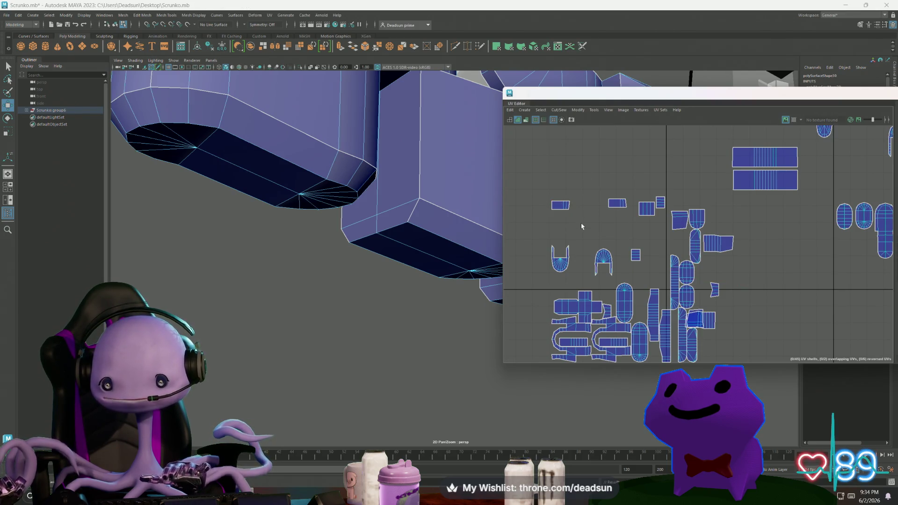
Move two small rectangular shells up side by side beside the stacked strips
click(711, 321)
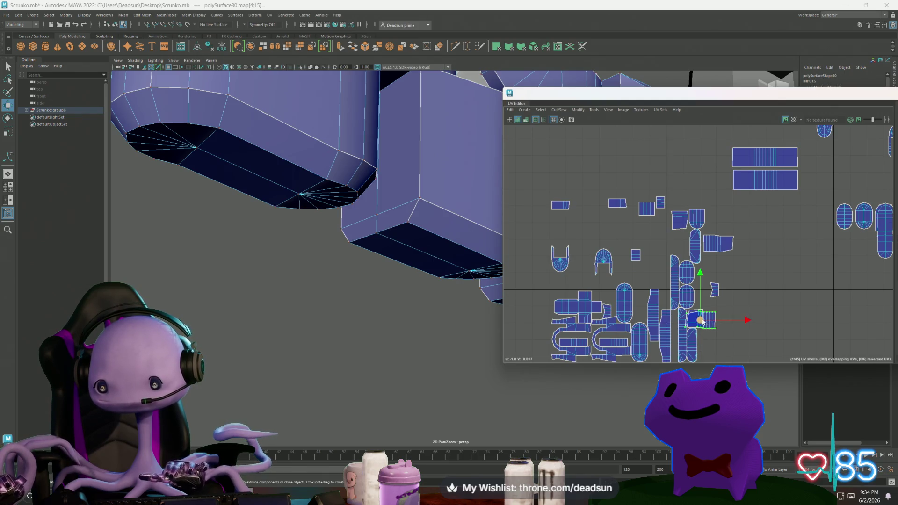
drag(702, 322, 755, 271)
click(717, 244)
drag(717, 244, 754, 246)
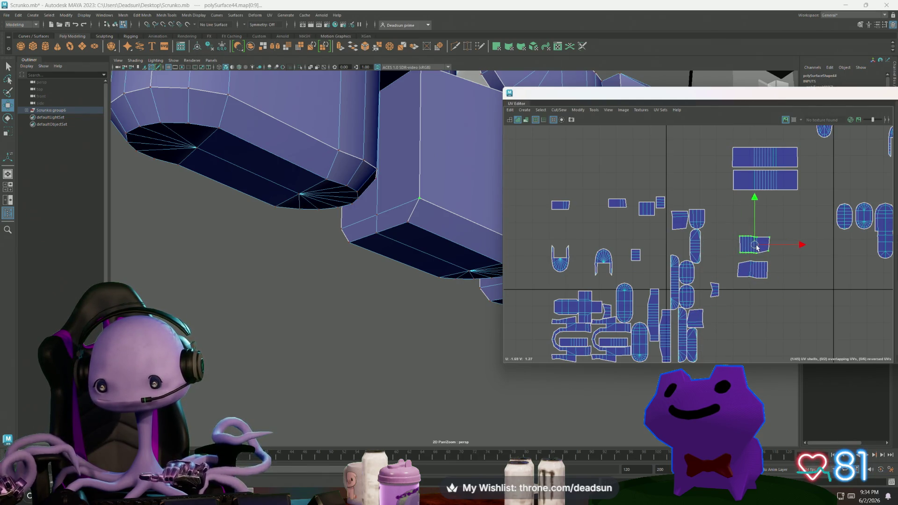
mouse_move(451, 243)
alt+mouse_down()
mouse_move(340, 221)
mouse_move(327, 229)
mouse_move(365, 243)
alt+mouse_up()
Join two arm shells with Move and Sew, repeating it on the next seam with G
scroll(733, 245, up, 2)
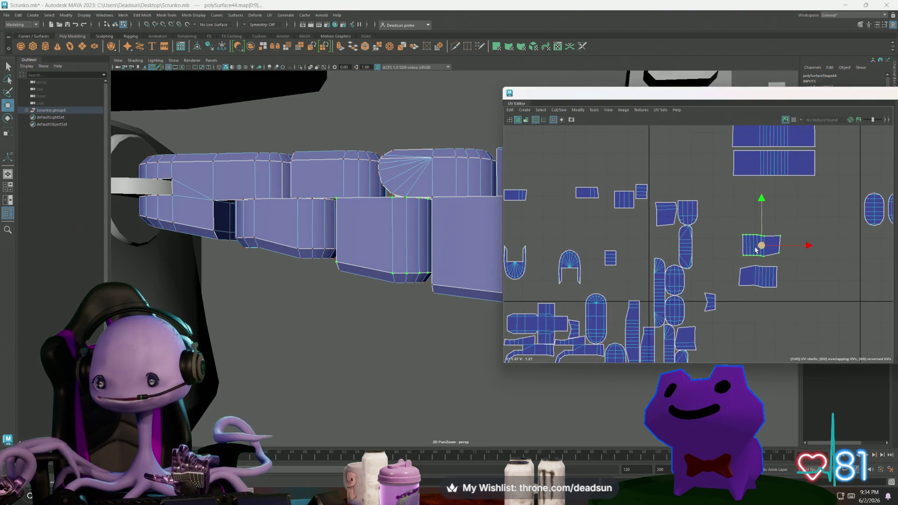
key(ctrl+z)
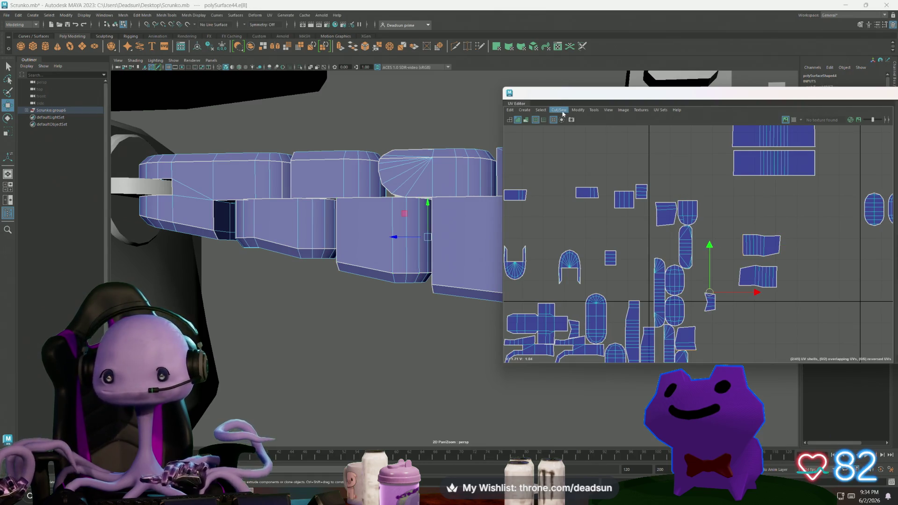
click(560, 110)
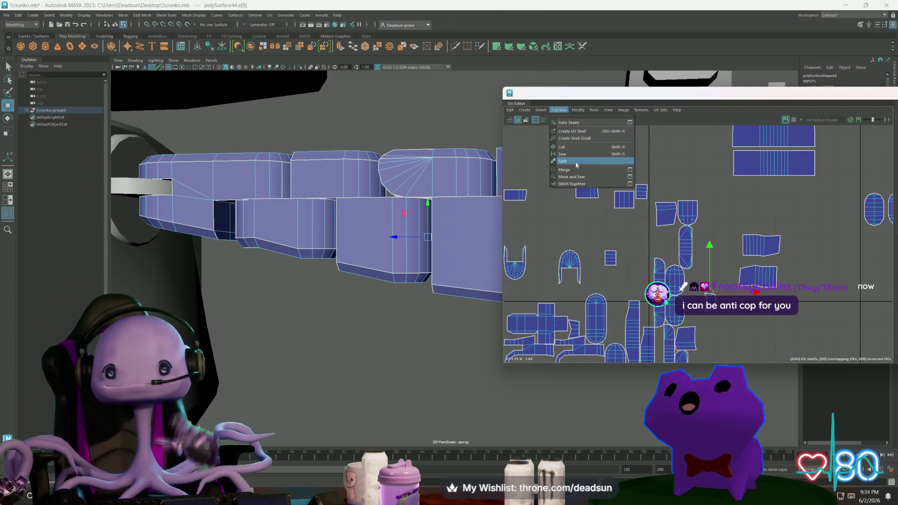
click(577, 176)
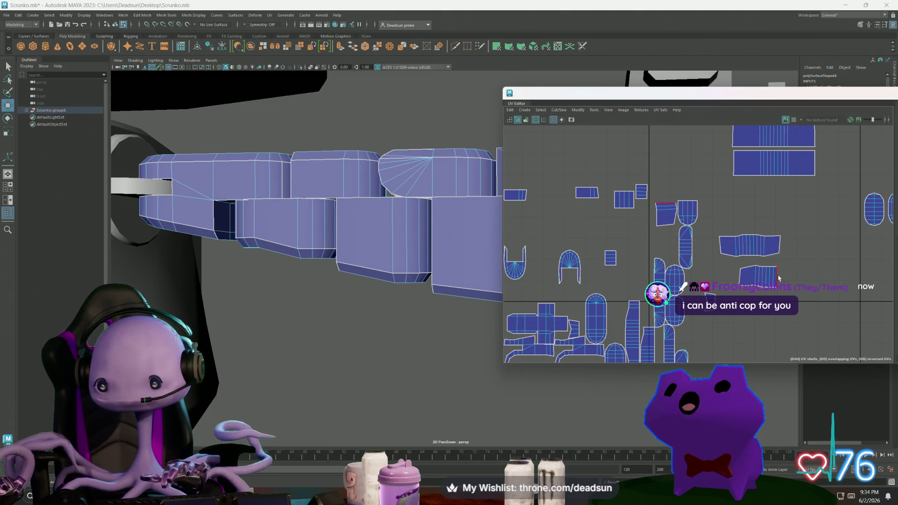
key(g)
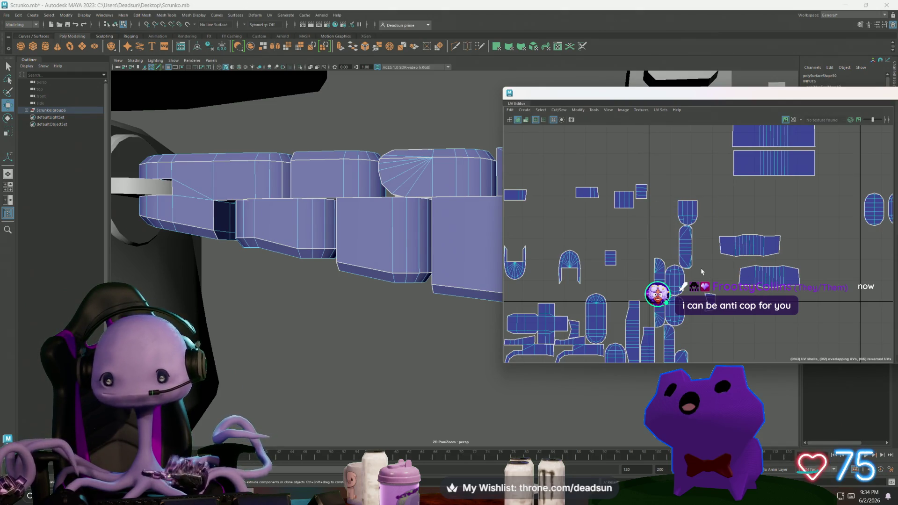
alt+middle_drag(481, 276, 426, 280)
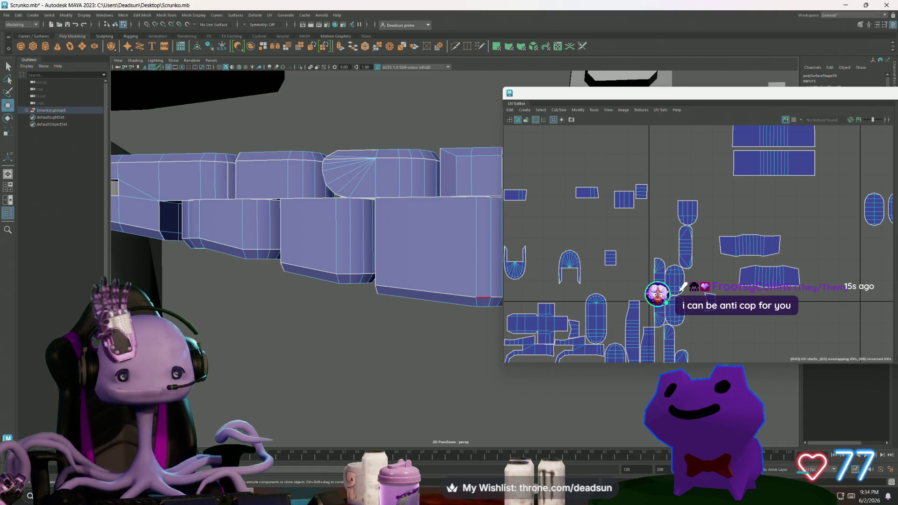
Switch to edge selection and pick seam edges on the right strip and middle arm shells
right_drag(614, 198, 615, 201)
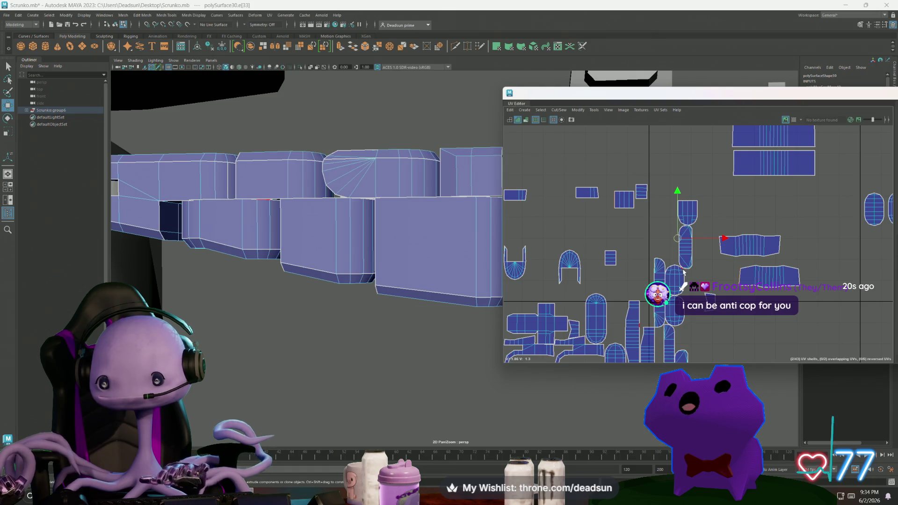
shift+click(723, 250)
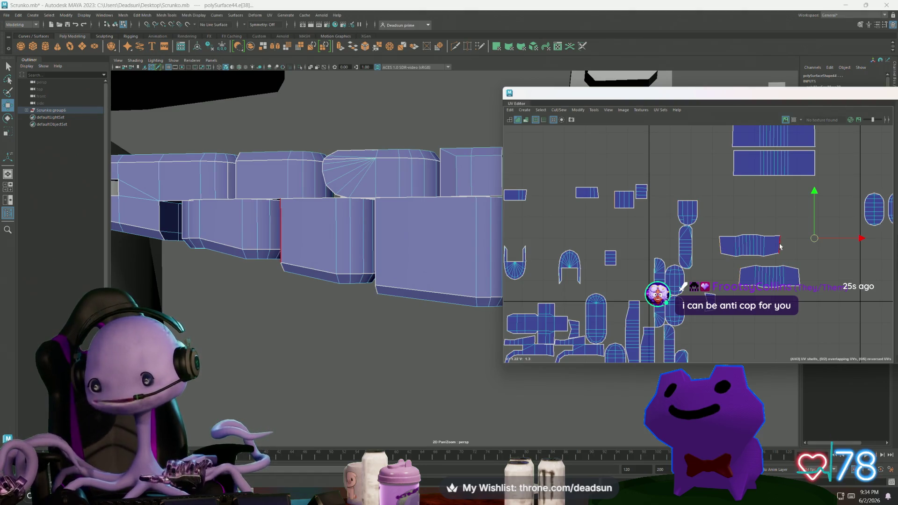
scroll(834, 313, down, 3)
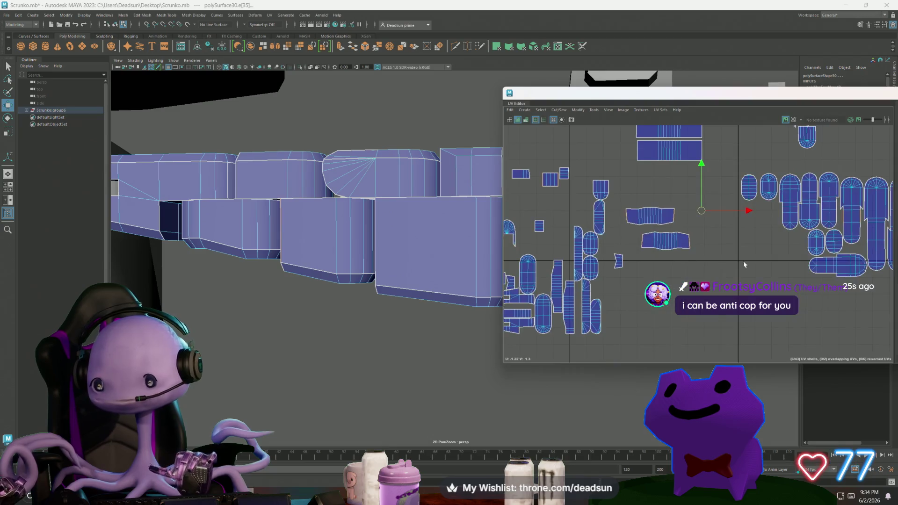
click(657, 261)
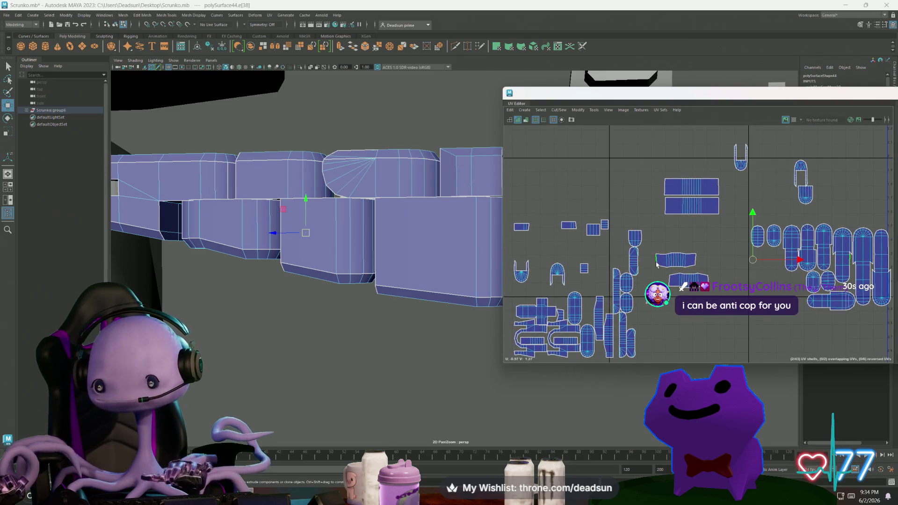
click(669, 282)
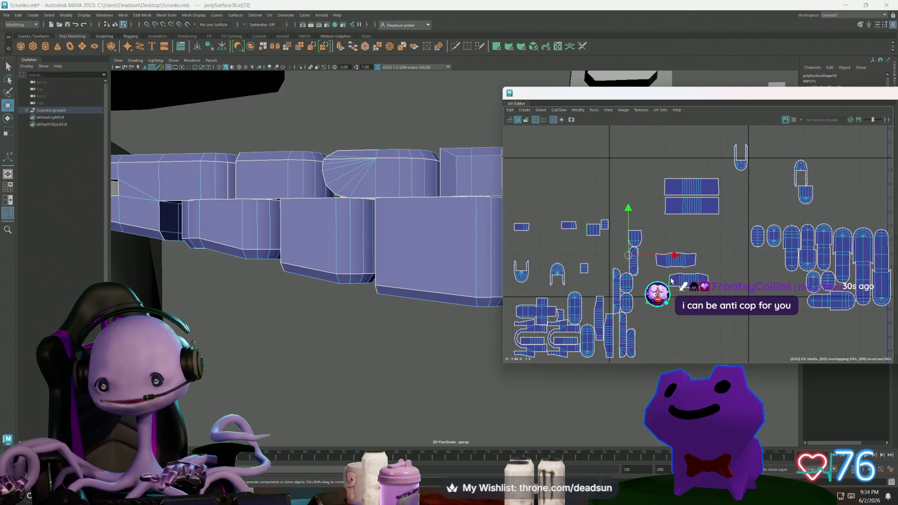
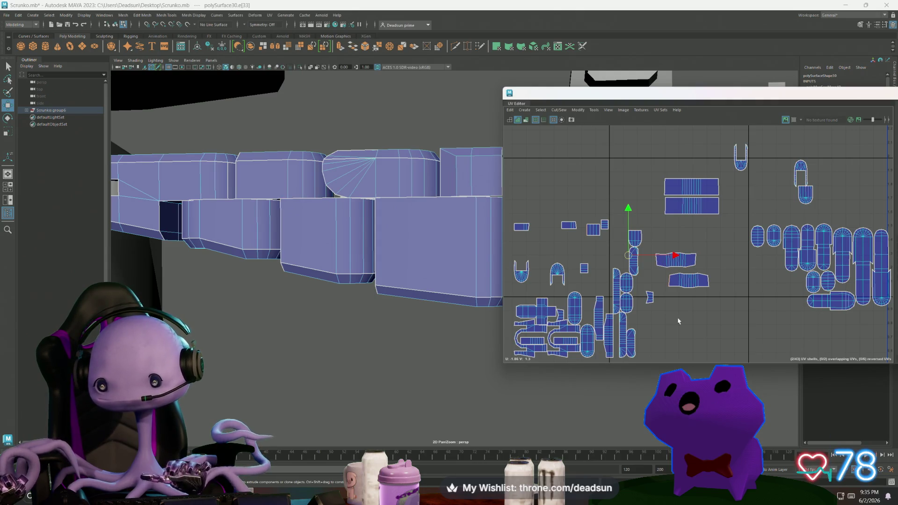
Move the first half-round hand shell left toward the lower-left cluster
scroll(695, 277, up, 1)
scroll(721, 285, up, 1)
alt+middle_drag(721, 285, 698, 276)
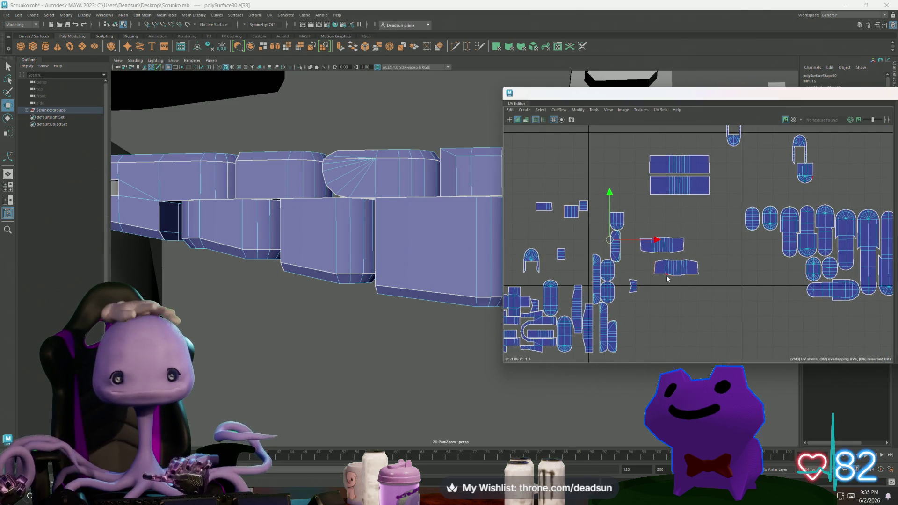
click(655, 271)
drag(649, 270, 708, 288)
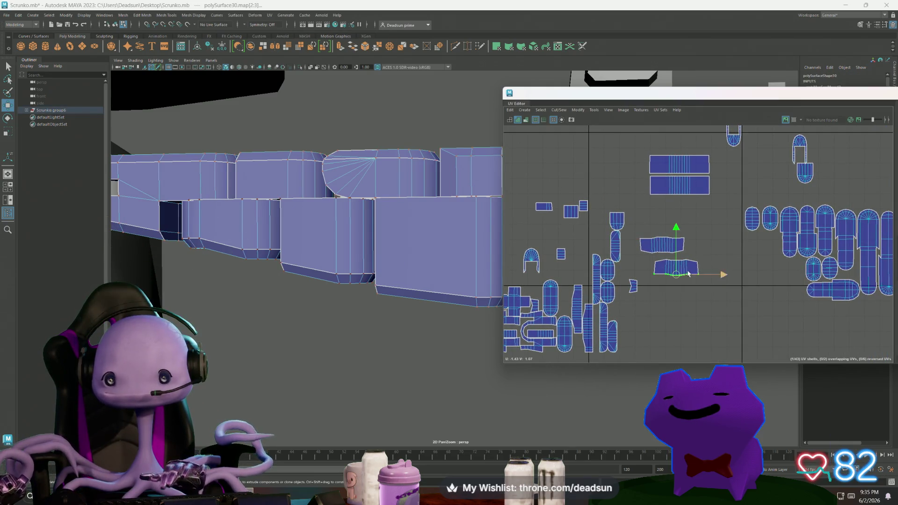
right_drag(596, 280, 587, 265)
click(587, 264)
drag(592, 277, 589, 286)
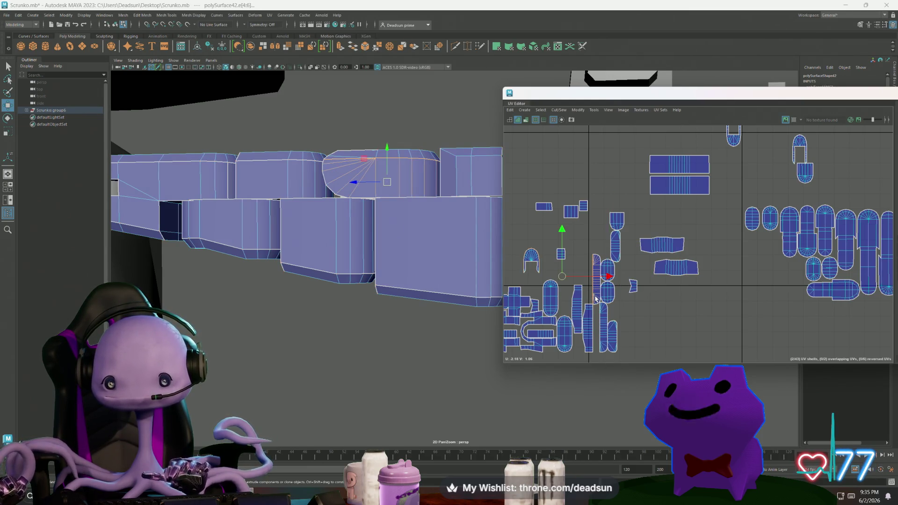
scroll(593, 300, up, 2)
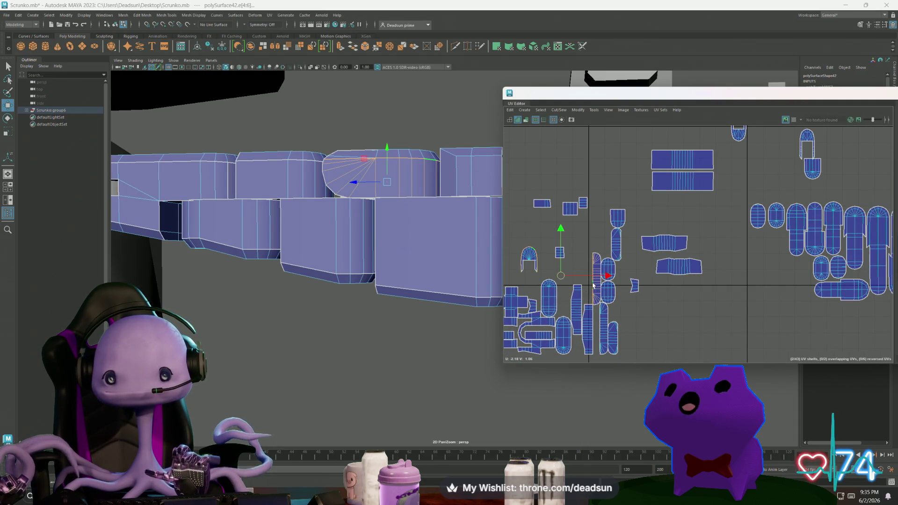
right_drag(592, 285, 592, 289)
drag(599, 279, 513, 248)
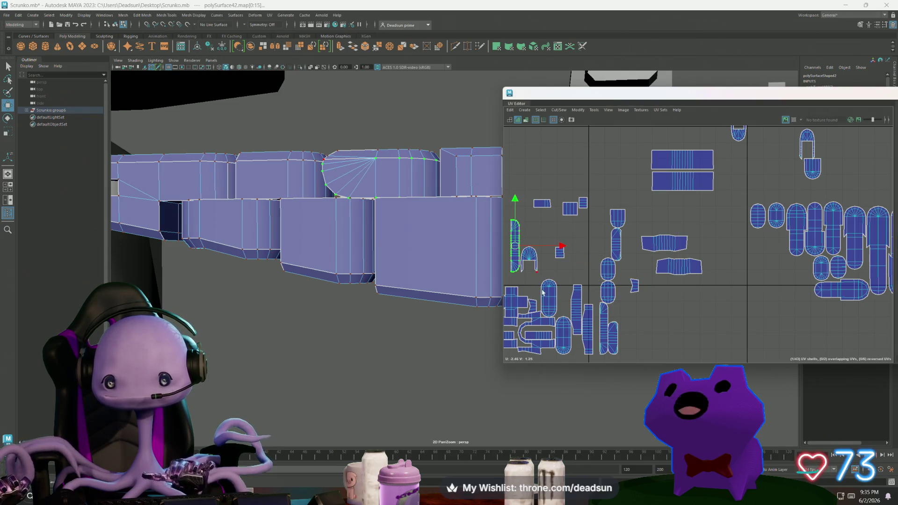
Select both half-round shells and shift them down and left into the cluster
mouse_move(580, 333)
alt+middle_down()
mouse_move(692, 316)
mouse_move(658, 313)
alt+middle_up()
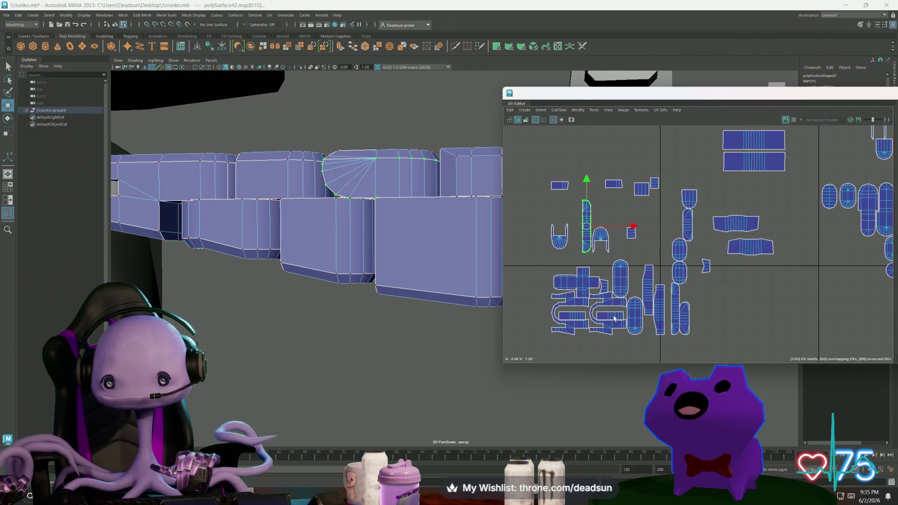
double_click(566, 306)
drag(589, 314, 556, 337)
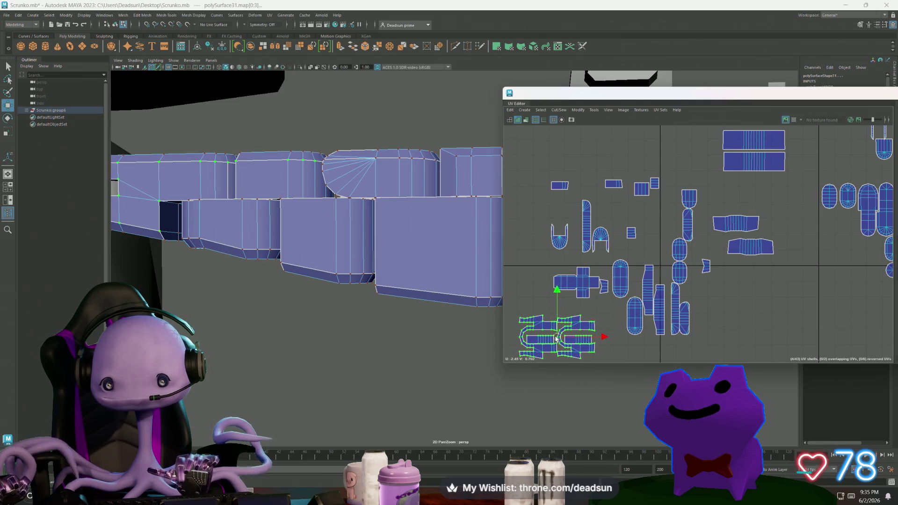
scroll(558, 323, down, 3)
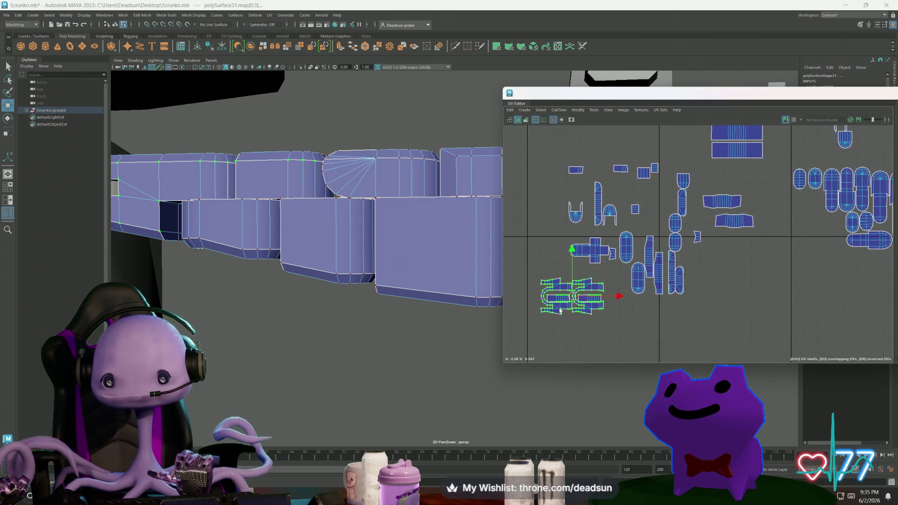
mouse_move(560, 311)
alt+middle_down()
mouse_move(555, 285)
mouse_move(571, 310)
alt+middle_up()
Move the cross-shaped shell up into the empty UV space above the others
double_click(600, 258)
mouse_move(600, 257)
mouse_down()
mouse_move(565, 247)
mouse_move(547, 205)
mouse_move(564, 144)
mouse_move(631, 139)
mouse_up()
scroll(568, 233, down, 2)
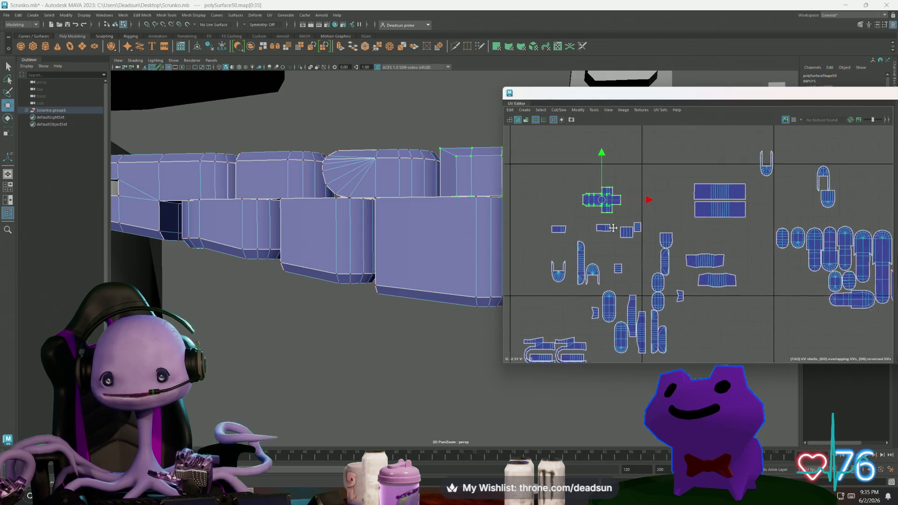
mouse_move(603, 223)
mouse_down()
mouse_move(692, 143)
mouse_move(711, 150)
mouse_up()
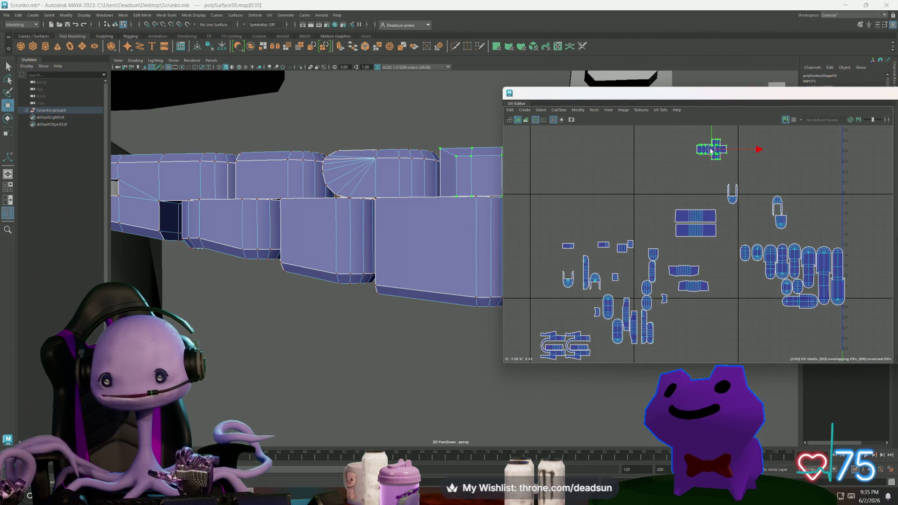
Orbit the 3D view out to see the arm on the robot's body
alt+middle_drag(492, 207, 429, 195)
scroll(616, 276, down, 2)
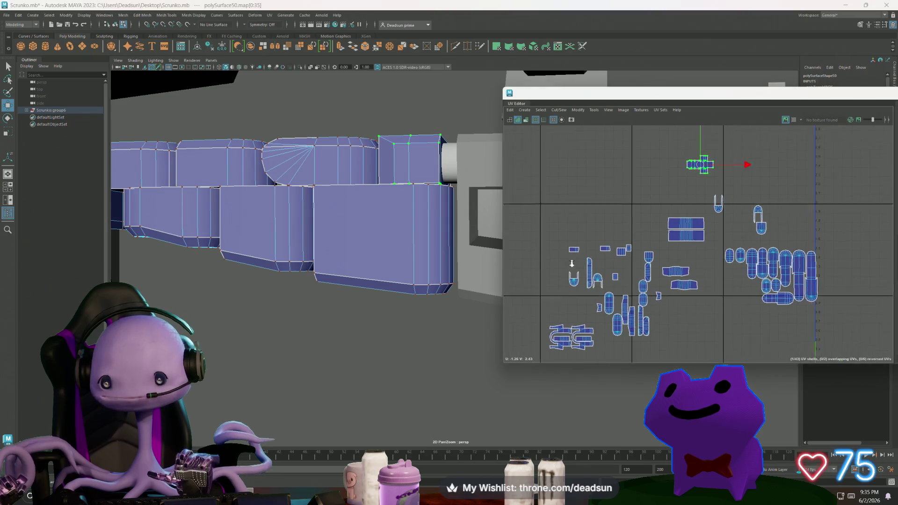
alt+drag(456, 239, 199, 199)
Add the grey arm block and enlarge its small UV shell beside the cross shell
shift+click(150, 195)
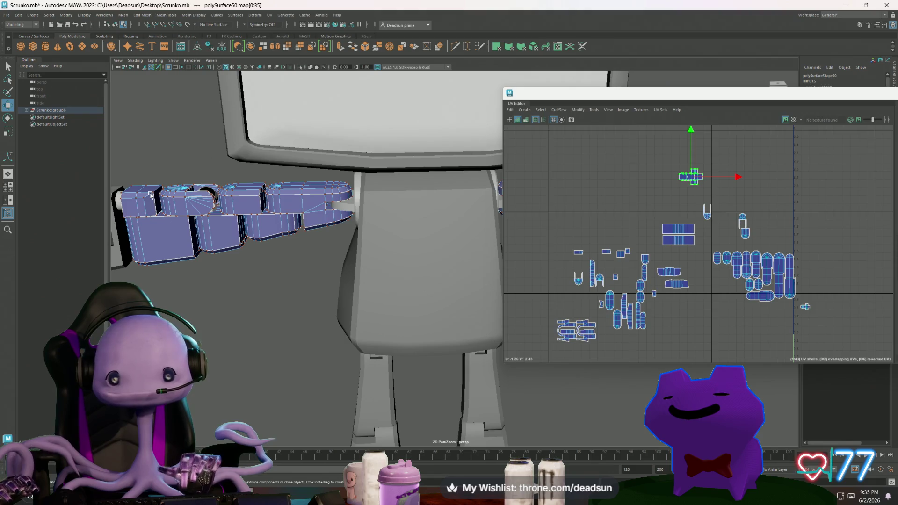
click(805, 307)
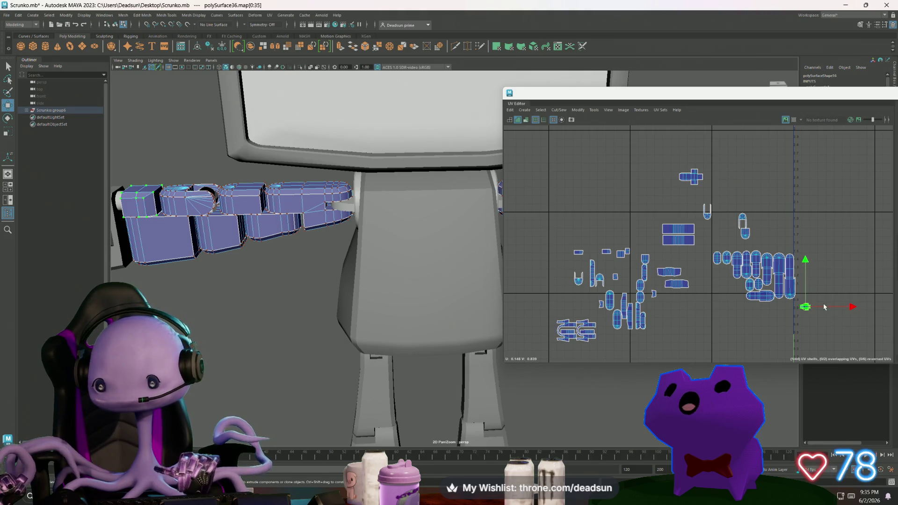
drag(801, 306, 726, 206)
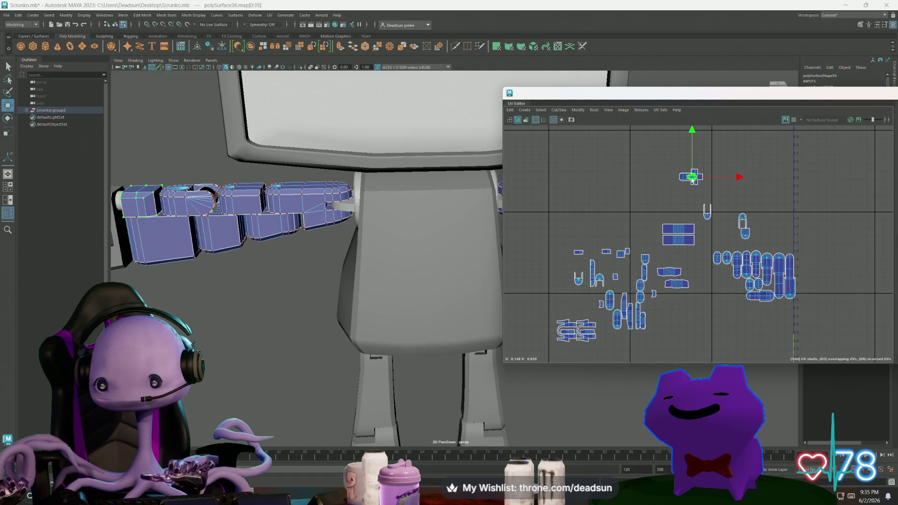
scroll(691, 180, up, 5)
key(r)
drag(690, 189, 744, 181)
drag(685, 191, 679, 188)
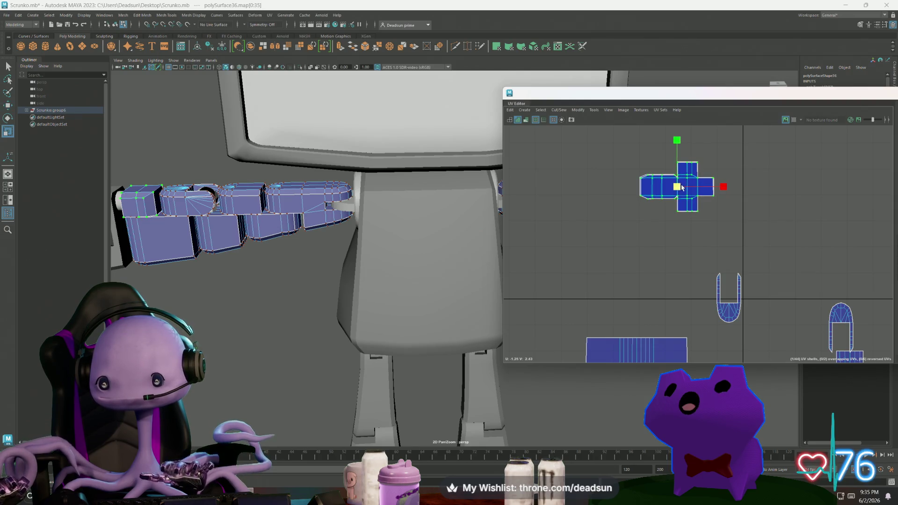
drag(724, 187, 648, 187)
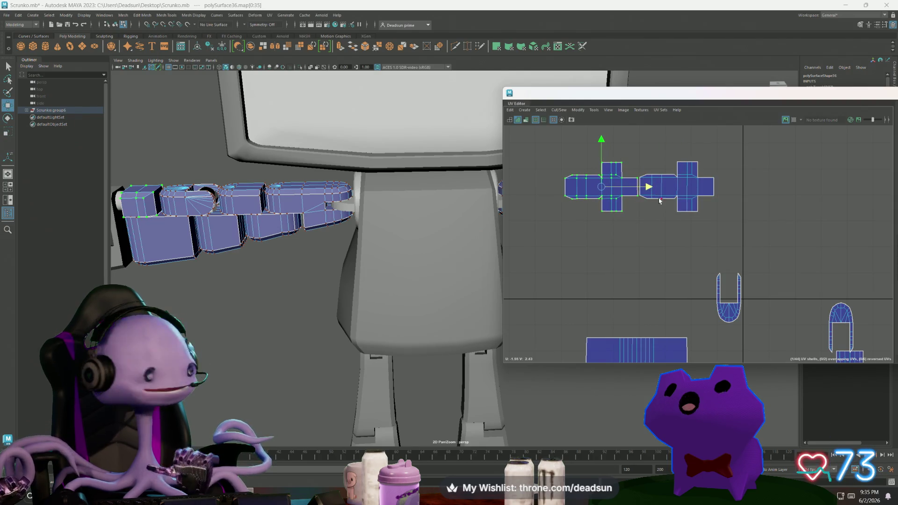
Select both U-shaped shells and move them to the right
scroll(659, 201, down, 6)
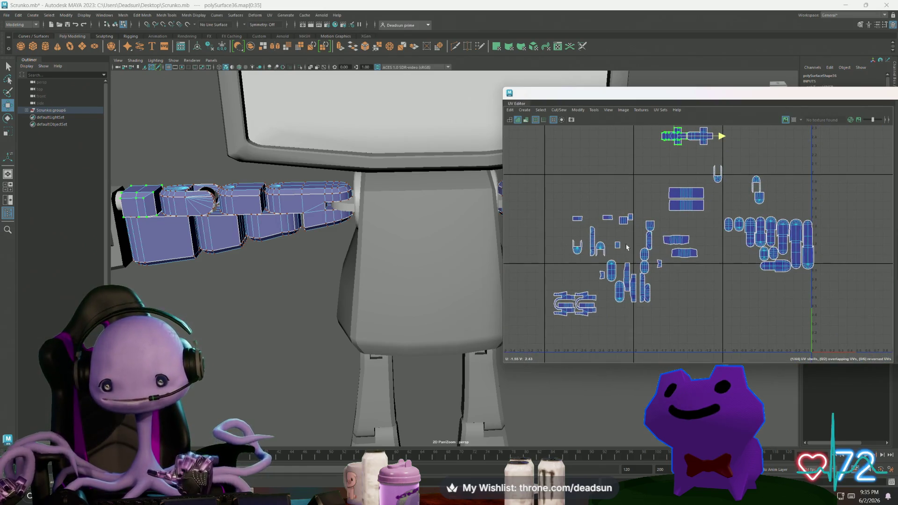
scroll(627, 247, up, 5)
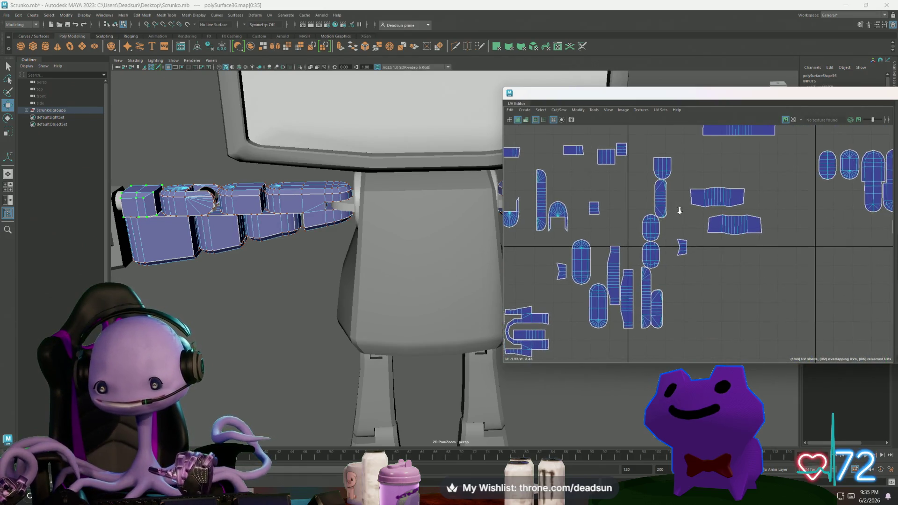
scroll(679, 210, down, 4)
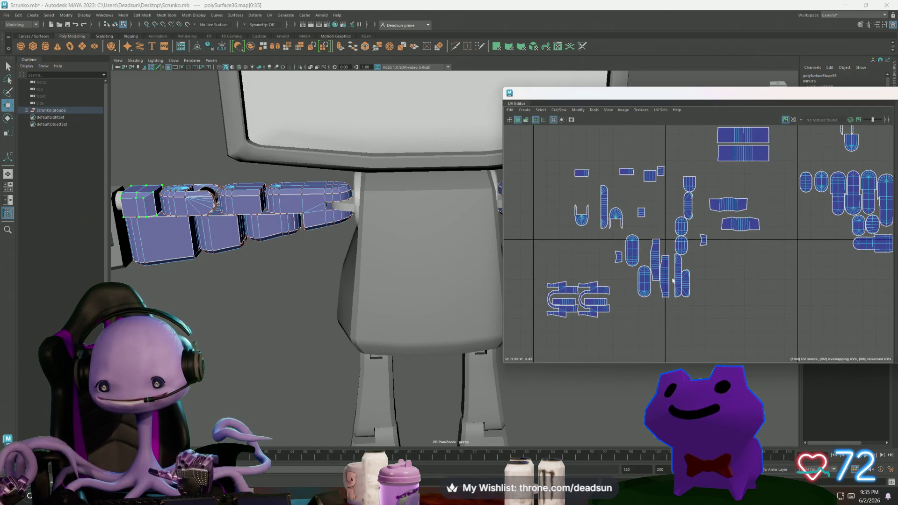
alt+middle_drag(588, 324, 596, 294)
right_drag(577, 267, 577, 269)
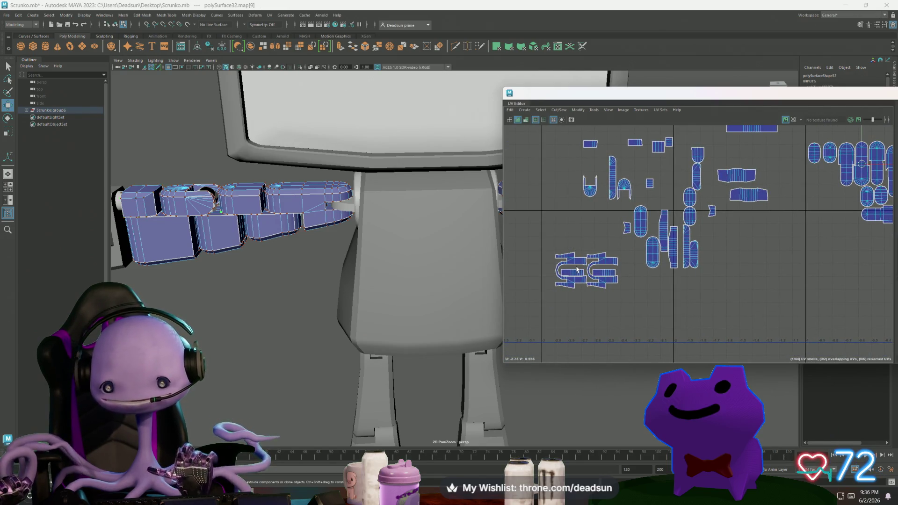
shift+click(610, 260)
drag(587, 271, 782, 253)
alt+middle_drag(769, 242, 607, 275)
Scale up the large and the small U-shaped shells
key(r)
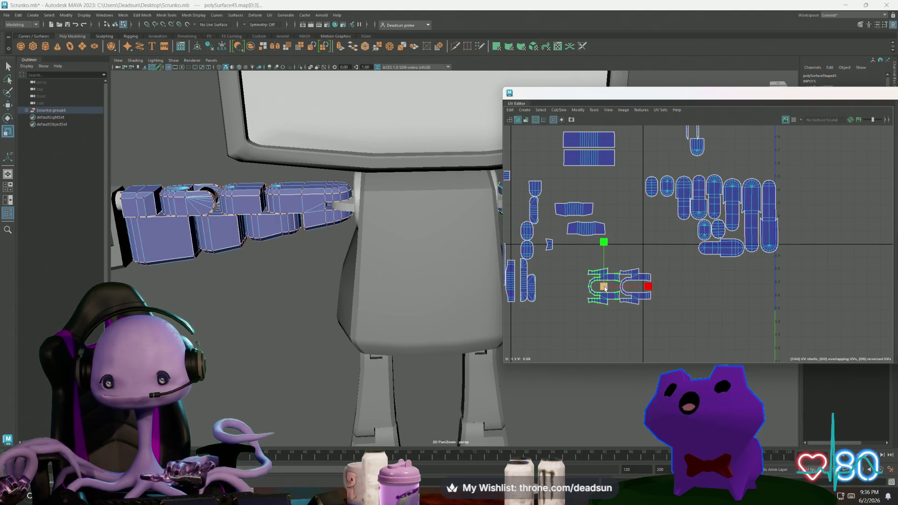
mouse_move(603, 286)
mouse_down()
mouse_move(639, 284)
mouse_move(707, 306)
mouse_up()
key(w)
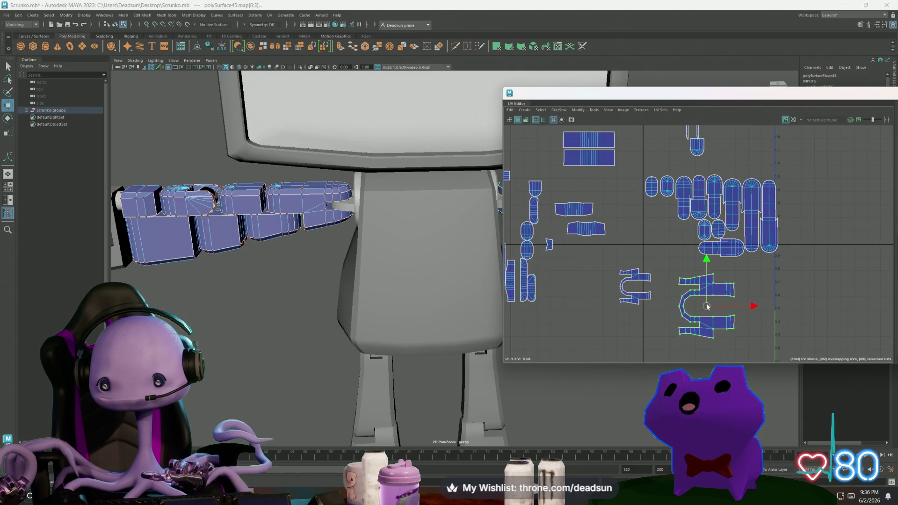
click(648, 300)
key(r)
drag(635, 286, 624, 308)
key(w)
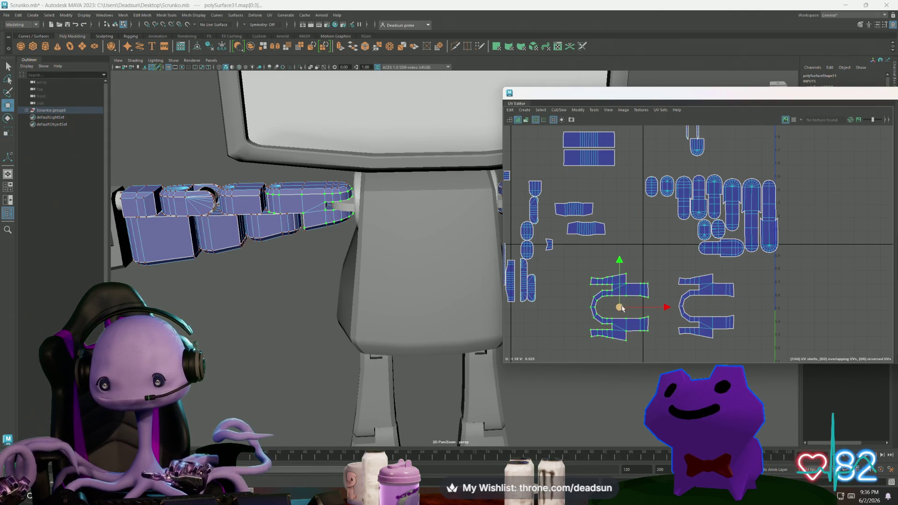
Undo the last three changes made to the left U-shaped shell
click(596, 304)
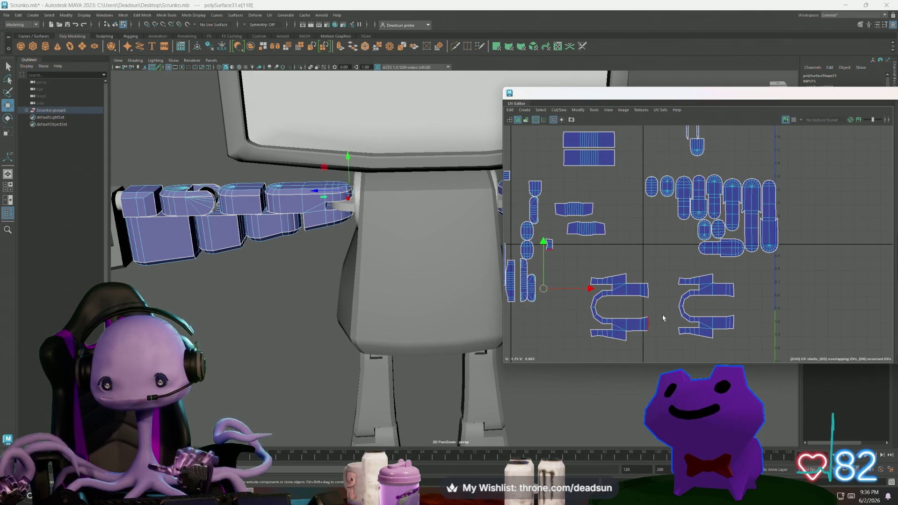
scroll(663, 318, down, 3)
alt+middle_drag(663, 318, 615, 276)
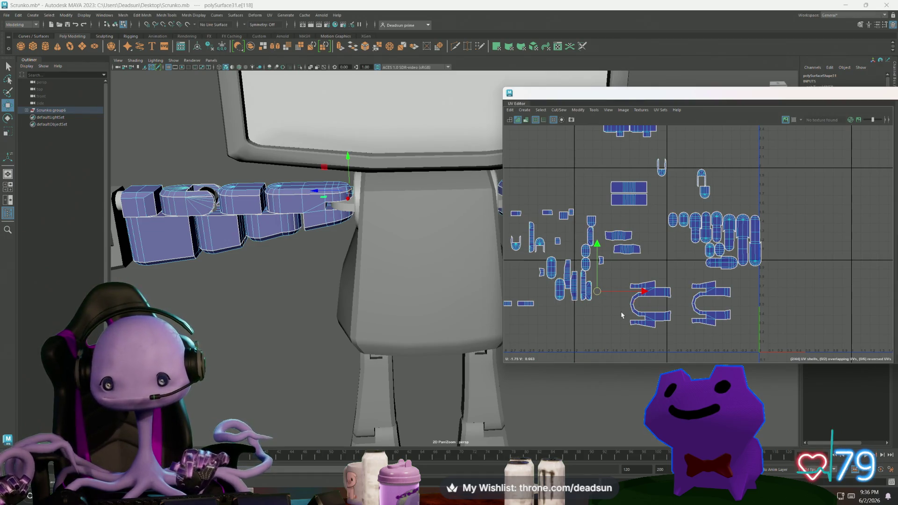
key(ctrl+z)
key(ctrl+z)
key(ctrl+z)
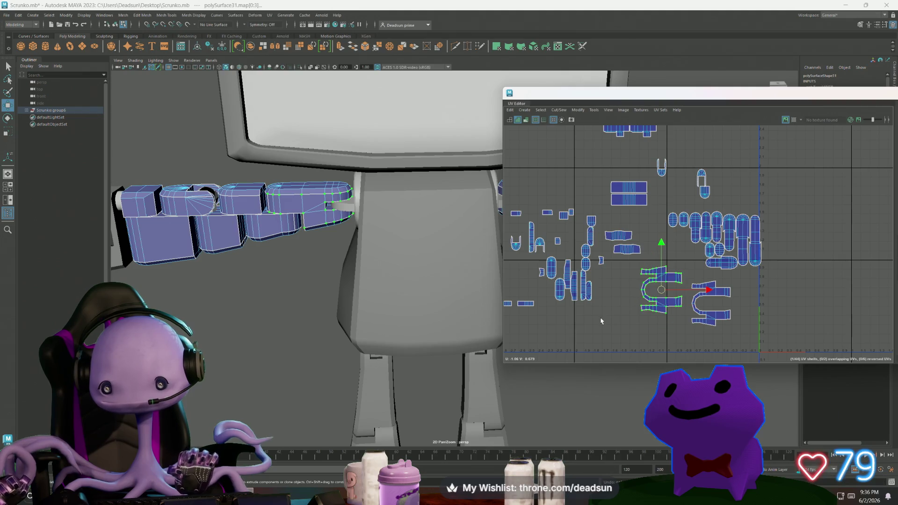
key(ctrl+z)
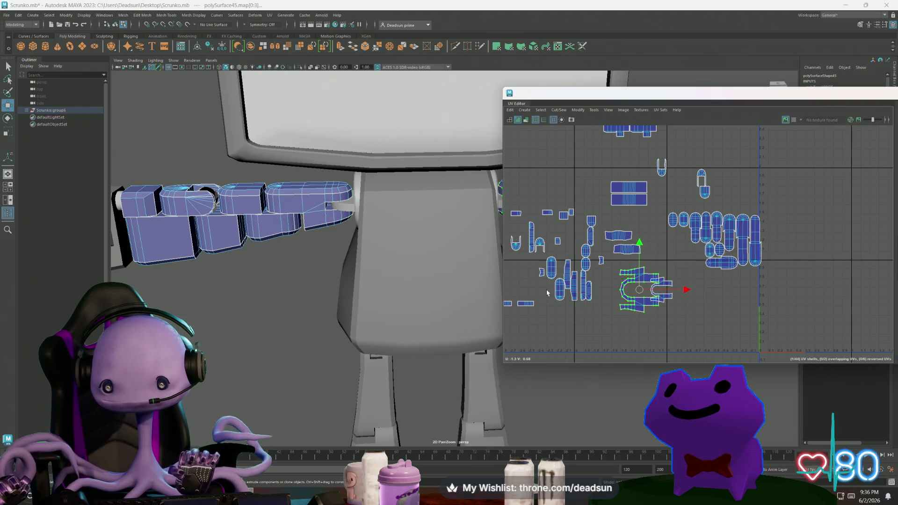
key(ctrl+z)
Move the capsule shell beside the U-shaped shells
click(561, 294)
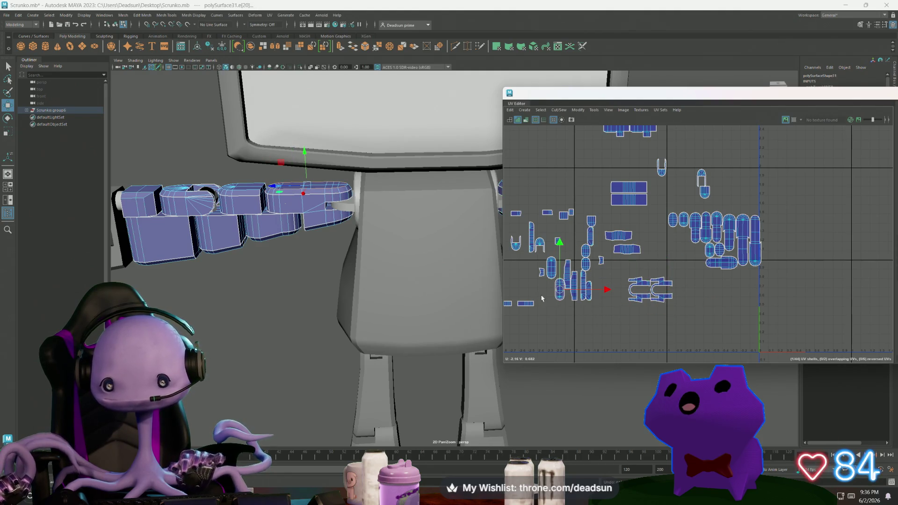
scroll(555, 296, up, 5)
right_drag(565, 302, 568, 300)
mouse_move(568, 281)
mouse_down()
mouse_move(736, 247)
mouse_move(773, 217)
mouse_move(706, 289)
mouse_up()
Move the matching capsule shell next to the first capsule shell
click(548, 230)
drag(548, 230, 682, 304)
scroll(684, 305, down, 1)
alt+middle_drag(684, 304, 622, 313)
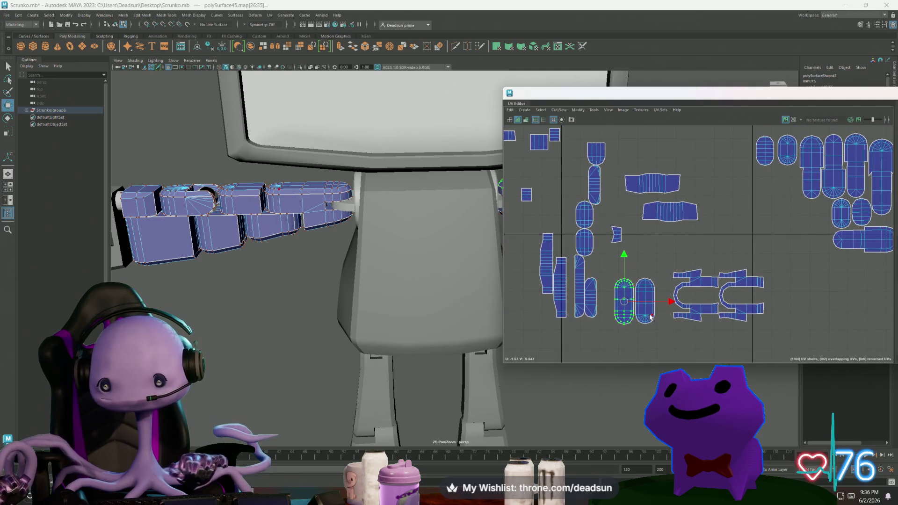
Rotate both pill shells 90° to horizontal and place them beside the C-shaped shells
shift+click(652, 322)
key(e)
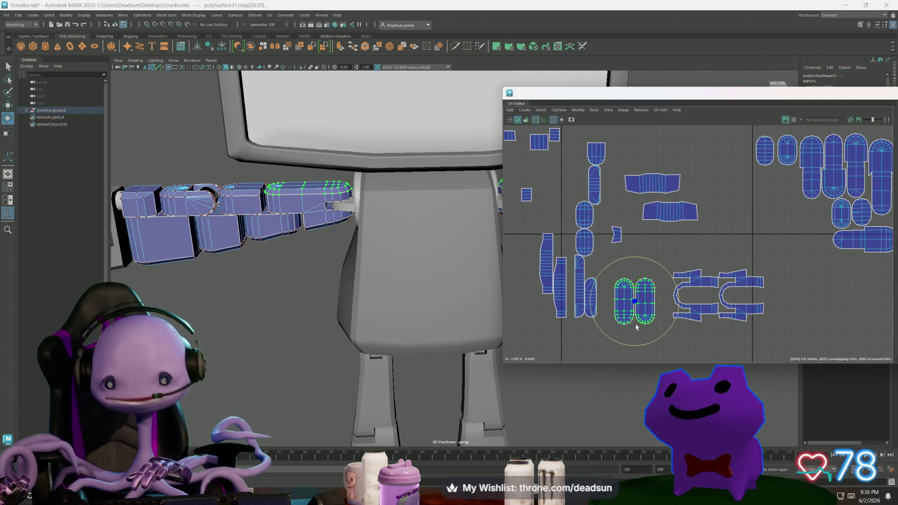
mouse_move(609, 342)
mouse_down()
mouse_move(648, 347)
mouse_move(671, 327)
mouse_up()
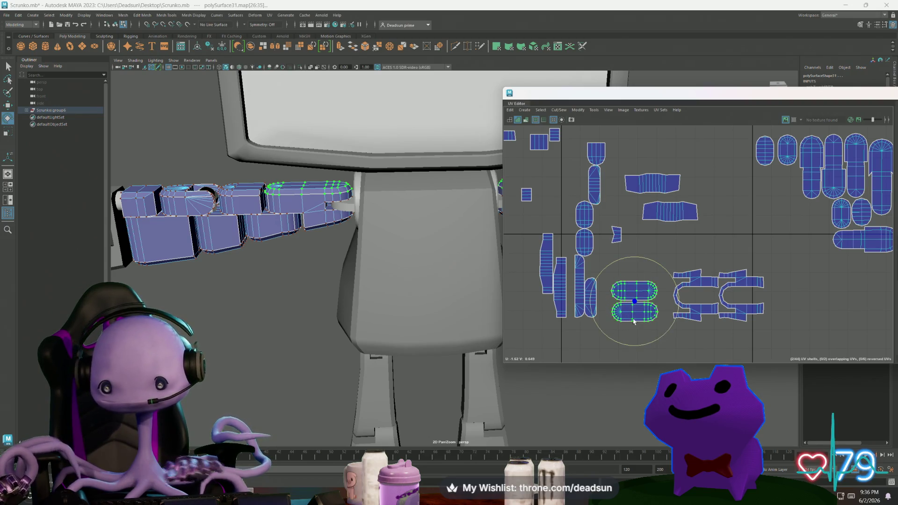
key(w)
drag(634, 305, 816, 315)
right_drag(674, 291, 673, 280)
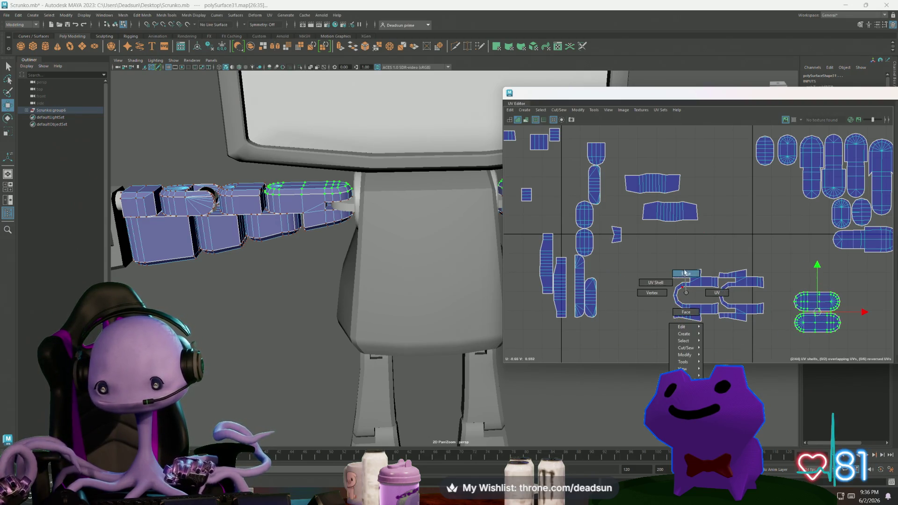
alt+middle_drag(677, 289, 603, 266)
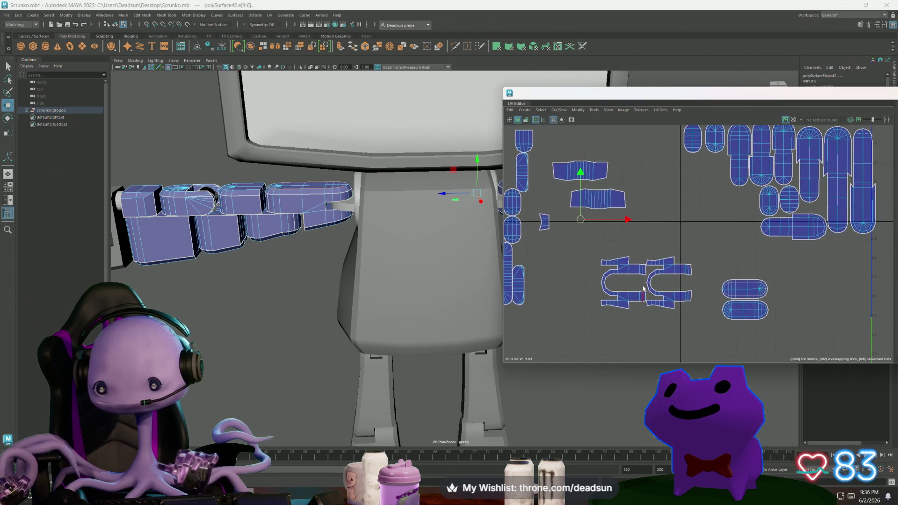
mouse_move(604, 267)
alt+right_down()
mouse_move(763, 304)
mouse_move(750, 280)
alt+right_up()
Tuck the upper pill shell inside the right C-shaped shell
drag(779, 306, 778, 309)
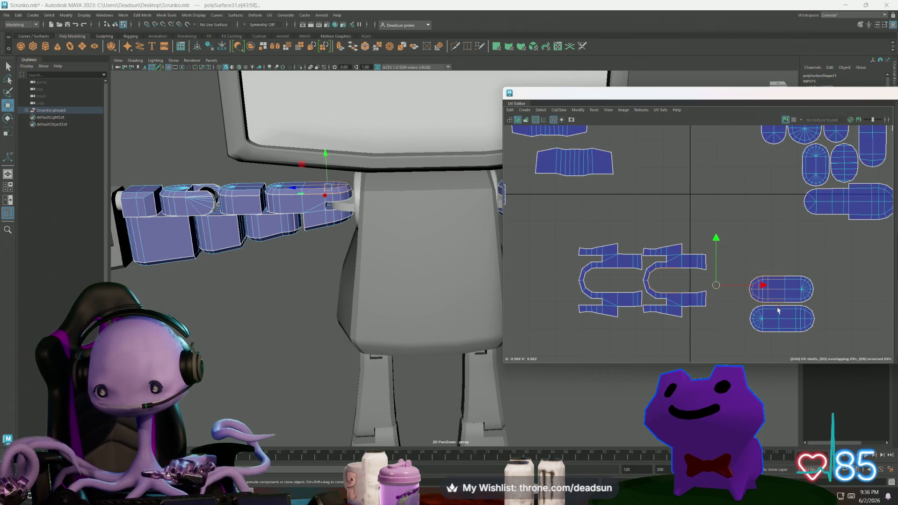
double_click(794, 303)
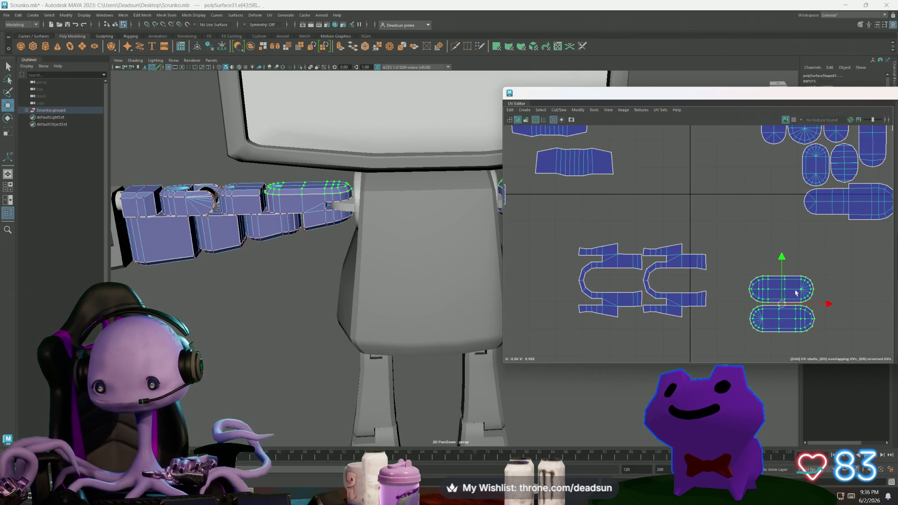
drag(780, 291, 676, 283)
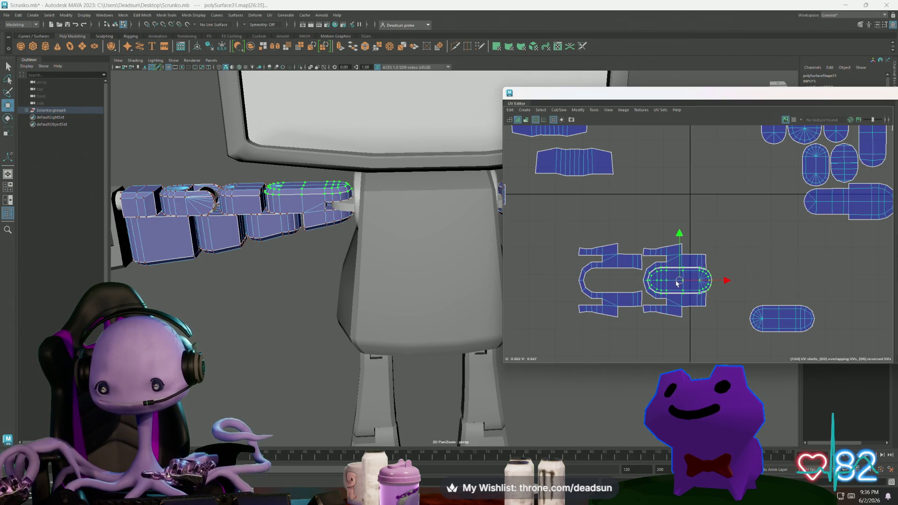
scroll(676, 283, up, 4)
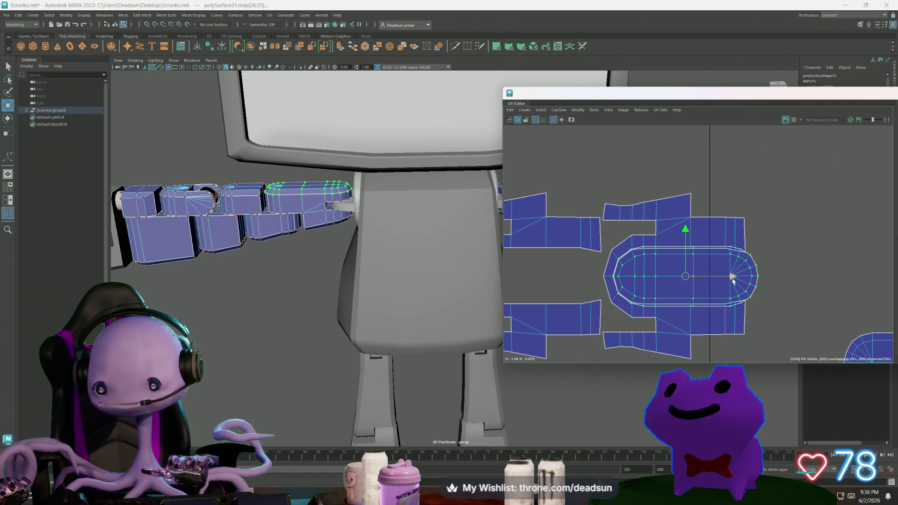
Nudge the pill shell left and pick individual UVs on its border
drag(732, 280, 728, 277)
scroll(631, 262, up, 4)
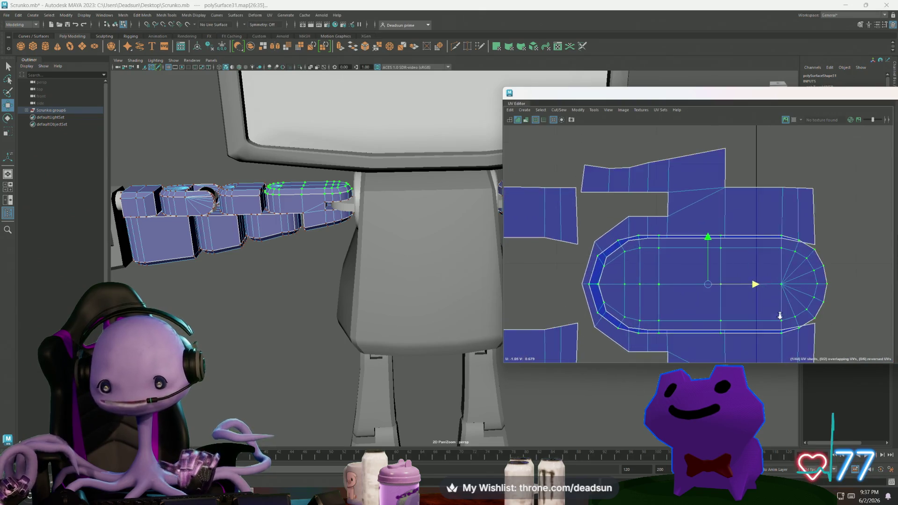
right_click(655, 224)
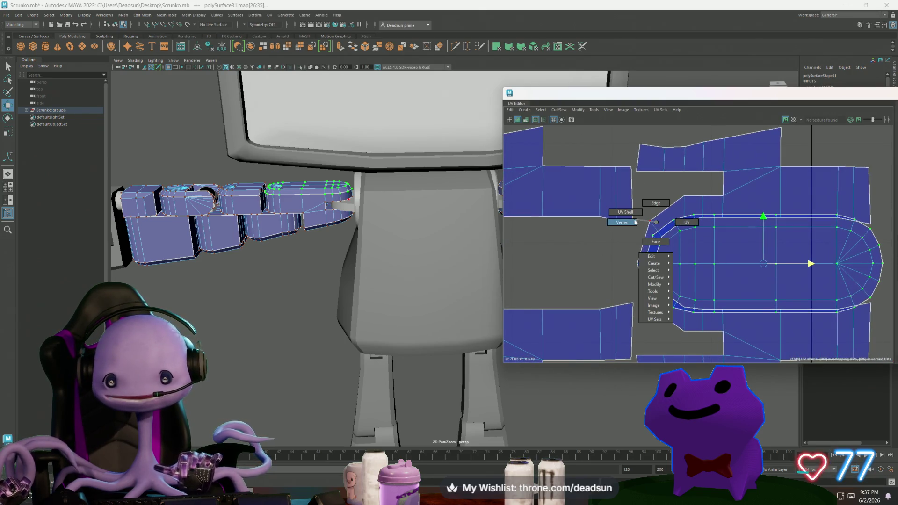
click(625, 212)
key(ctrl+shift+i)
right_click(650, 227)
click(681, 224)
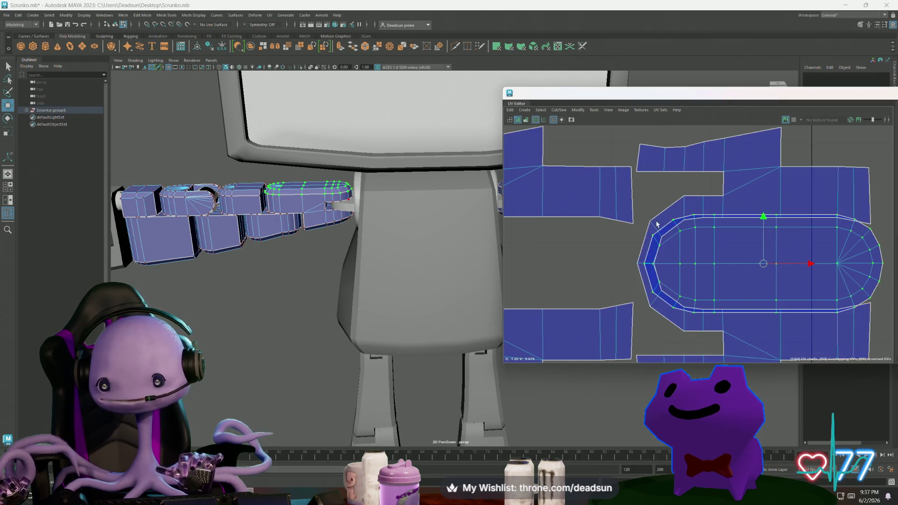
click(655, 226)
click(660, 240)
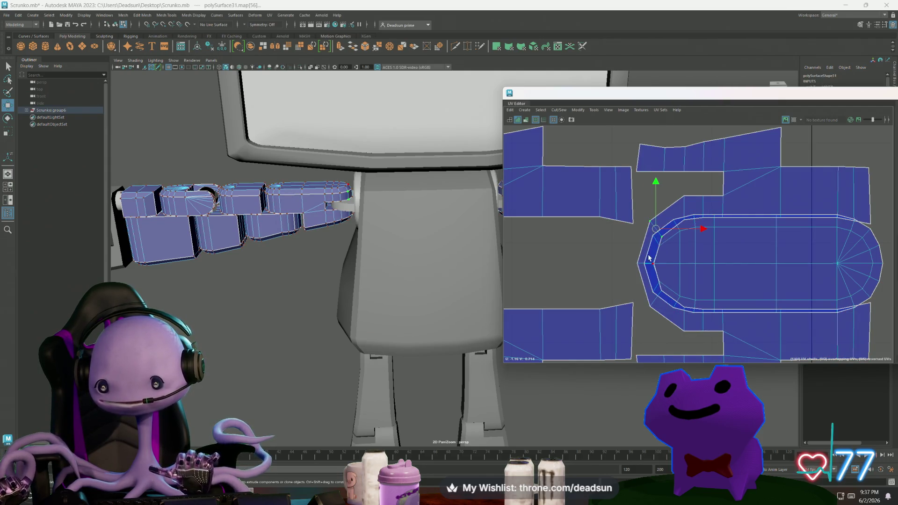
scroll(645, 279, down, 3)
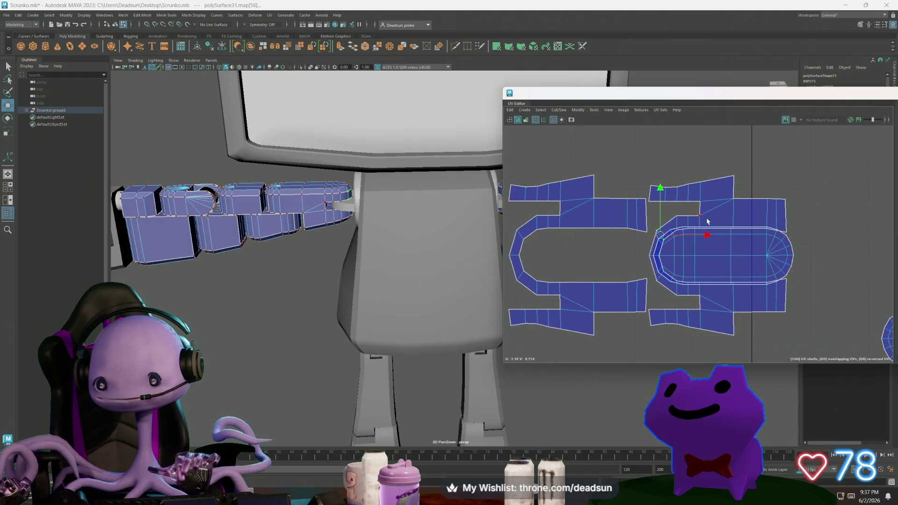
Reposition and rescale the right C-shaped shell group
double_click(707, 221)
drag(718, 256, 715, 253)
key(r)
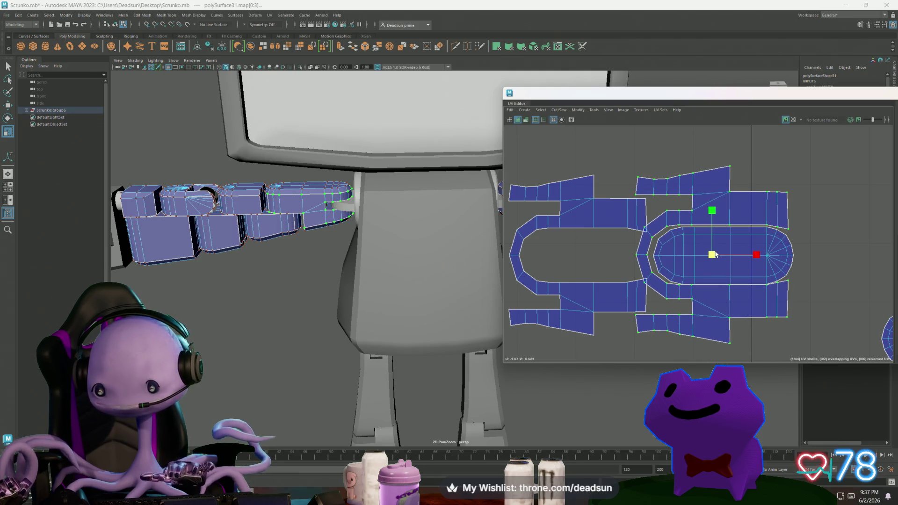
key(w)
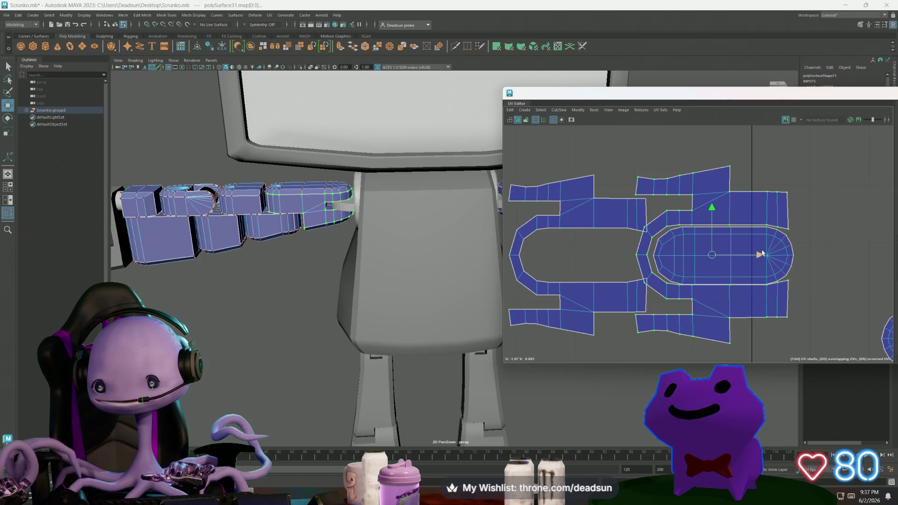
drag(757, 254, 760, 255)
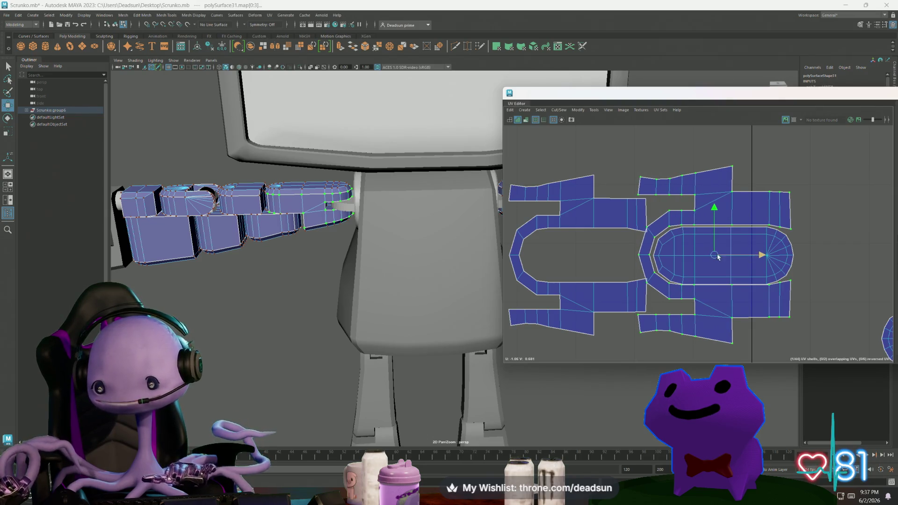
Move the left C-shaped shell further left and even out its left-edge UVs
click(593, 230)
drag(577, 255, 503, 254)
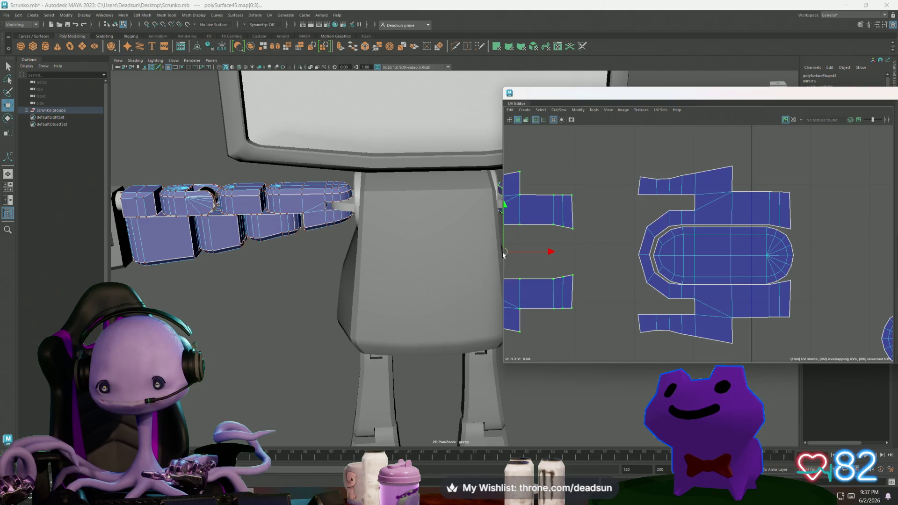
scroll(682, 255, up, 2)
right_click(618, 243)
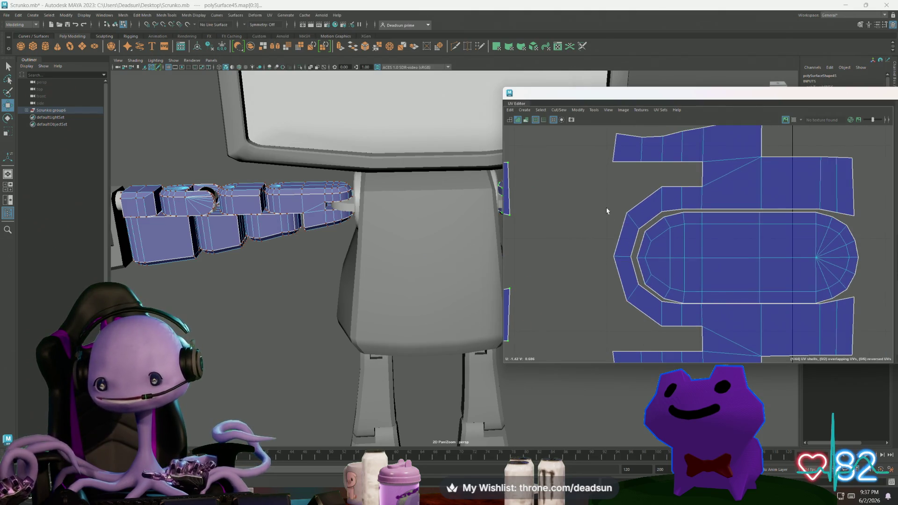
drag(639, 237, 627, 276)
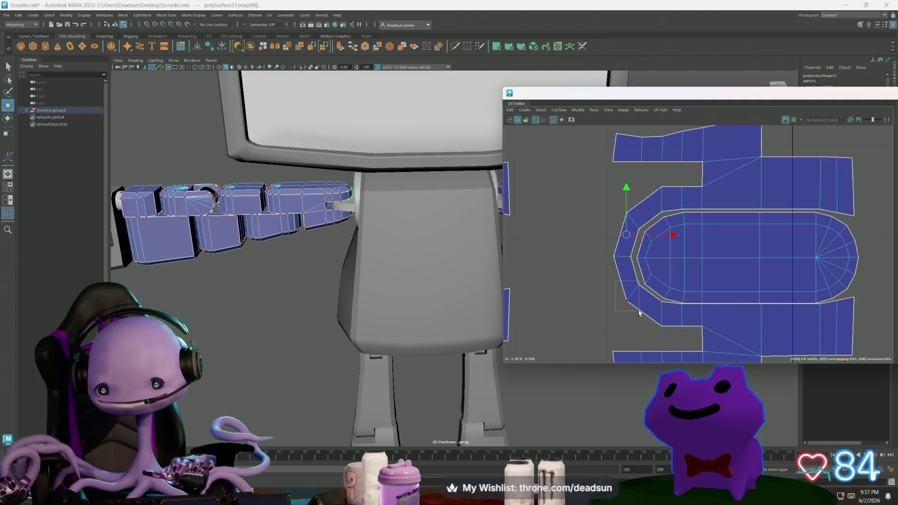
drag(640, 313, 640, 313)
drag(625, 258, 628, 260)
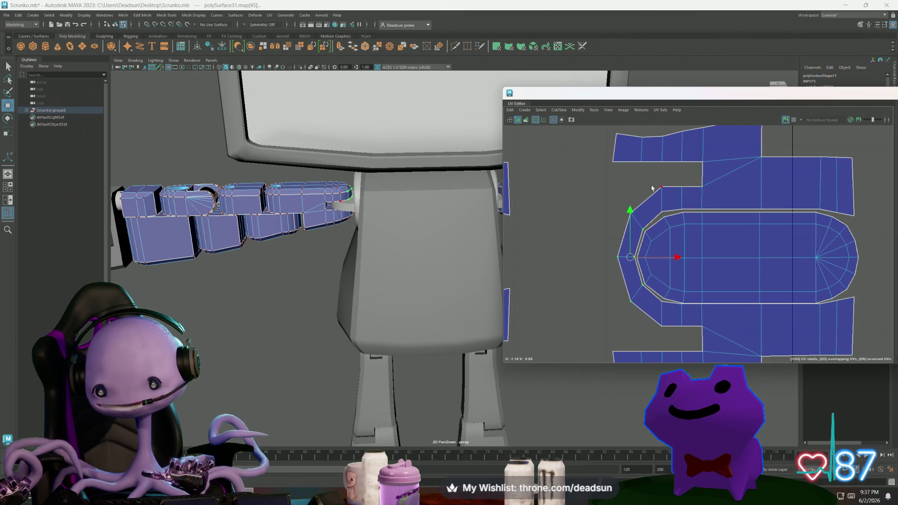
drag(667, 219, 664, 203)
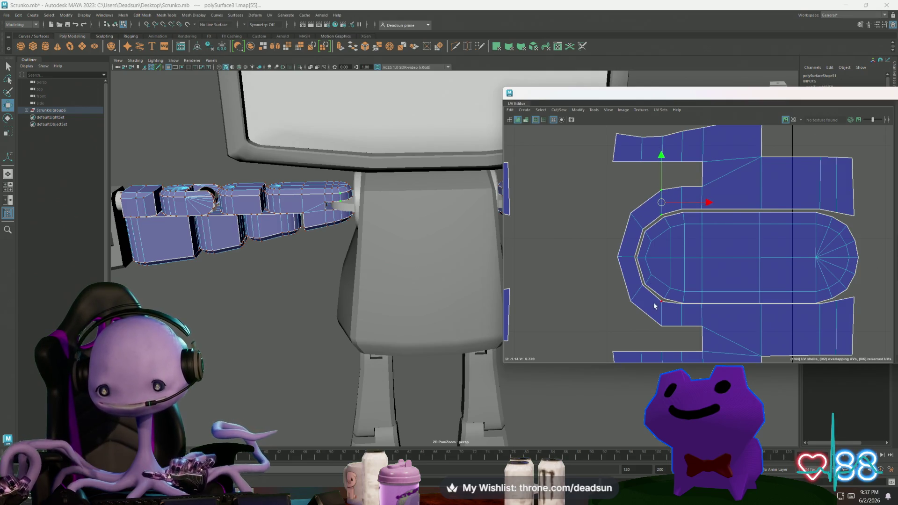
drag(665, 335, 665, 334)
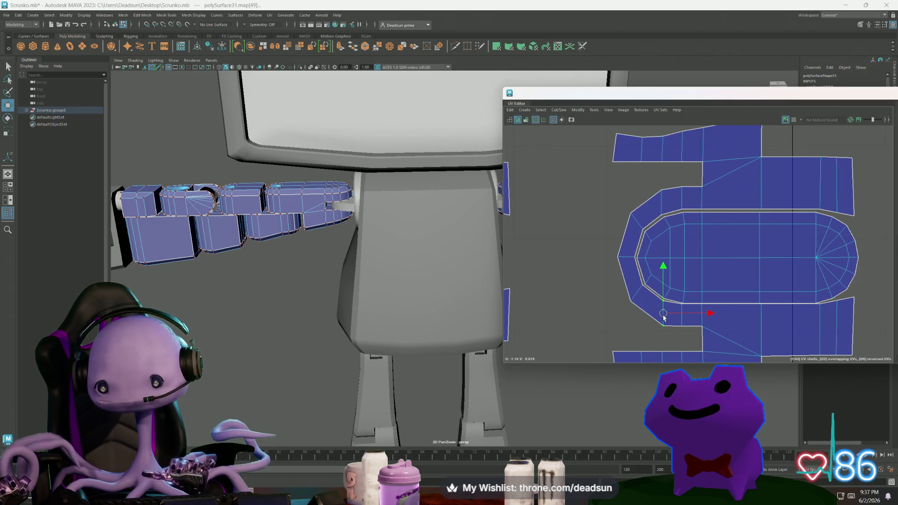
Nudge the inner oval shell into place and select its border edges for sewing
mouse_move(760, 311)
alt+middle_down()
mouse_move(768, 293)
mouse_move(701, 281)
alt+middle_up()
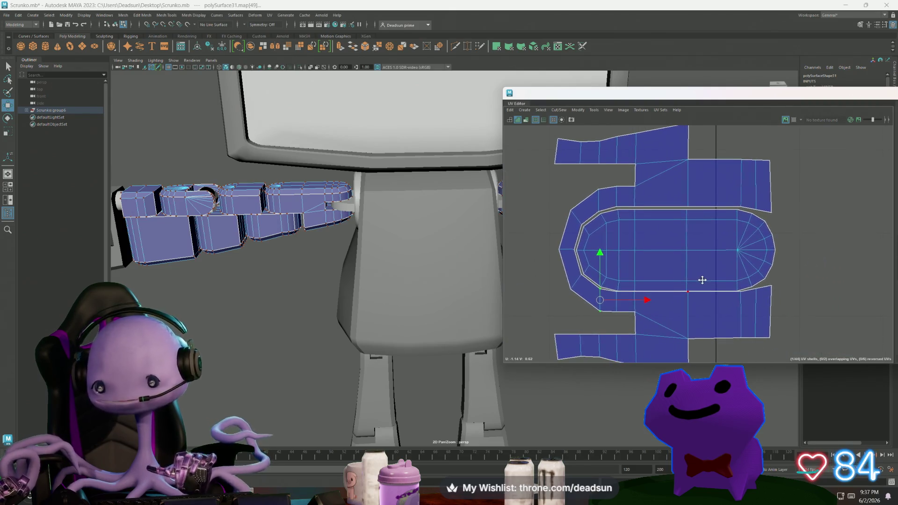
double_click(683, 255)
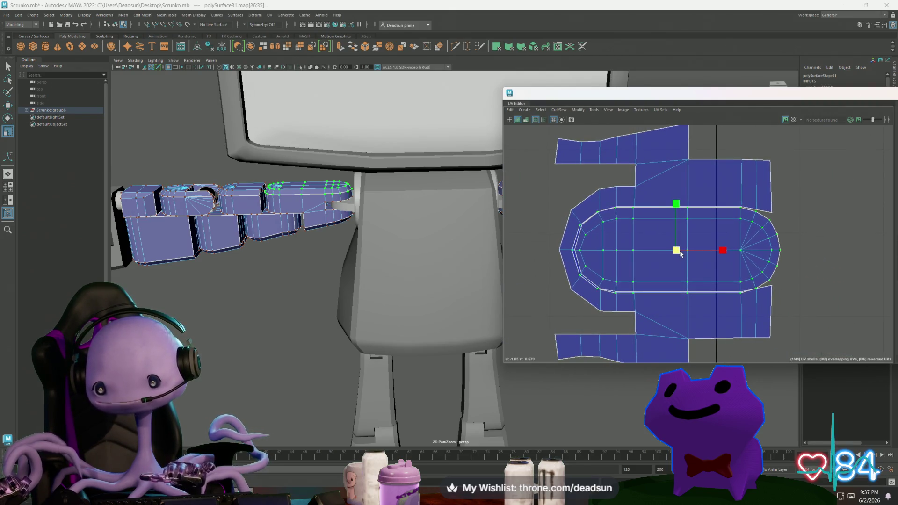
drag(676, 251, 677, 251)
click(587, 213)
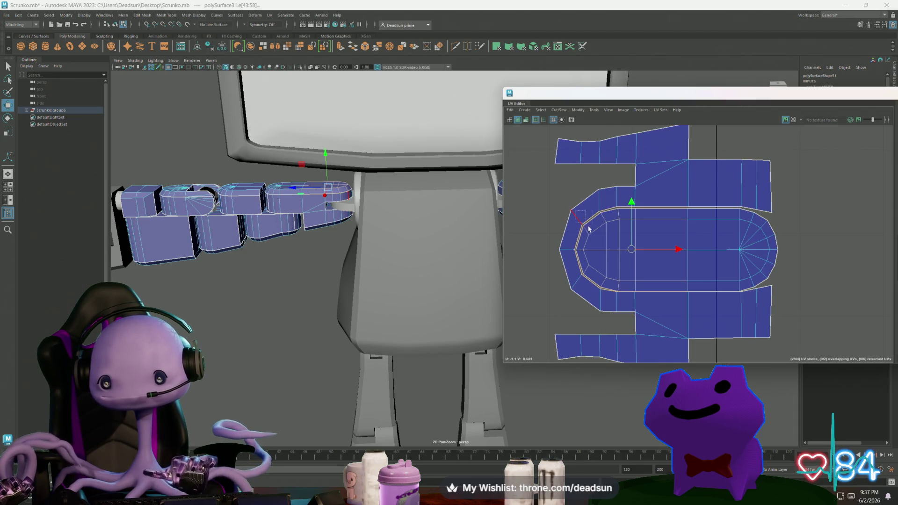
drag(576, 213, 679, 296)
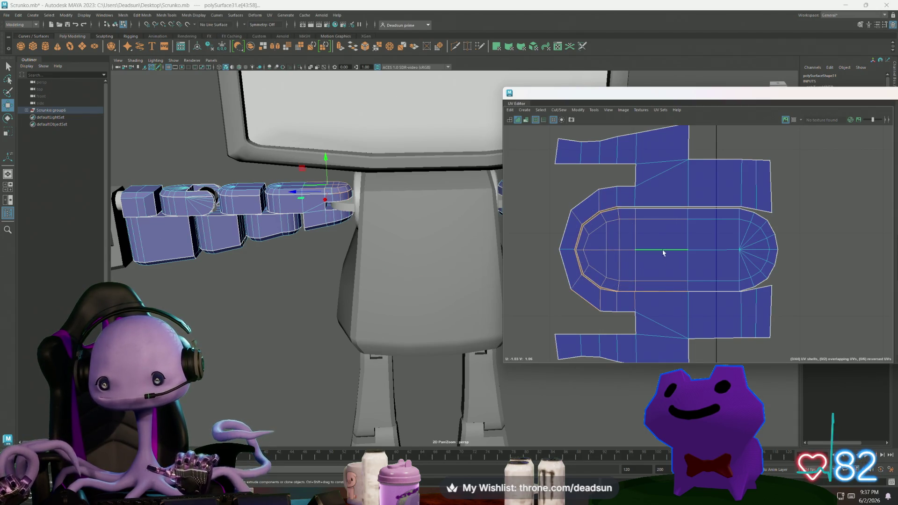
click(585, 296)
Sew the oval's border edges into the surrounding U-shaped shell with Cut/Sew
click(716, 303)
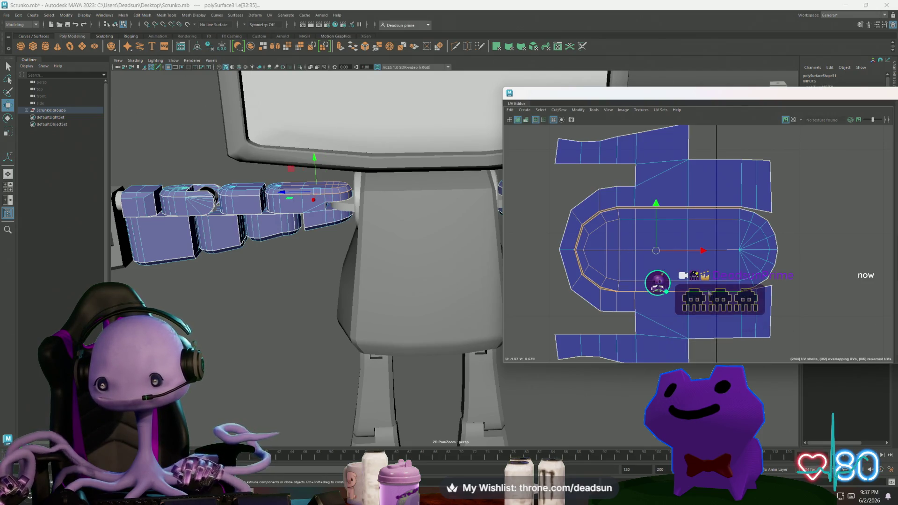
click(554, 120)
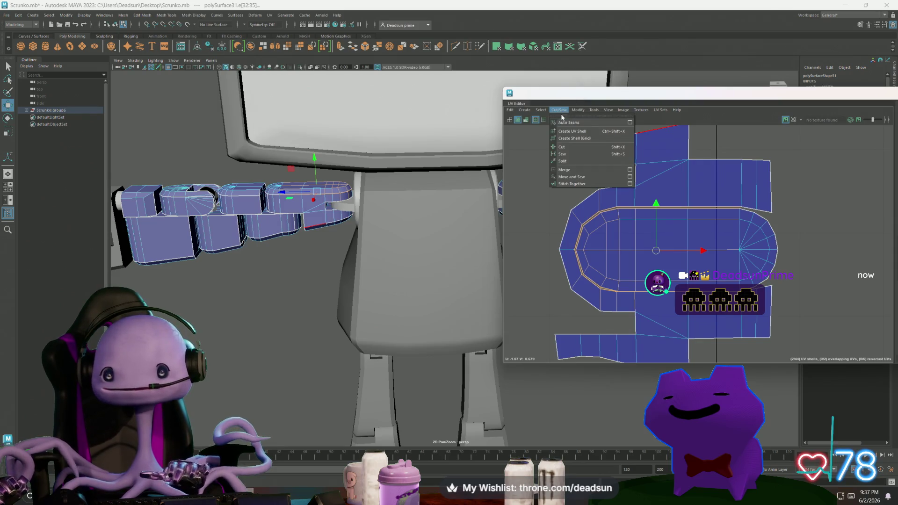
click(602, 176)
Move the other finger's oval shell below the U-shaped shell and rotate it
mouse_move(672, 229)
alt+middle_down()
mouse_move(715, 216)
mouse_move(645, 206)
mouse_move(736, 240)
alt+middle_up()
scroll(712, 220, up, 3)
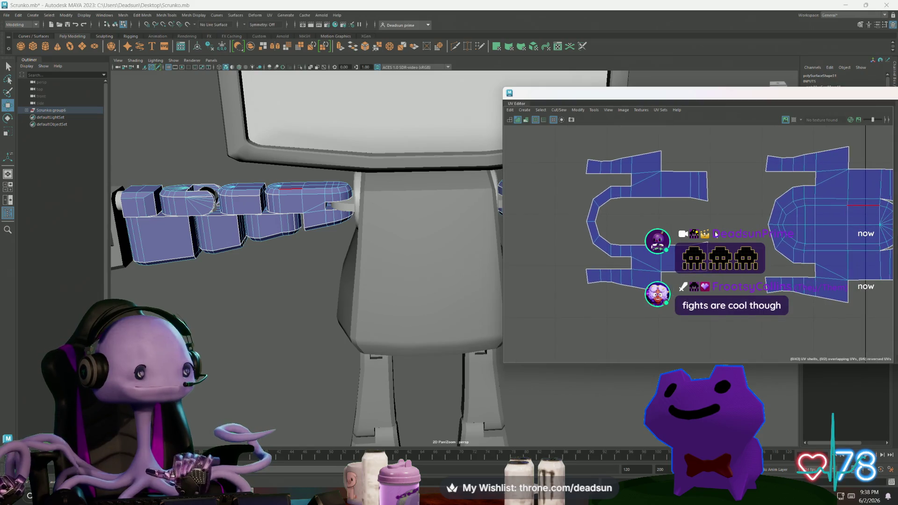
key(a)
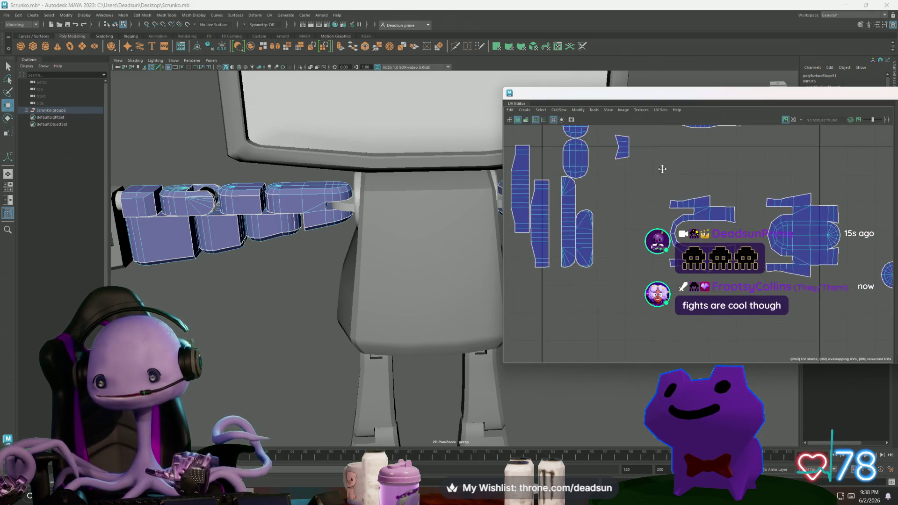
scroll(795, 253, up, 3)
click(802, 260)
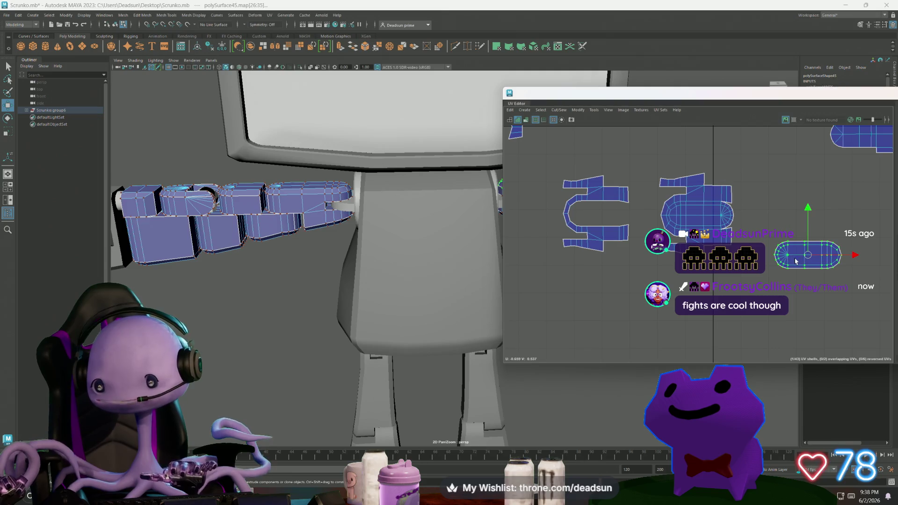
mouse_move(790, 249)
mouse_down()
mouse_move(592, 271)
mouse_move(603, 271)
mouse_move(589, 308)
mouse_move(545, 289)
mouse_move(547, 252)
mouse_move(593, 271)
mouse_move(603, 208)
mouse_move(603, 218)
mouse_up()
key(e)
key(w)
Scale up the U-shaped hand shell and nudge it slightly downward
scroll(593, 220, up, 3)
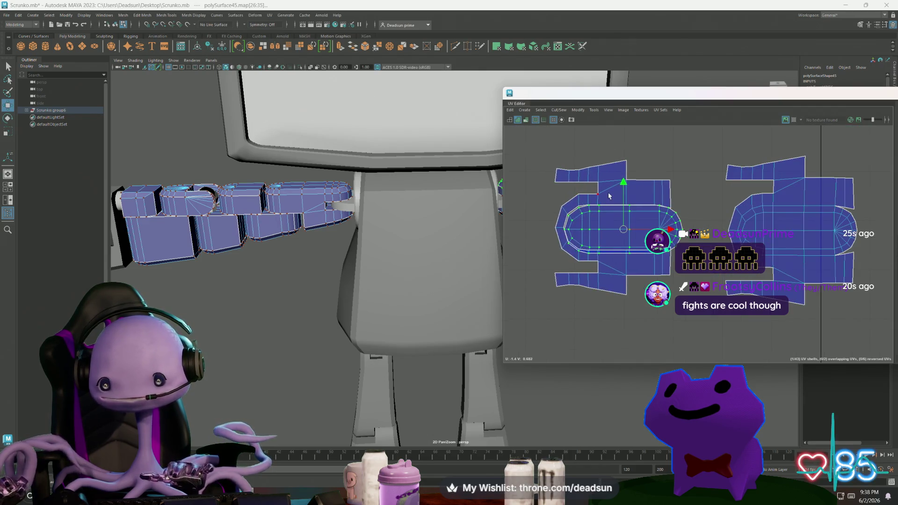
key(r)
drag(614, 229, 618, 230)
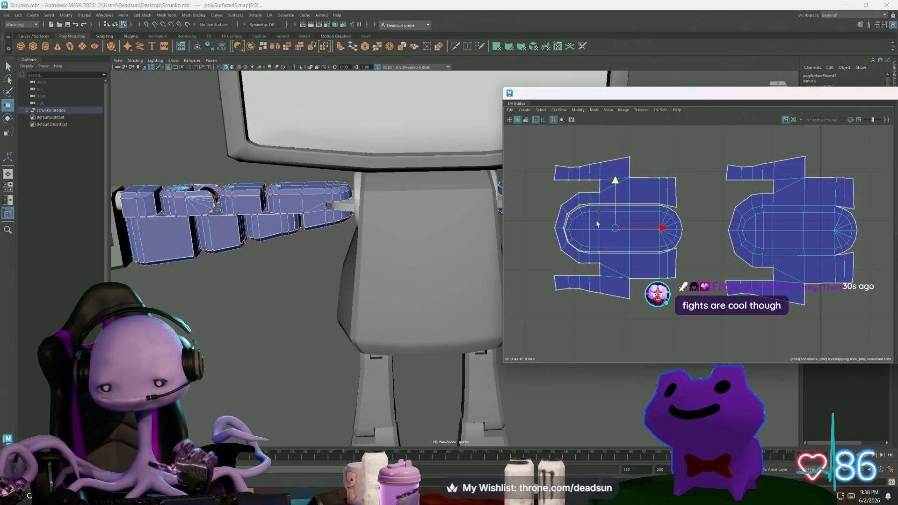
scroll(597, 224, up, 3)
drag(626, 192, 630, 193)
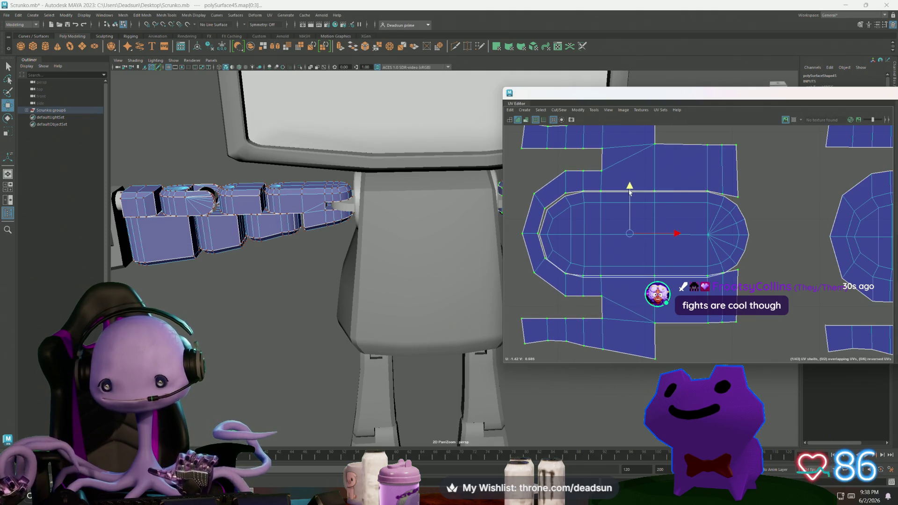
Select the inner curved seam edges and merge them with Cut/Sew
click(587, 199)
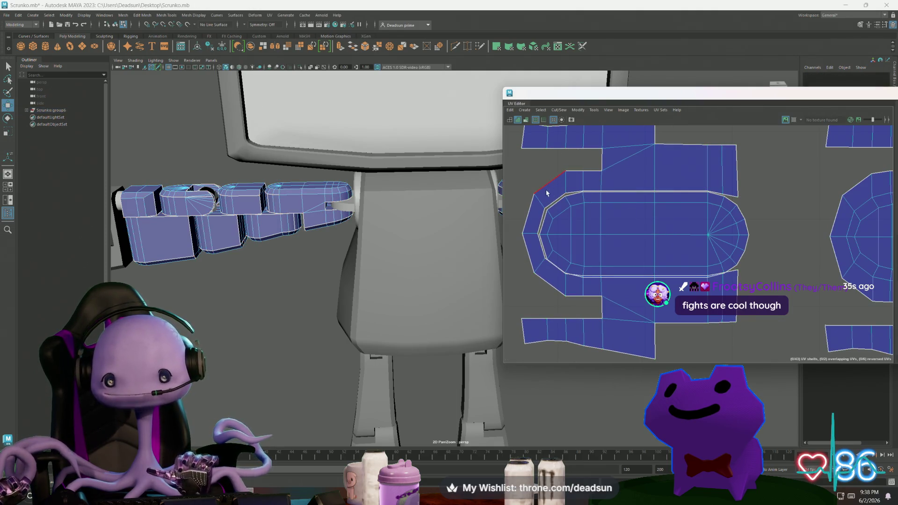
click(573, 250)
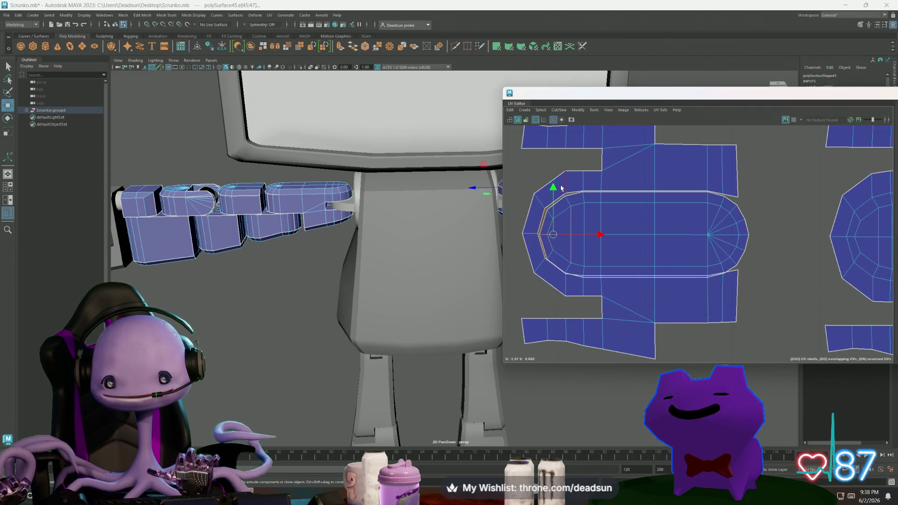
drag(561, 186, 648, 208)
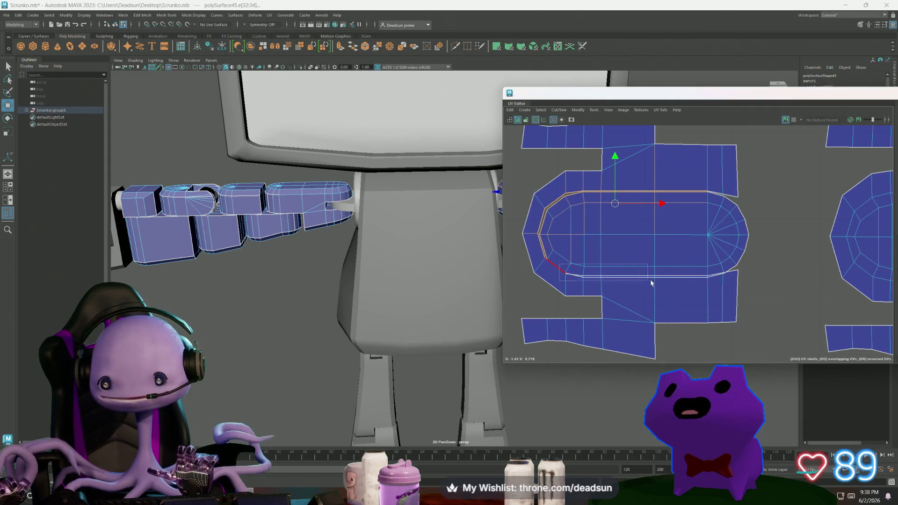
click(559, 110)
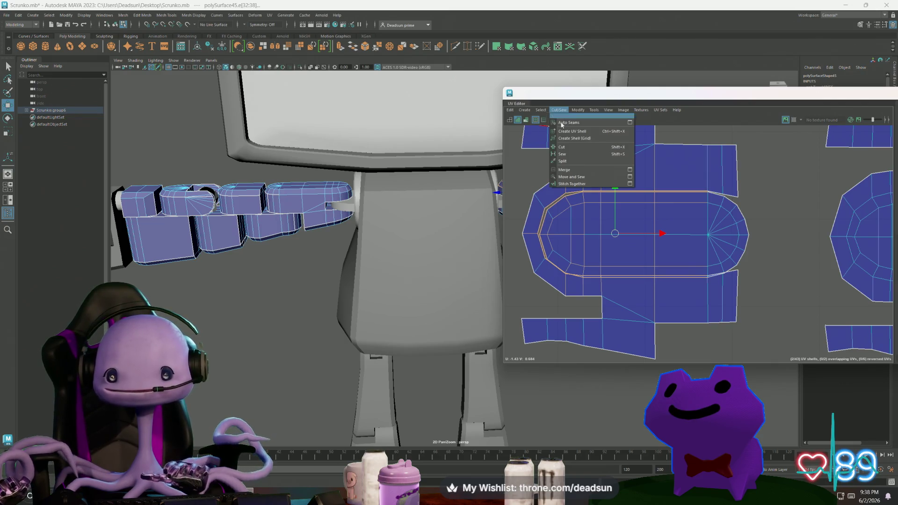
click(573, 176)
scroll(679, 278, down, 3)
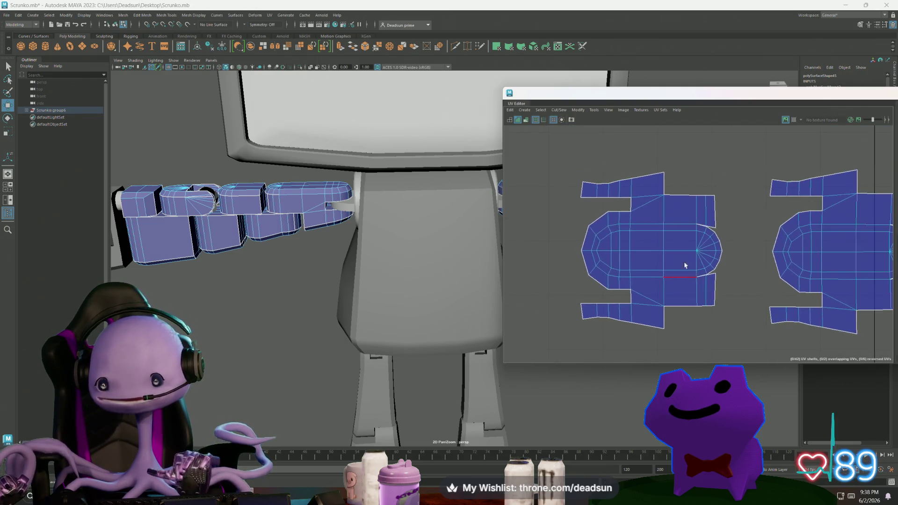
Select edges on both hand shells and apply a Cut/Sew operation
click(616, 276)
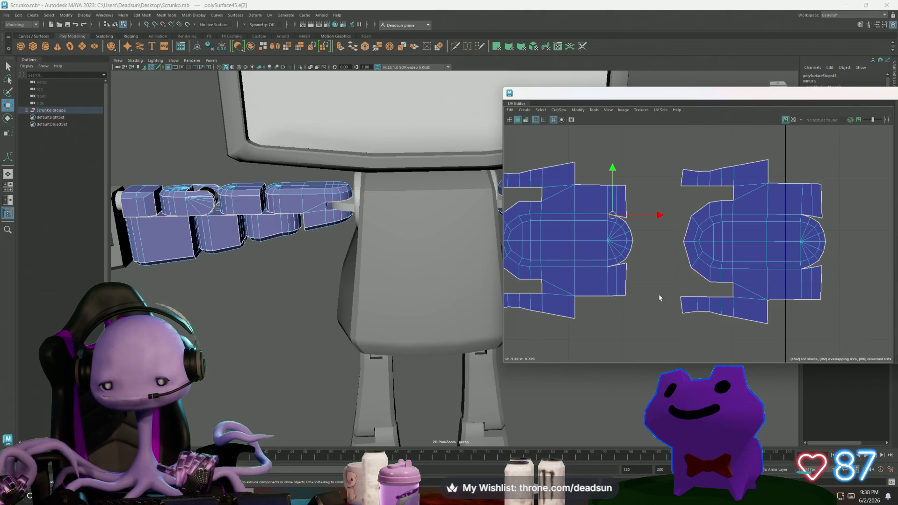
scroll(659, 298, down, 3)
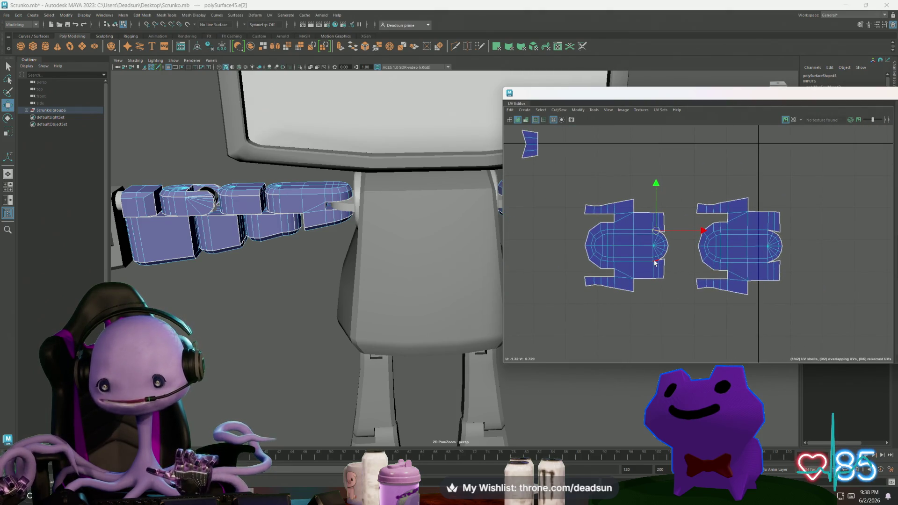
shift+click(772, 234)
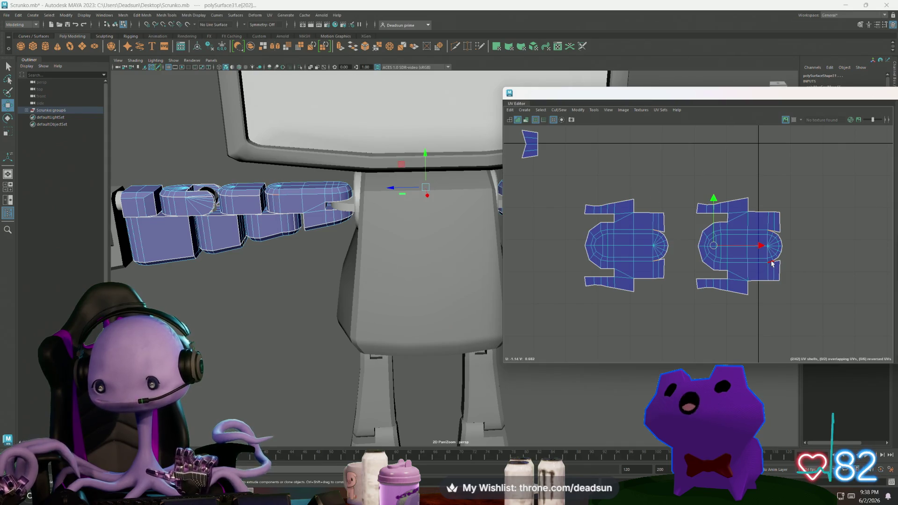
click(559, 110)
click(577, 178)
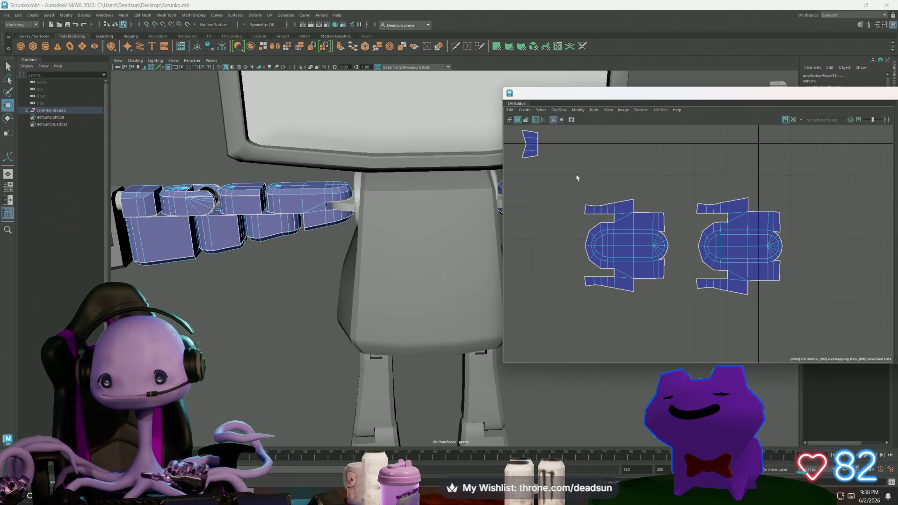
Move the left hand shell past the right one and rotate it 180°
double_click(609, 244)
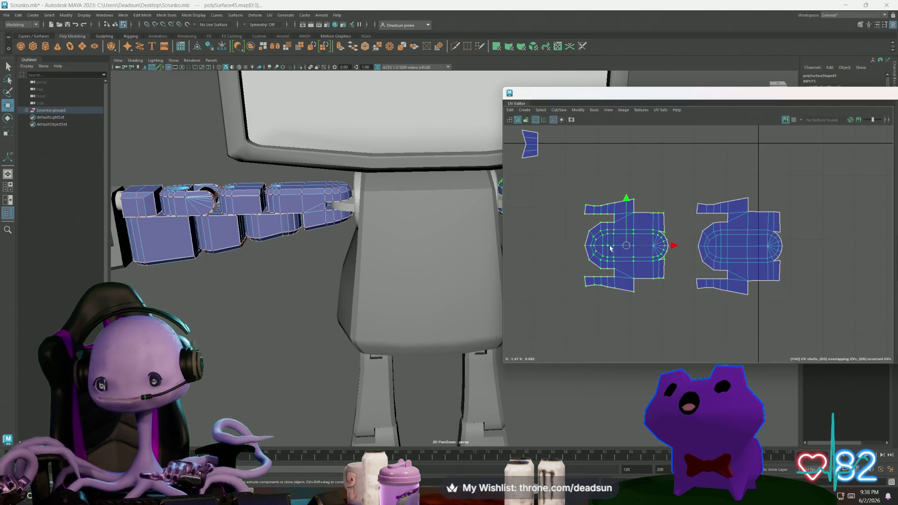
drag(627, 247, 826, 248)
key(e)
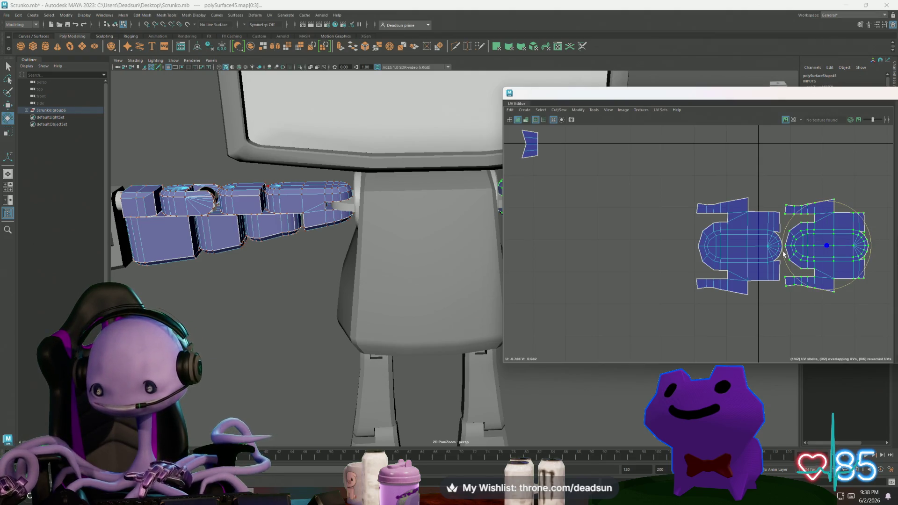
drag(783, 254, 809, 265)
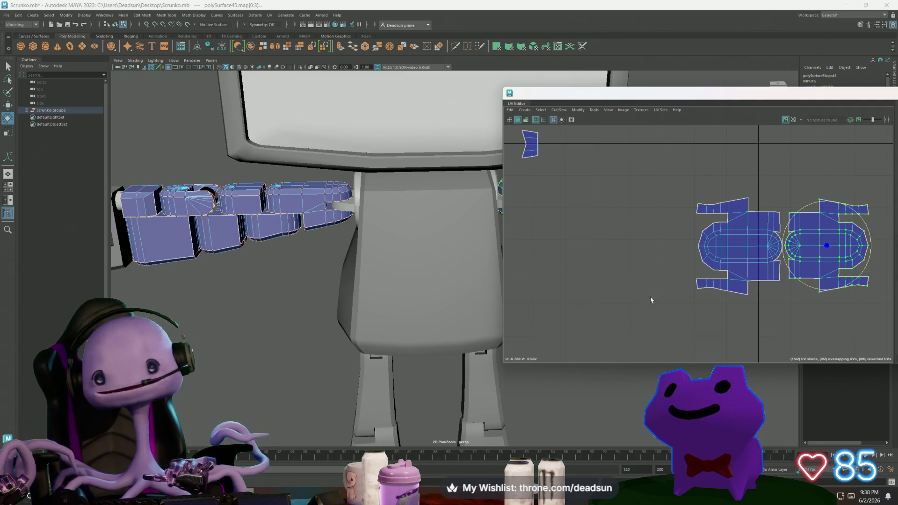
scroll(651, 300, down, 5)
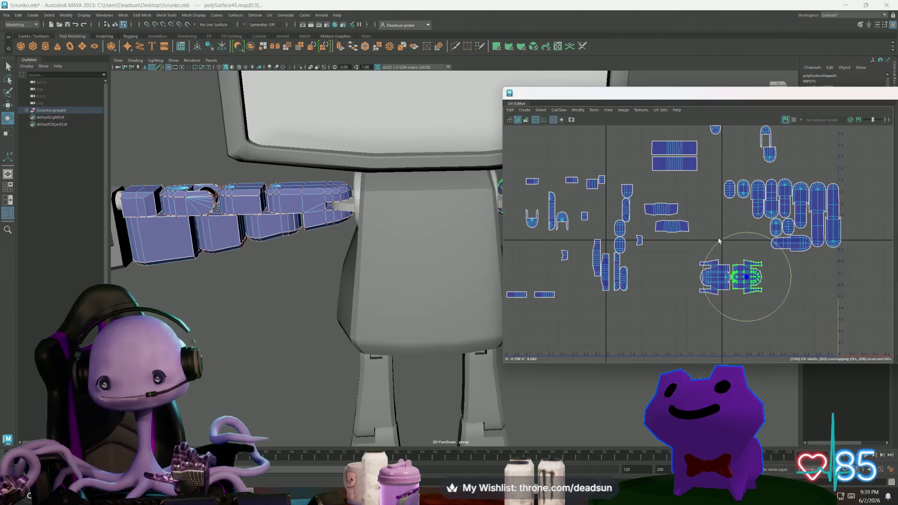
Scale the curved edges of both arm strip shells flat so each becomes a rectangle
mouse_move(719, 240)
alt+middle_down()
mouse_move(625, 229)
mouse_move(617, 254)
mouse_move(627, 262)
mouse_move(580, 280)
mouse_move(588, 244)
alt+middle_up()
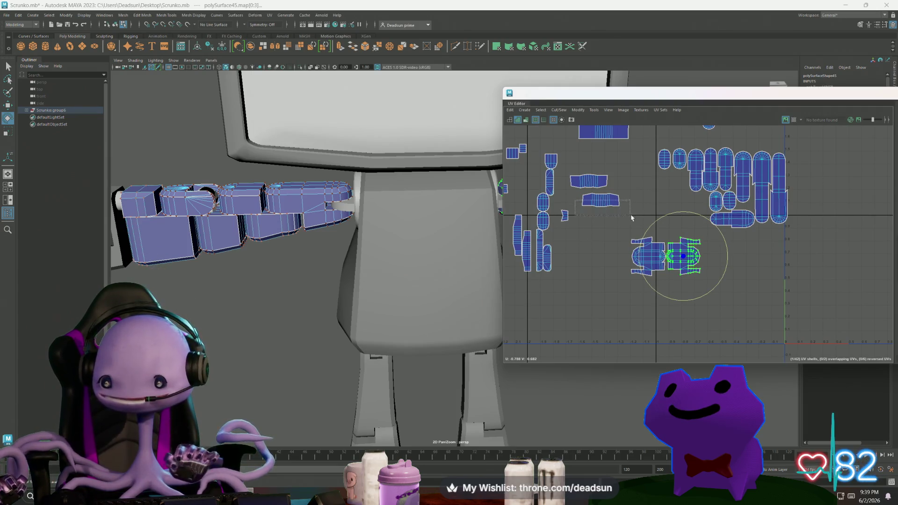
drag(632, 217, 631, 216)
scroll(603, 175, up, 5)
key(r)
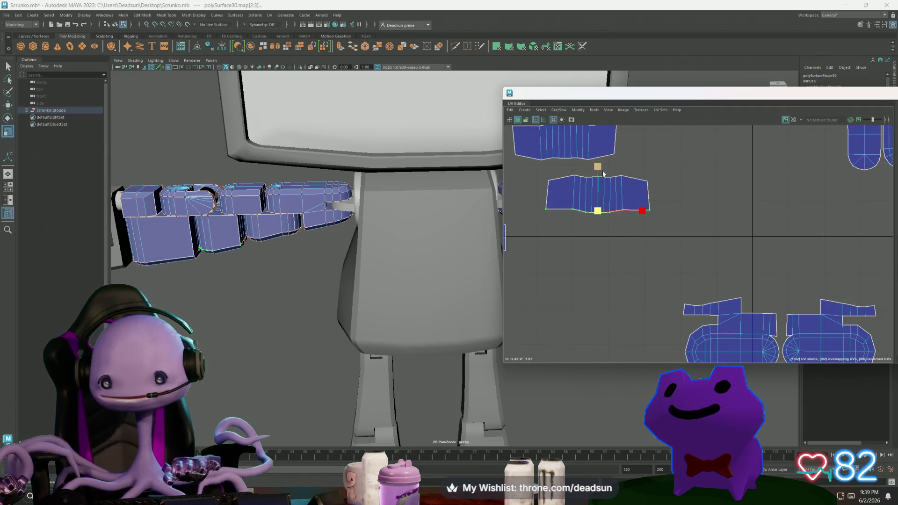
alt+middle_drag(590, 209, 622, 253)
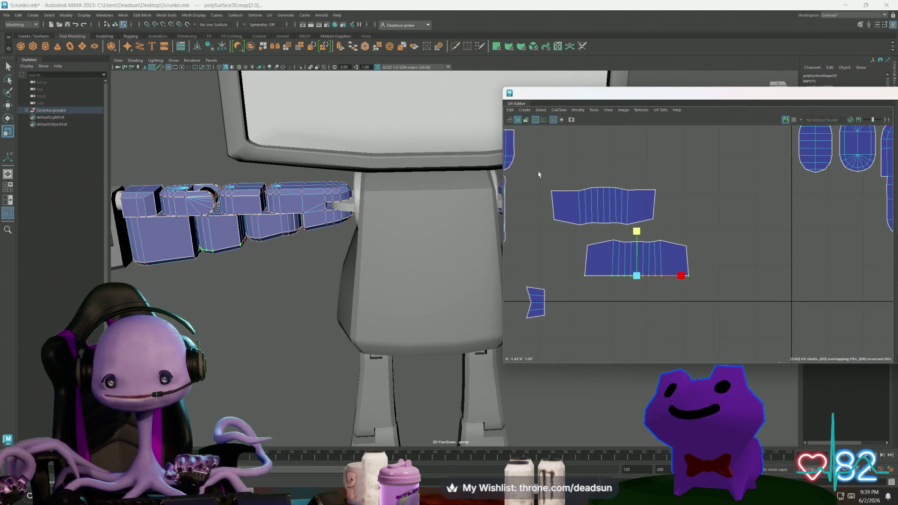
drag(538, 174, 695, 207)
drag(547, 163, 653, 204)
mouse_move(601, 144)
mouse_down()
mouse_move(613, 207)
mouse_move(675, 237)
mouse_up()
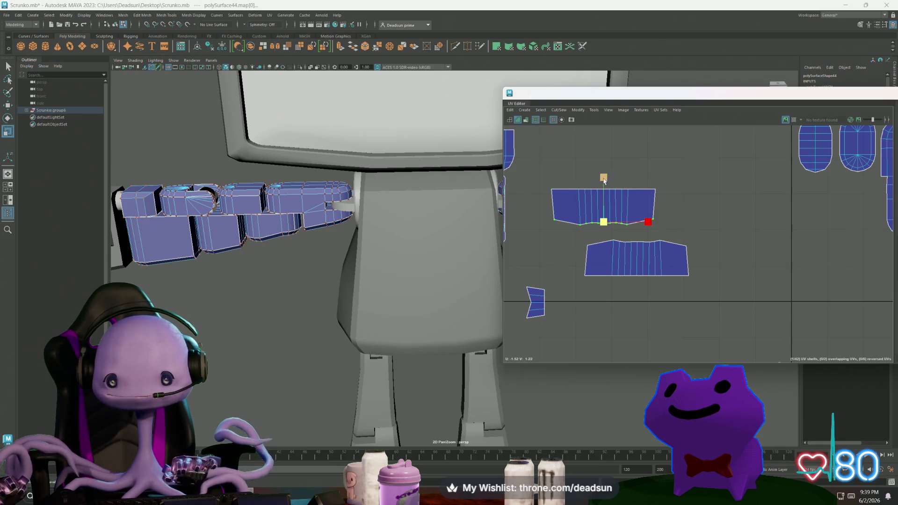
drag(604, 180, 576, 236)
drag(627, 248, 692, 254)
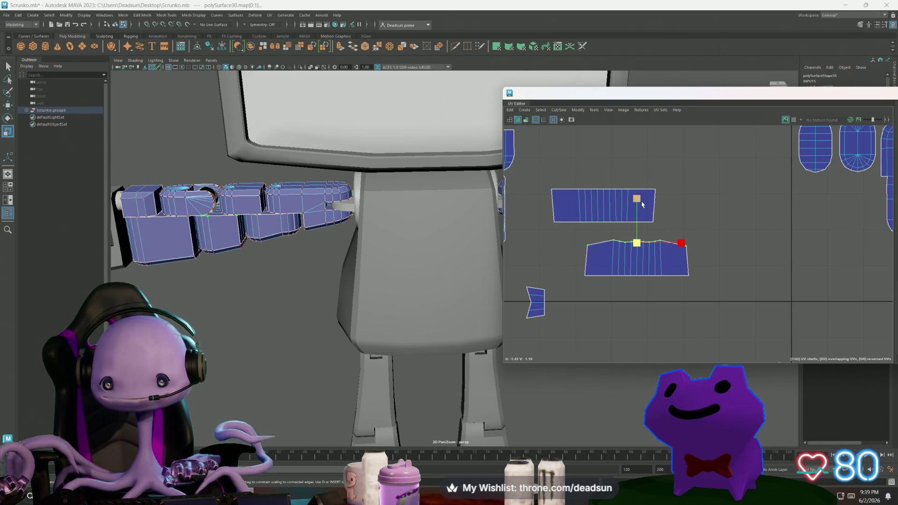
drag(637, 199, 636, 242)
Move the lower strip shell to sit just above the hand shells
scroll(593, 240, down, 3)
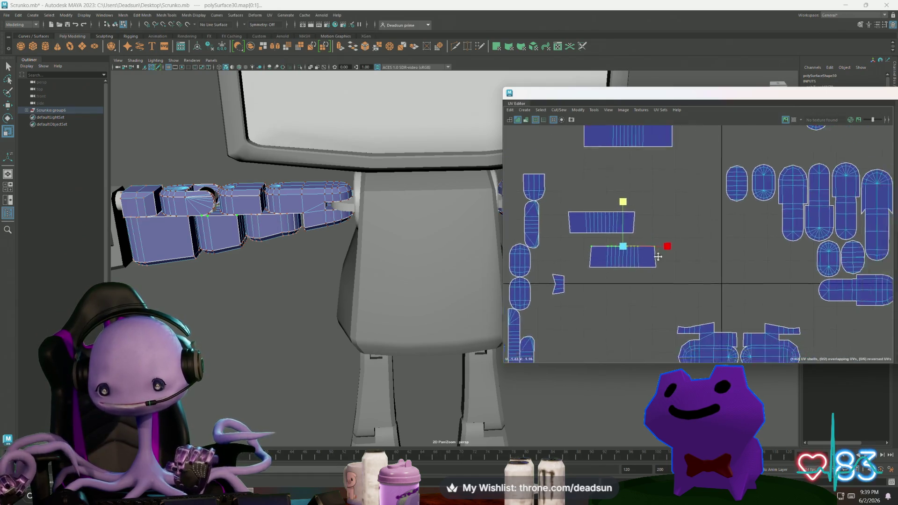
alt+middle_drag(641, 270, 569, 237)
key(w)
drag(552, 223, 640, 277)
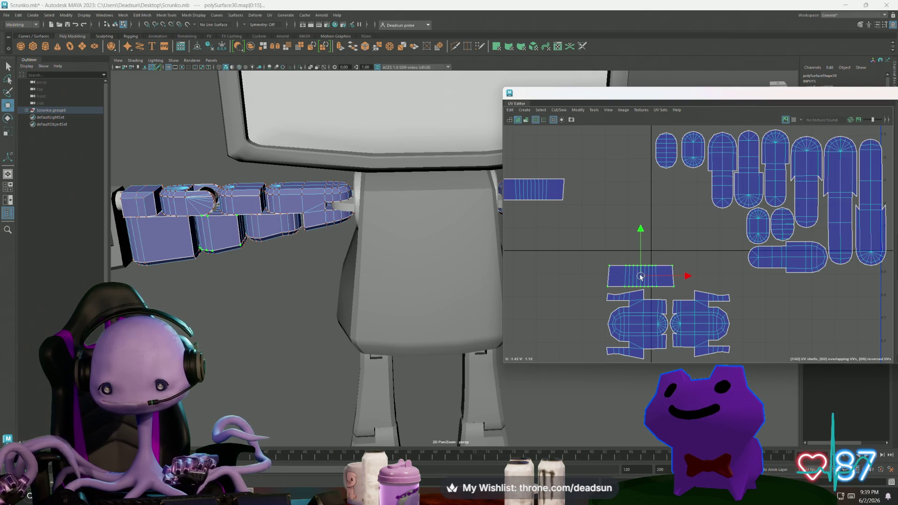
Stack the other strip above the lower rectangle, then raise the central shell group toward the capsules
click(549, 201)
mouse_move(531, 189)
mouse_down()
mouse_move(621, 226)
mouse_move(640, 251)
mouse_up()
scroll(673, 248, down, 3)
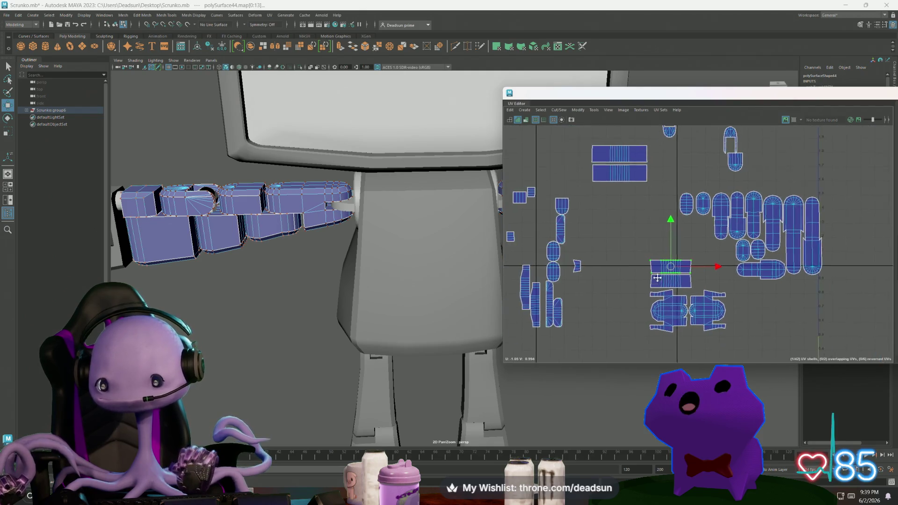
alt+middle_drag(672, 255, 670, 255)
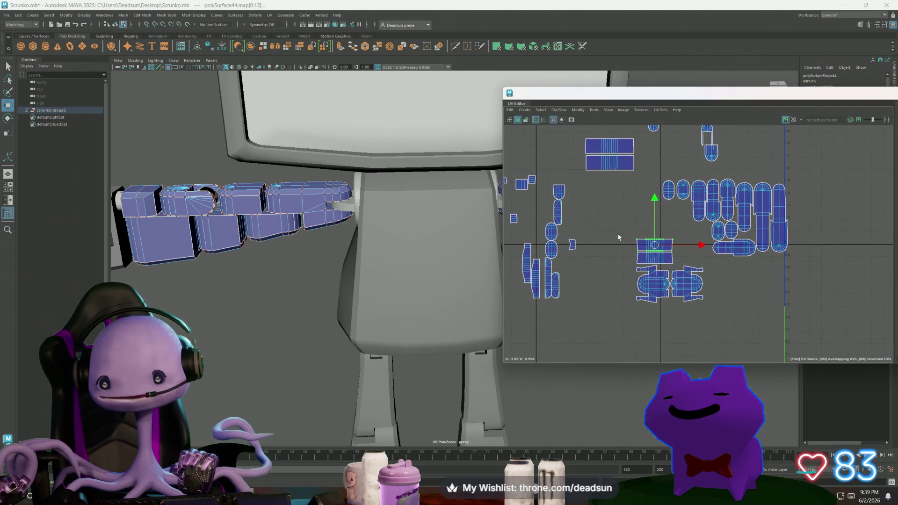
drag(707, 319, 707, 321)
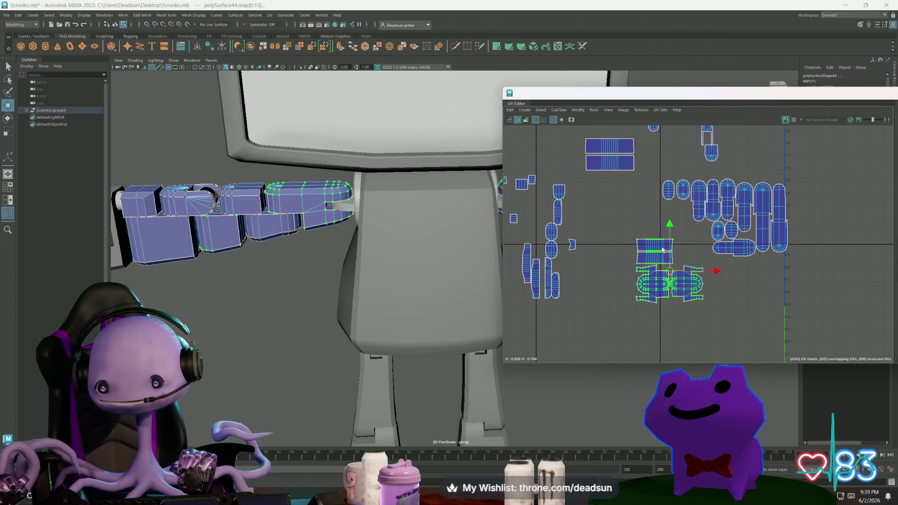
mouse_move(611, 231)
mouse_down()
mouse_move(631, 324)
mouse_move(713, 333)
mouse_up()
mouse_move(669, 267)
mouse_down()
mouse_move(668, 222)
mouse_move(679, 227)
mouse_up()
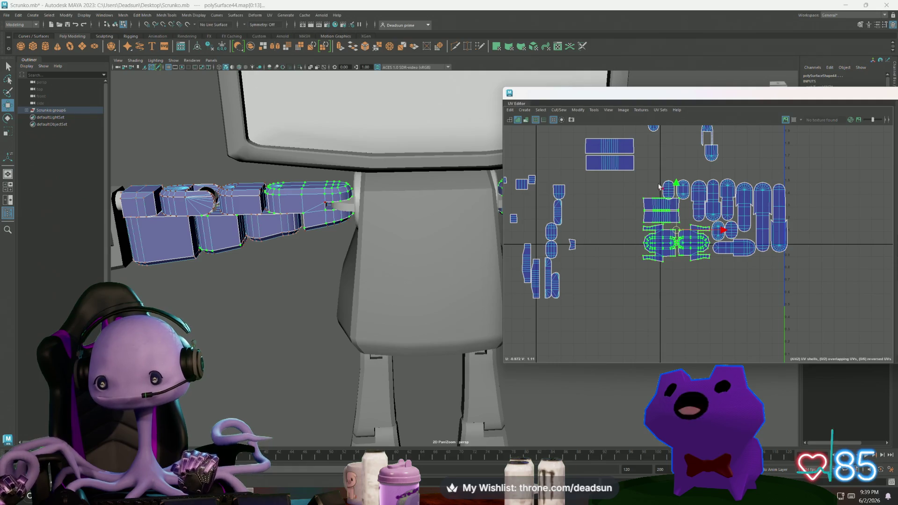
Rotate the small capsule shell horizontal and move it left above the strips
click(667, 189)
scroll(685, 171, up, 5)
key(e)
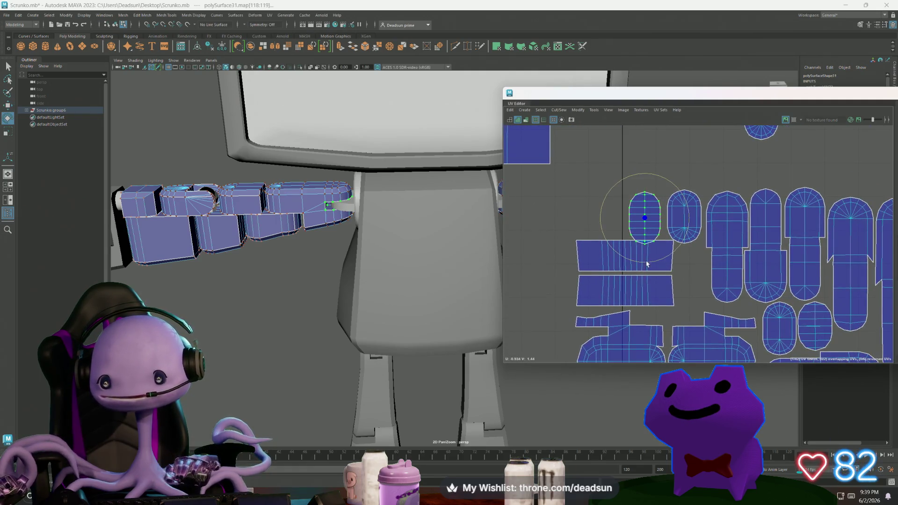
drag(630, 258, 693, 242)
key(w)
mouse_move(645, 218)
mouse_down()
mouse_move(596, 216)
mouse_move(602, 221)
mouse_up()
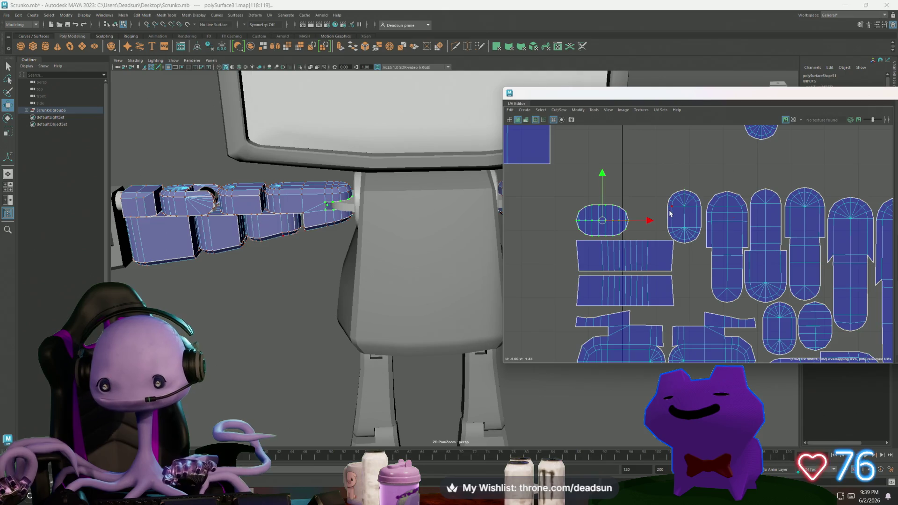
Rotate the vertical capsule shell horizontal and place it beside the first capsule
click(669, 239)
key(e)
mouse_move(654, 243)
mouse_down()
mouse_move(688, 255)
mouse_move(699, 245)
mouse_move(675, 248)
mouse_up()
key(w)
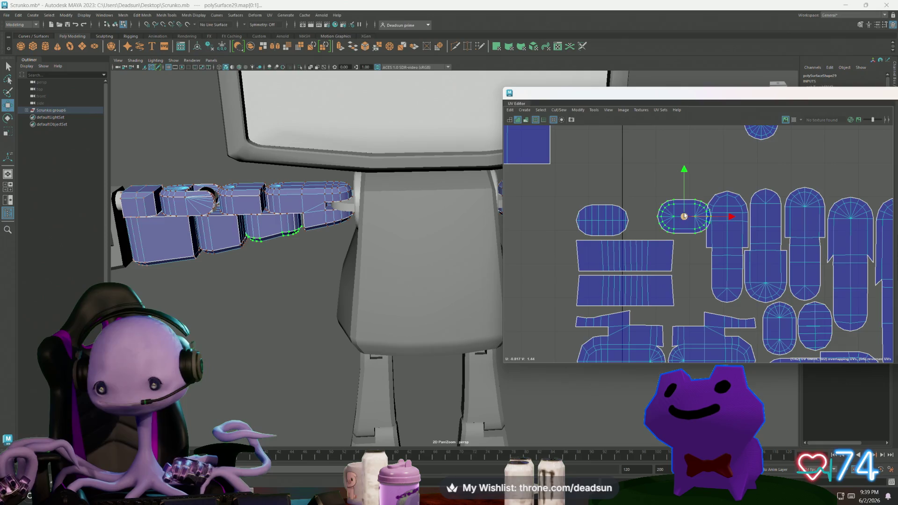
drag(683, 217, 660, 219)
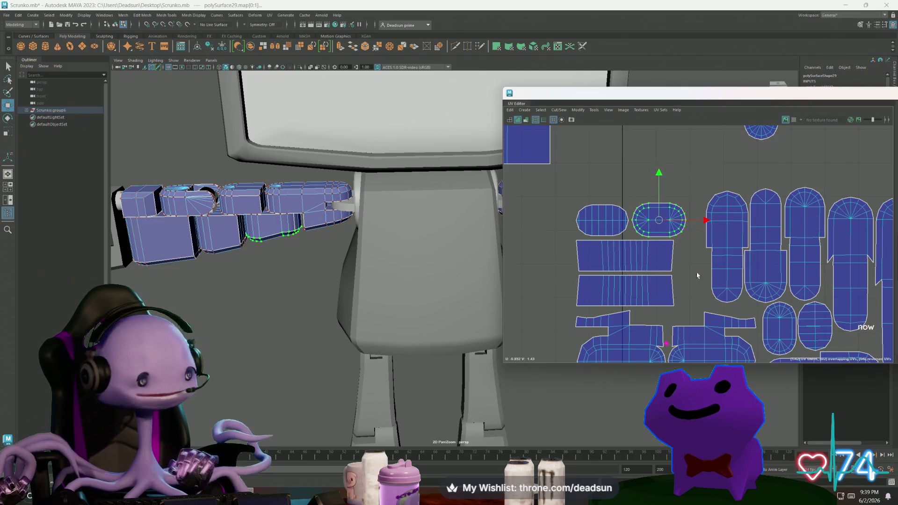
scroll(639, 181, down, 3)
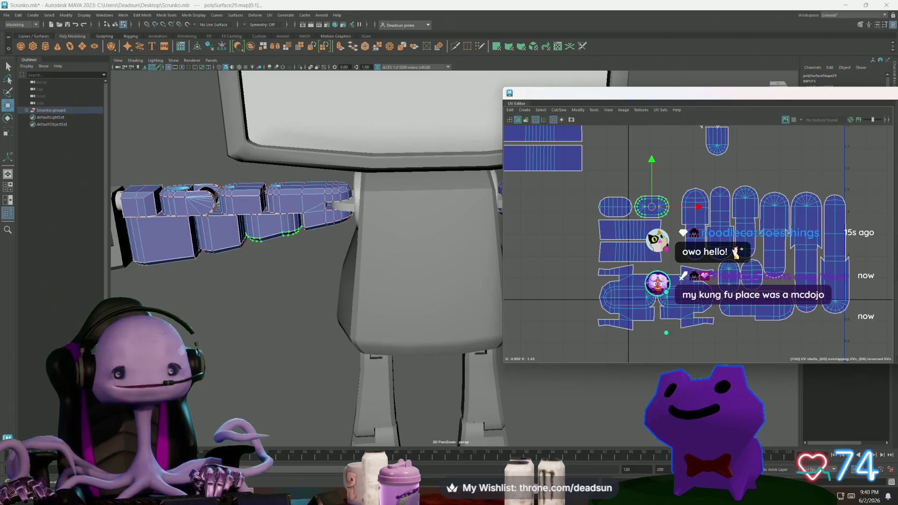
Select the oval, strip and other scattered shells, then the small shell on its own
shift+click(618, 207)
shift+click(657, 300)
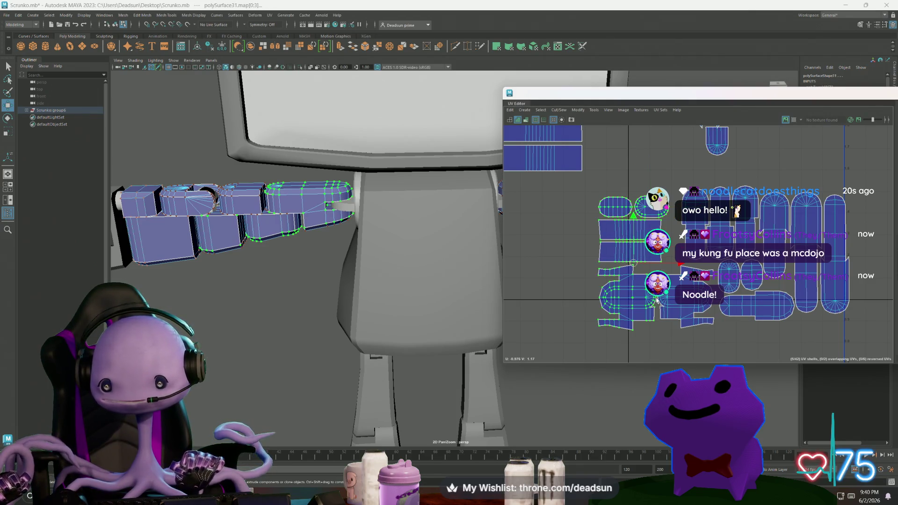
shift+click(654, 263)
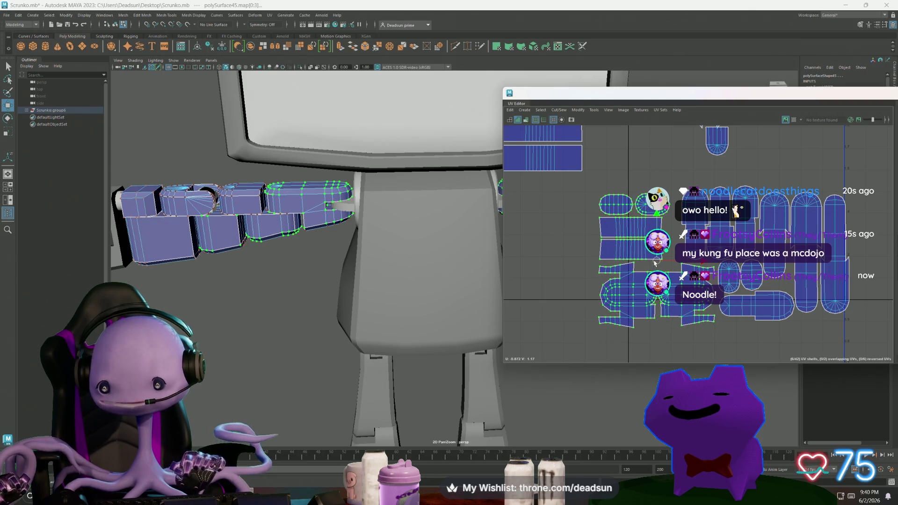
scroll(730, 299, down, 3)
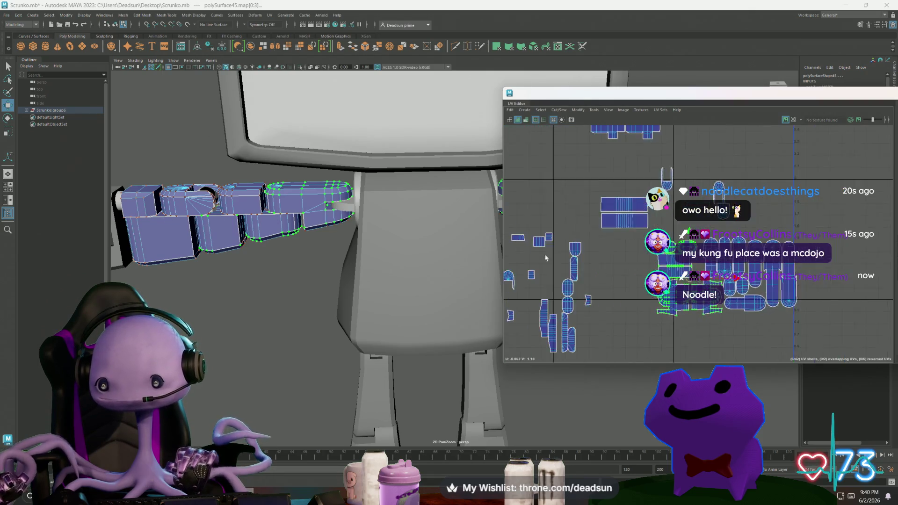
alt+middle_drag(545, 258, 509, 285)
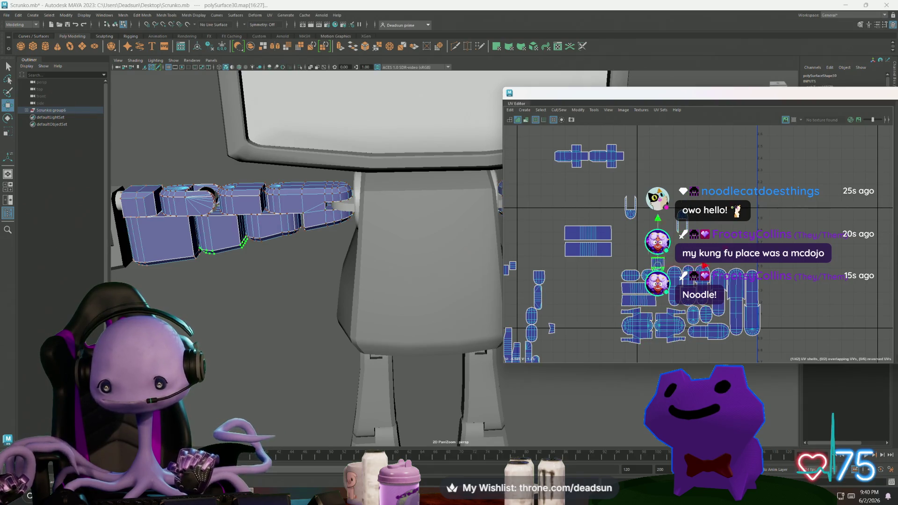
click(612, 337)
alt+middle_drag(612, 336, 629, 302)
scroll(632, 307, down, 2)
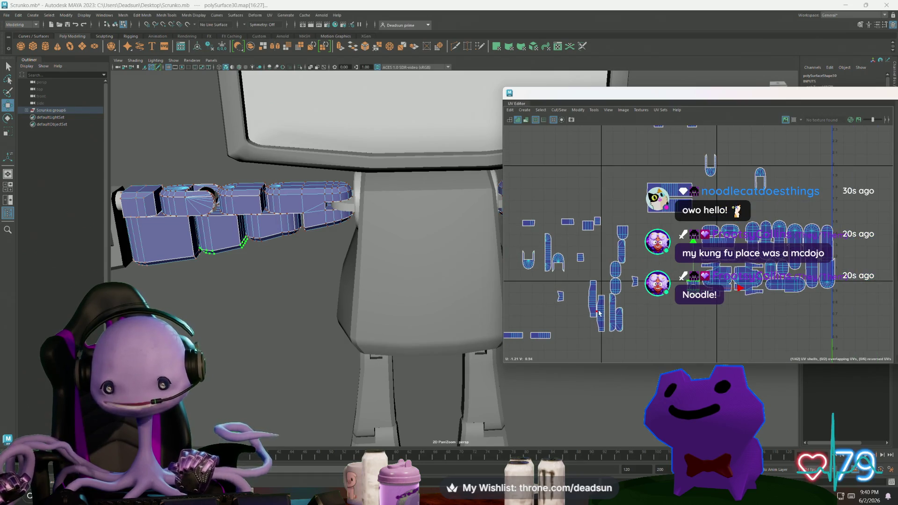
Move the vertical strip shell toward the cluster, rotate it straight, and add the left strip
click(595, 292)
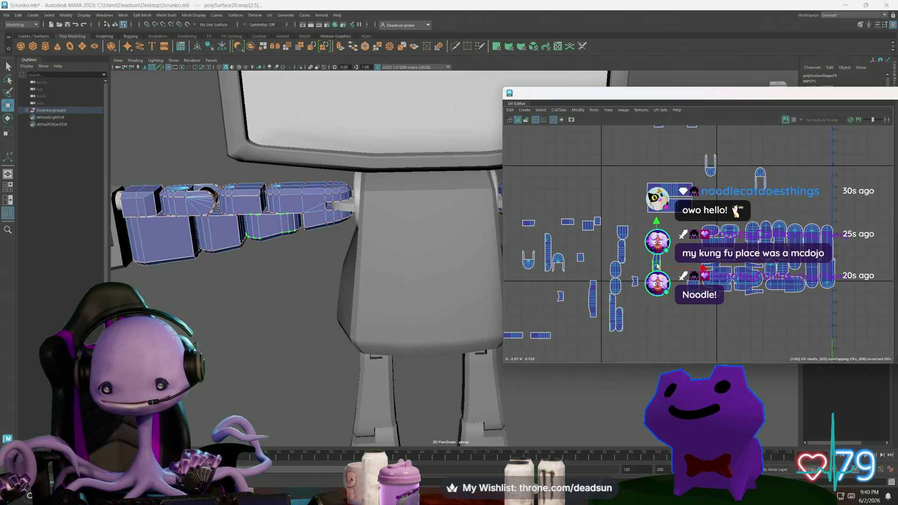
click(590, 300)
drag(591, 303, 662, 257)
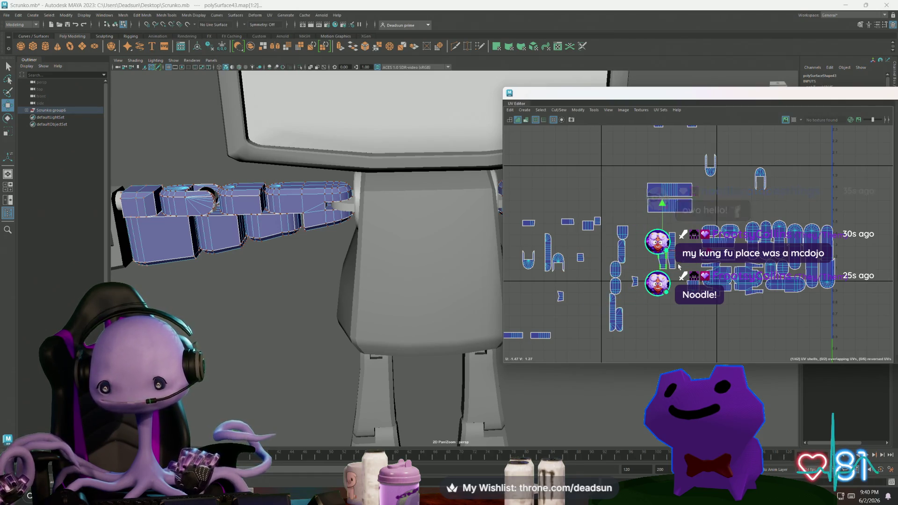
scroll(661, 254, up, 3)
key(e)
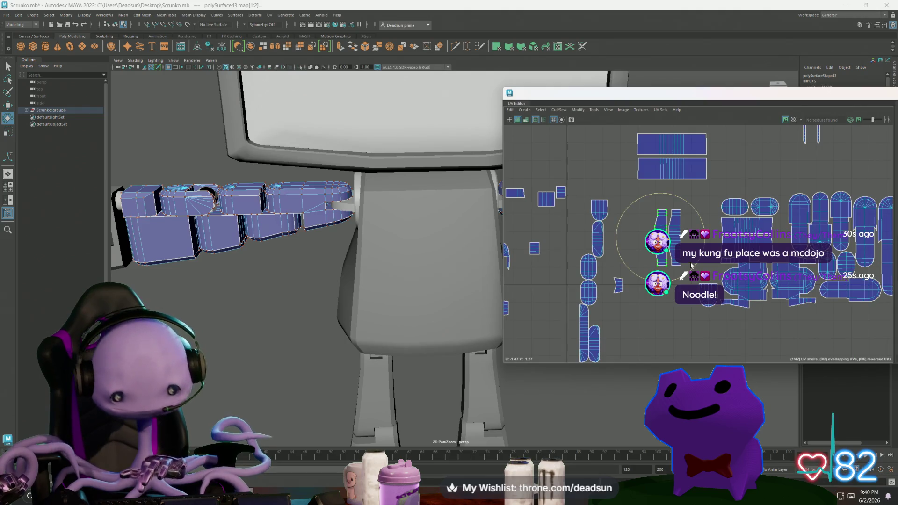
drag(660, 195, 530, 163)
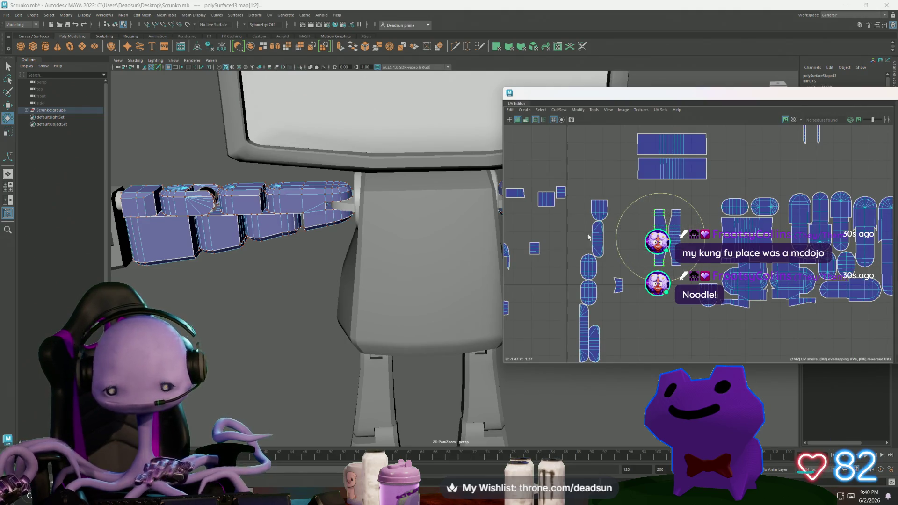
key(w)
drag(657, 242, 749, 240)
shift+click(672, 246)
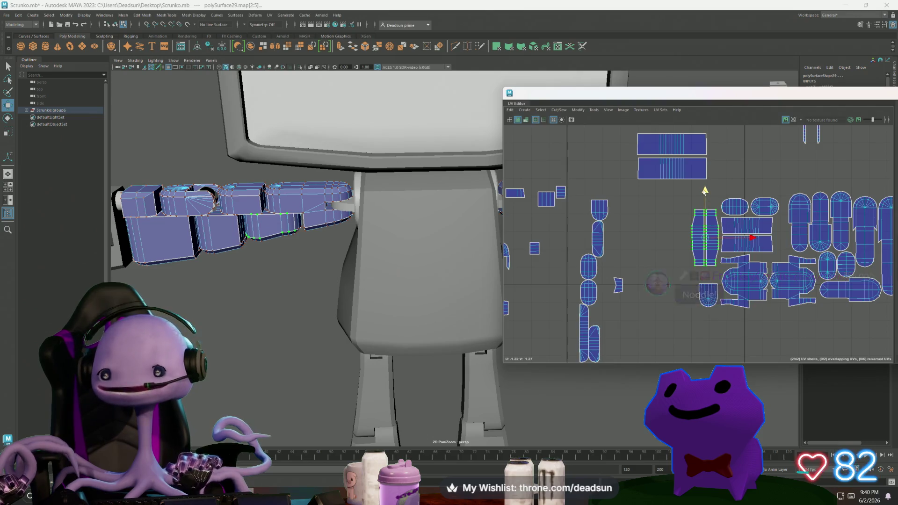
Rotate the two long rectangles 90° upright and move them down beside the cluster
drag(703, 195, 713, 181)
click(670, 154)
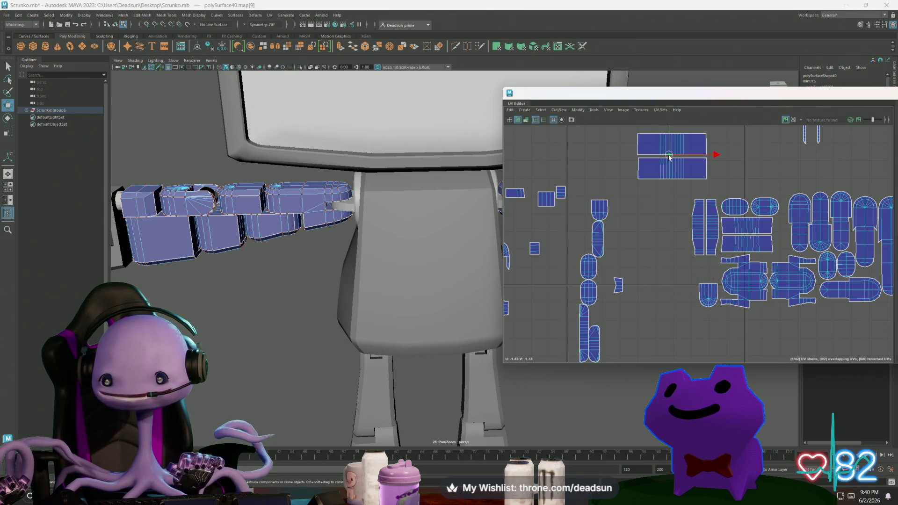
key(e)
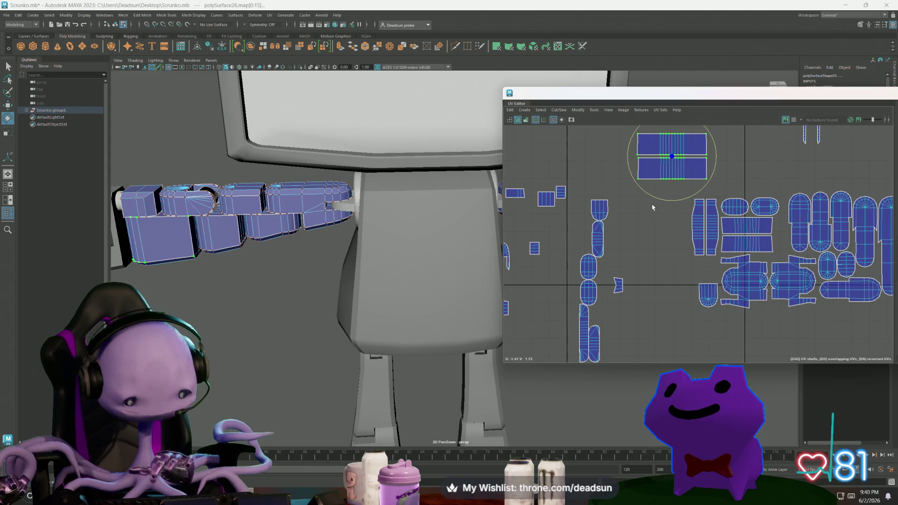
drag(661, 202, 730, 180)
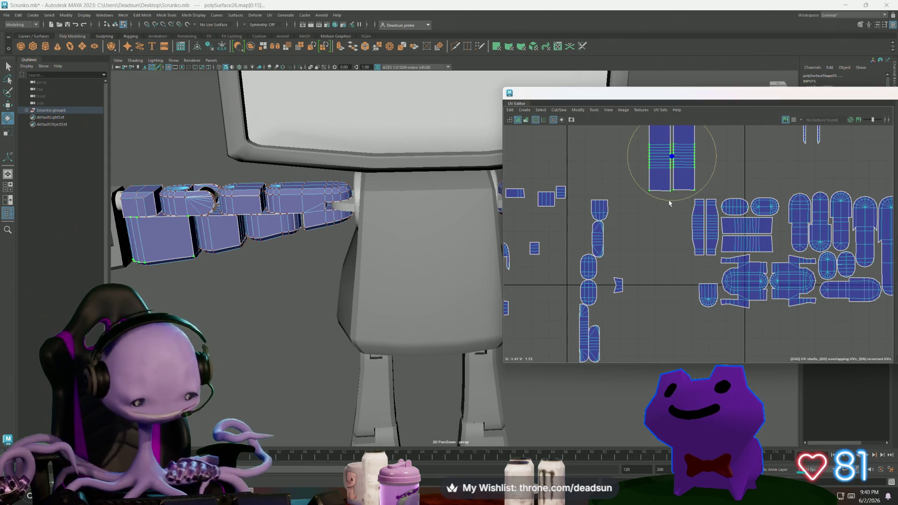
key(w)
drag(671, 159, 666, 236)
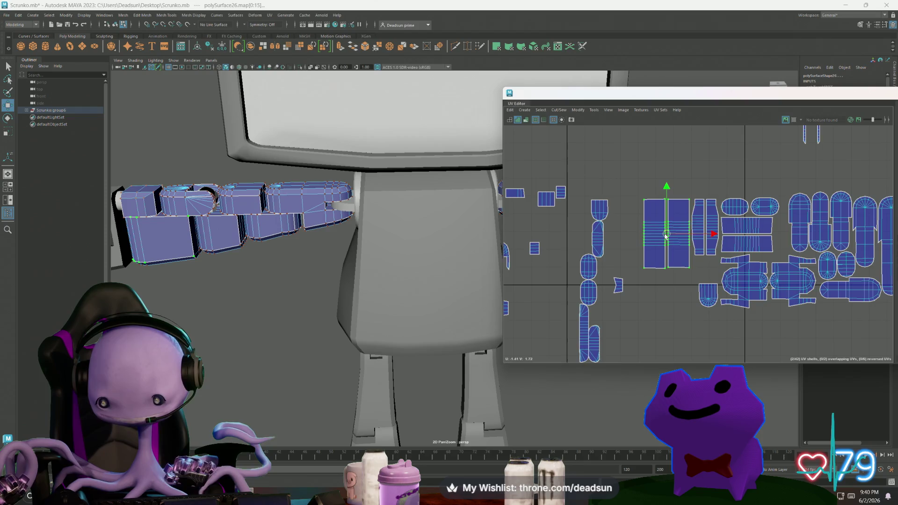
Select the top-edge UVs of both long rectangles and scale them level
click(664, 235)
scroll(655, 200, up, 2)
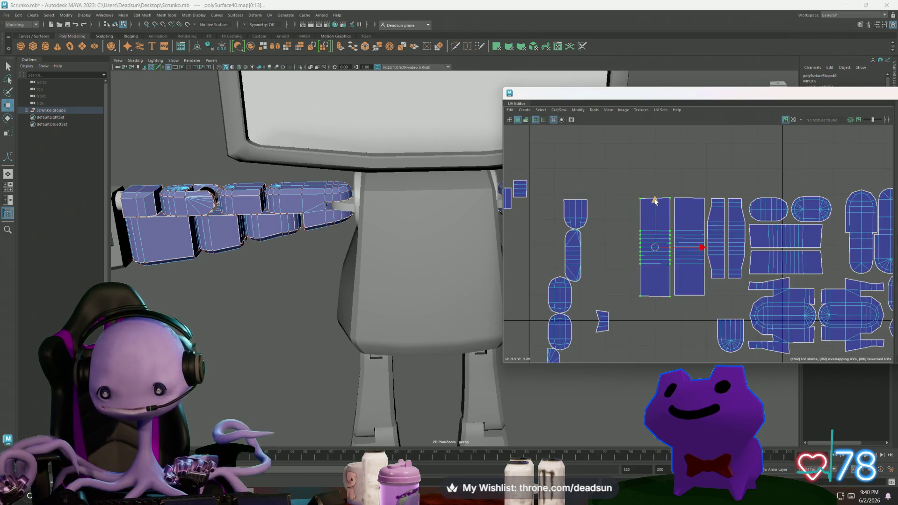
drag(645, 199, 674, 206)
key(r)
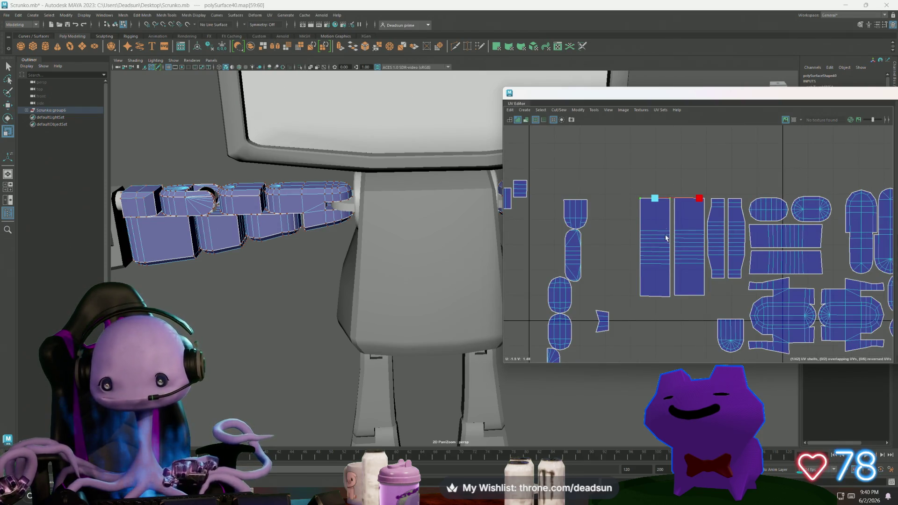
drag(708, 203, 707, 203)
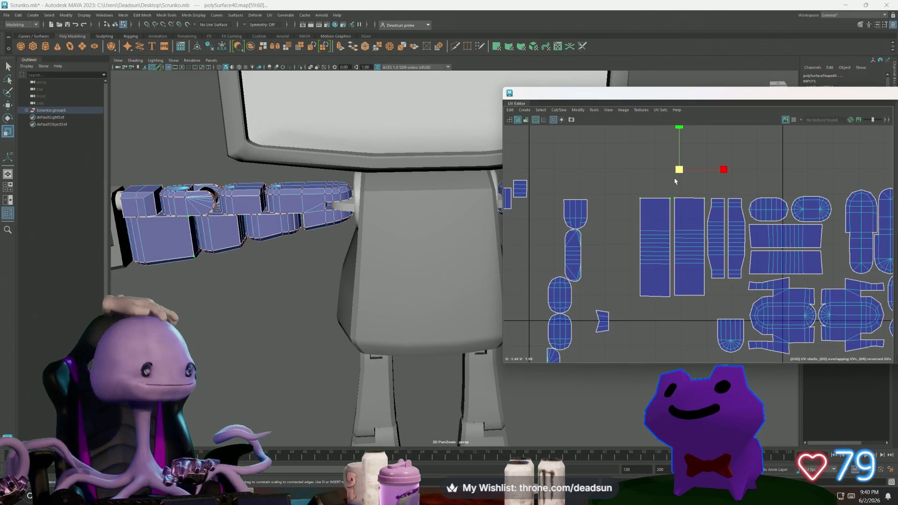
drag(679, 131, 676, 211)
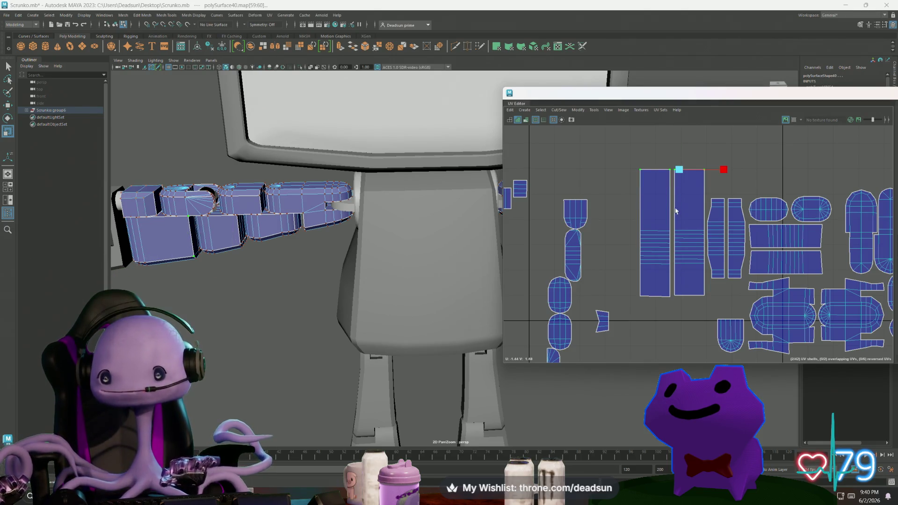
scroll(679, 208, down, 5)
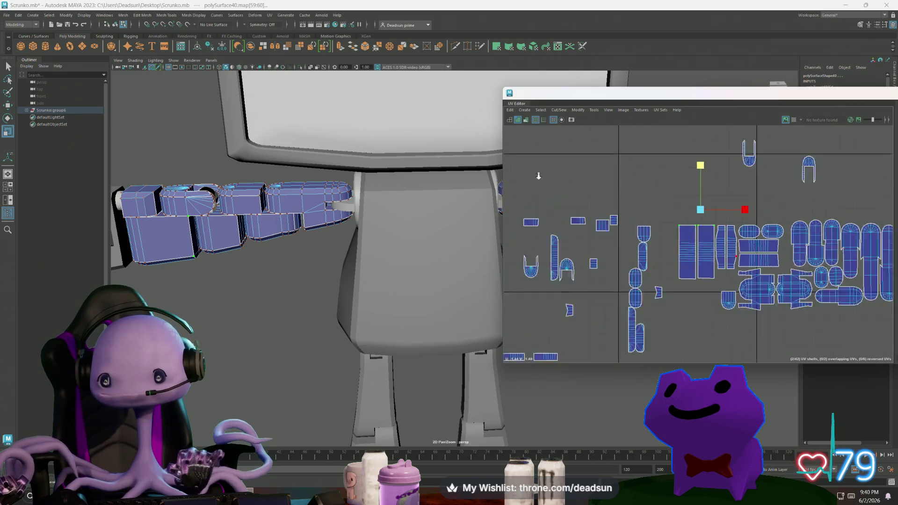
Select the bottom-row UVs of the two long rectangles
click(675, 226)
drag(705, 243, 704, 245)
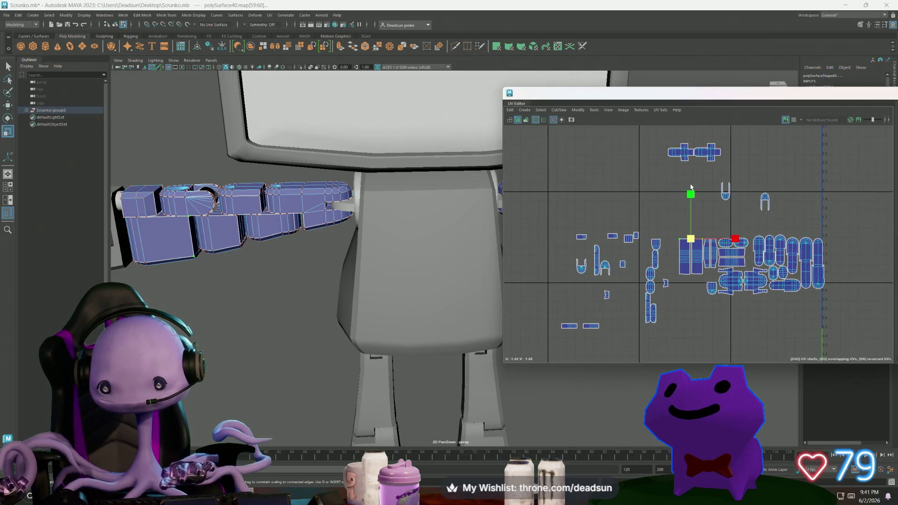
drag(691, 188, 681, 271)
scroll(675, 302, up, 4)
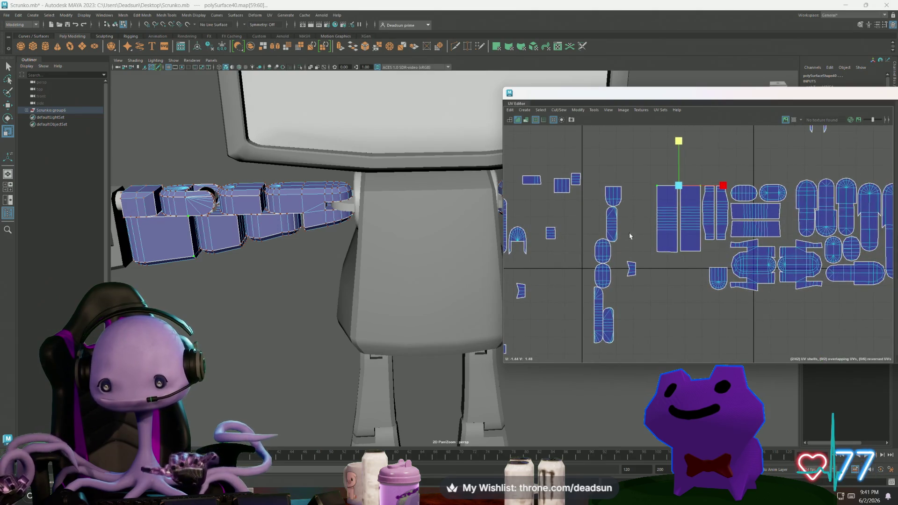
drag(704, 264, 704, 262)
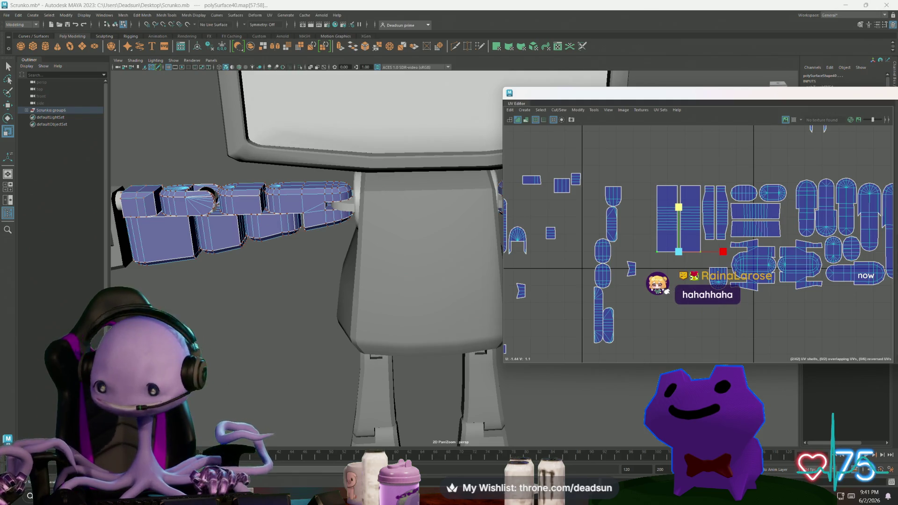
Move the tall narrow shell from the left into the cluster
alt+middle_drag(642, 269, 711, 277)
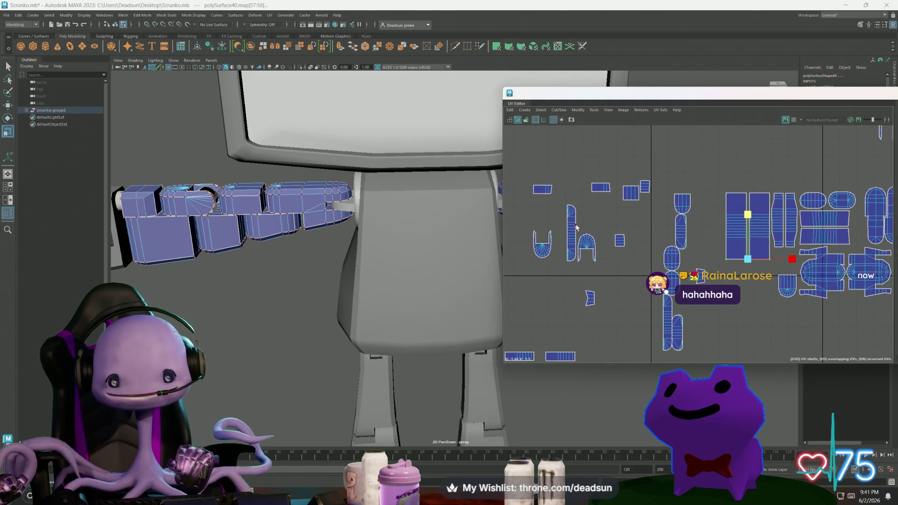
click(571, 233)
key(w)
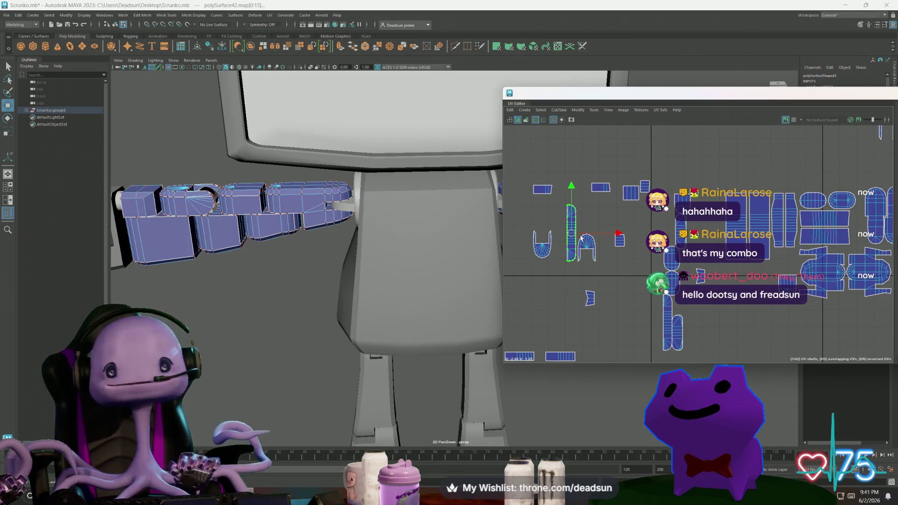
drag(582, 238, 719, 226)
Move another tall finger shell up beside the cluster, undoing an accidental tilt
alt+middle_drag(696, 305, 706, 273)
click(676, 290)
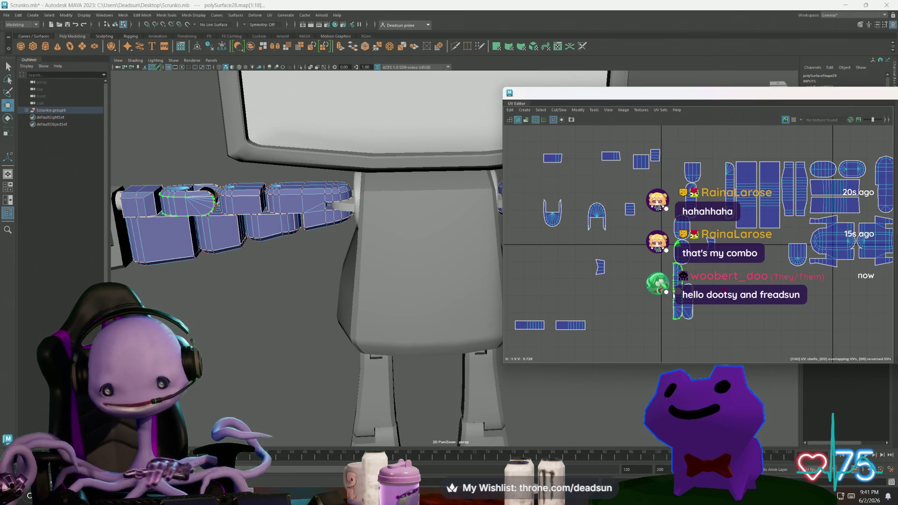
drag(672, 299, 711, 196)
key(e)
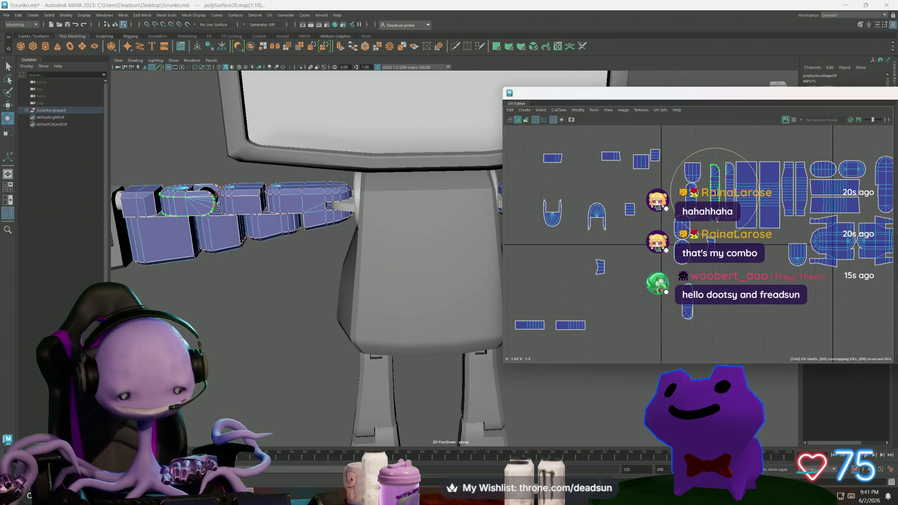
drag(699, 230, 730, 140)
key(ctrl+z)
scroll(736, 183, up, 5)
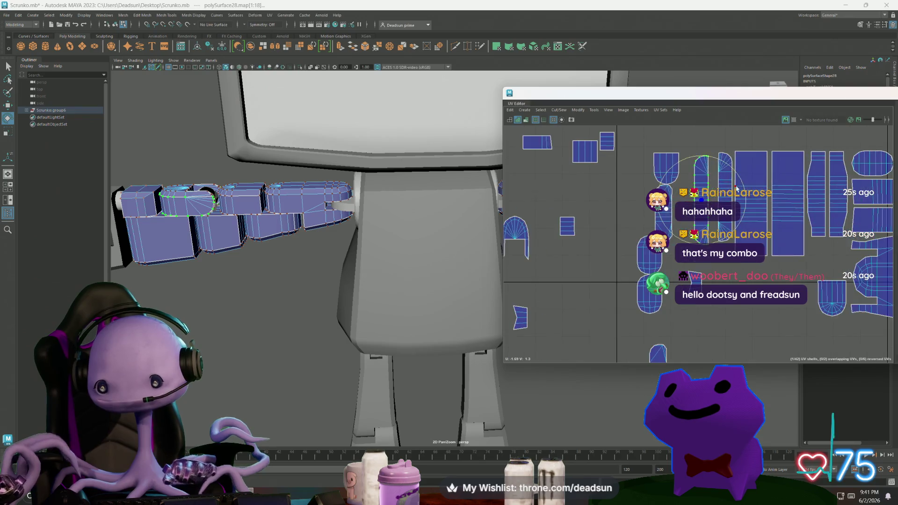
scroll(712, 210, up, 2)
key(w)
drag(673, 198, 698, 198)
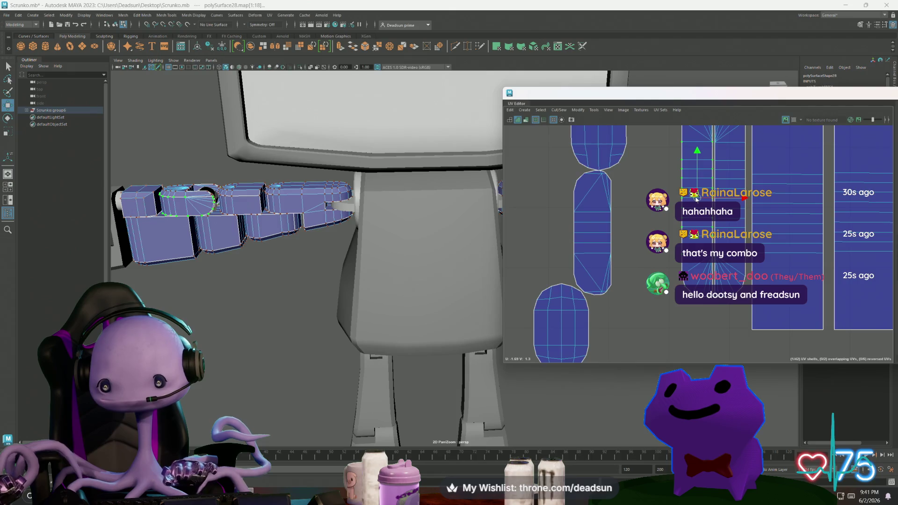
scroll(678, 219, down, 3)
shift+click(678, 222)
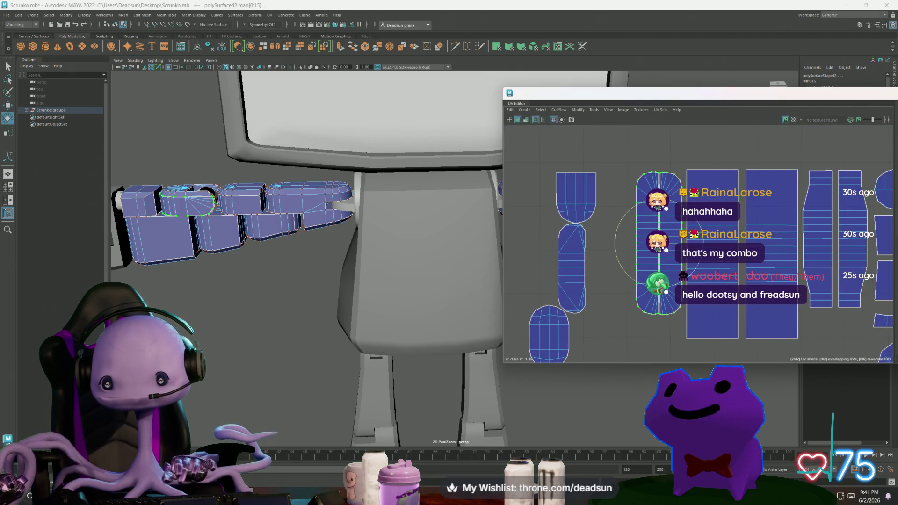
key(r)
drag(678, 222, 690, 223)
key(w)
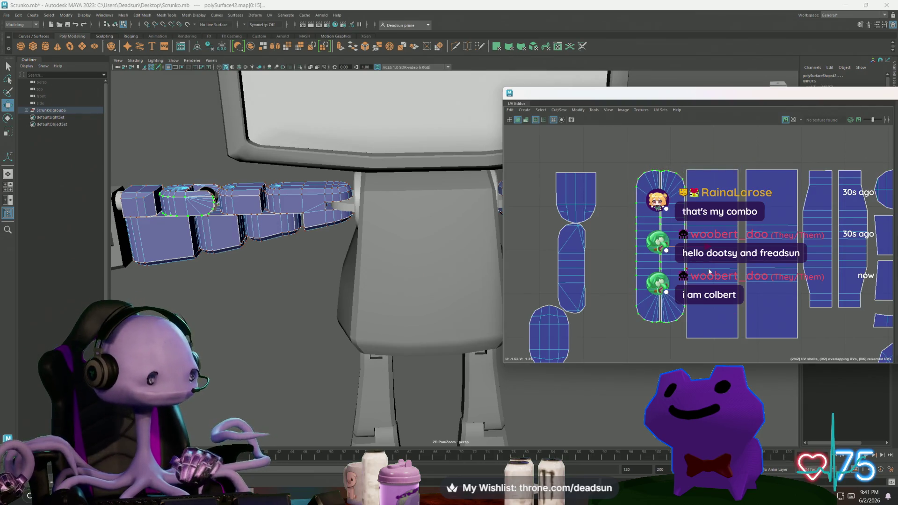
scroll(684, 267, down, 2)
scroll(734, 268, down, 3)
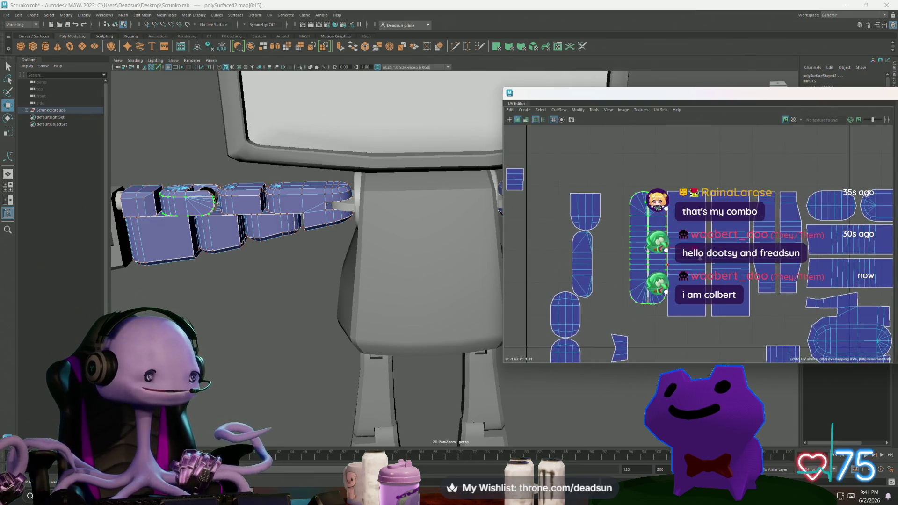
scroll(733, 270, down, 1)
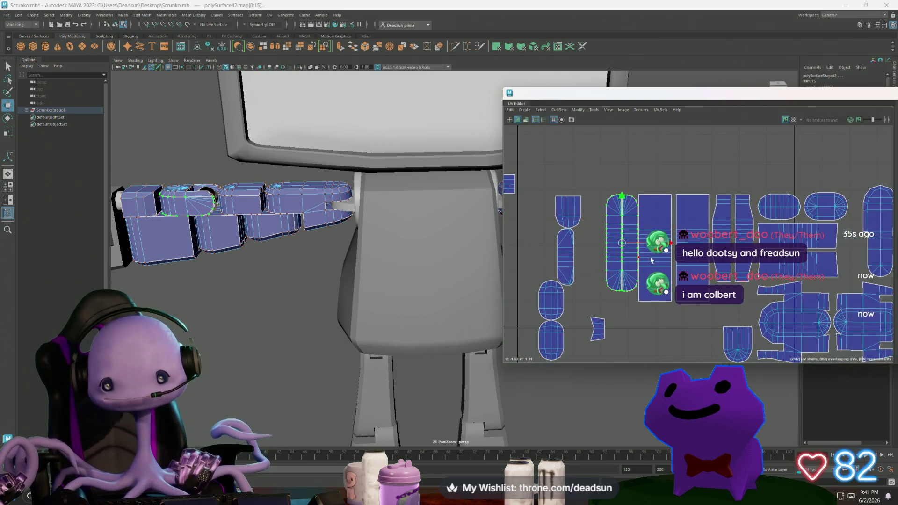
click(661, 244)
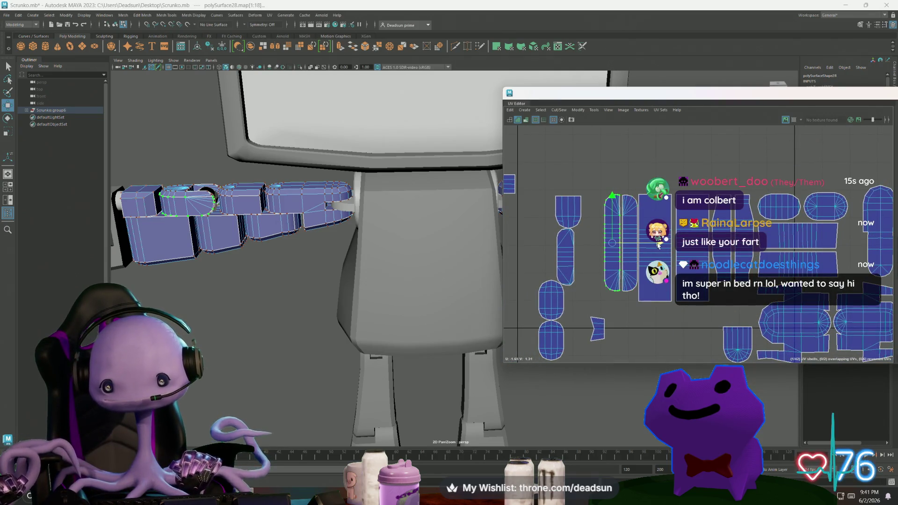
scroll(614, 238, down, 2)
scroll(614, 239, down, 2)
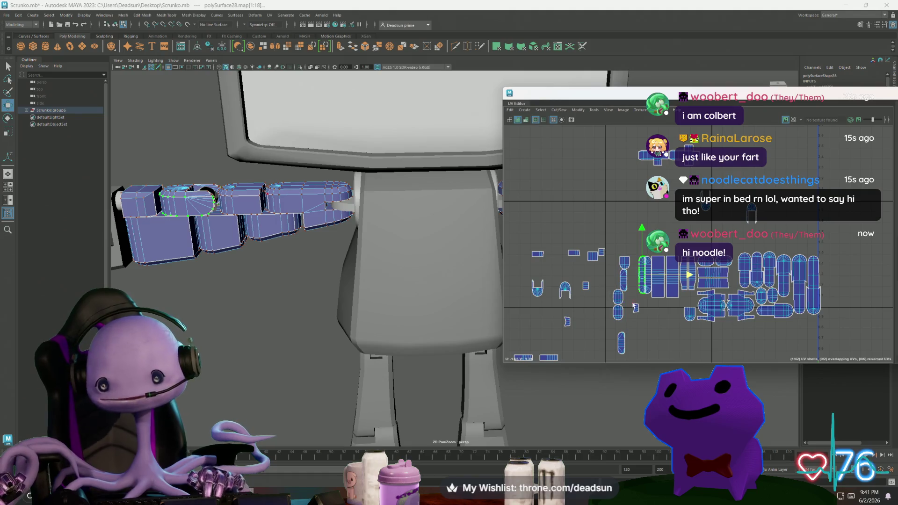
scroll(617, 220, up, 3)
Select the arm edges and the small rectangular shell's UVs, reverting to the chosen arm edge
click(239, 198)
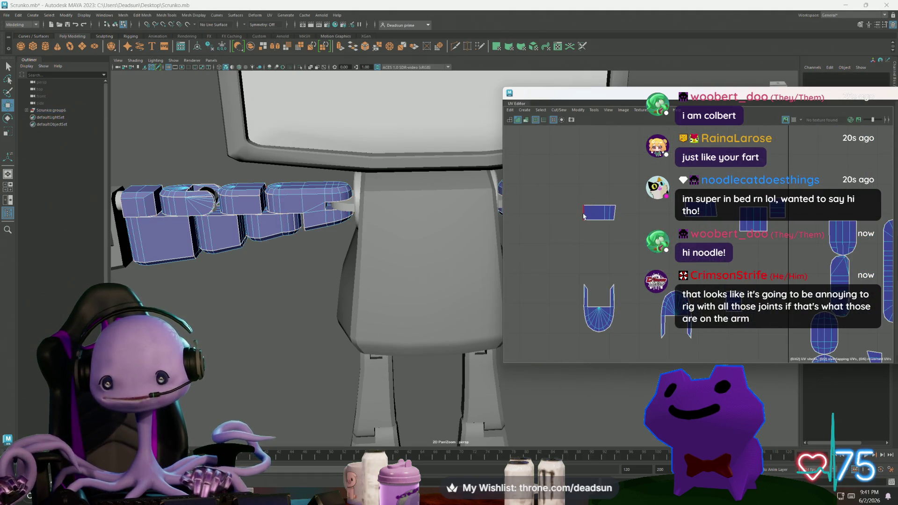
scroll(625, 327, down, 2)
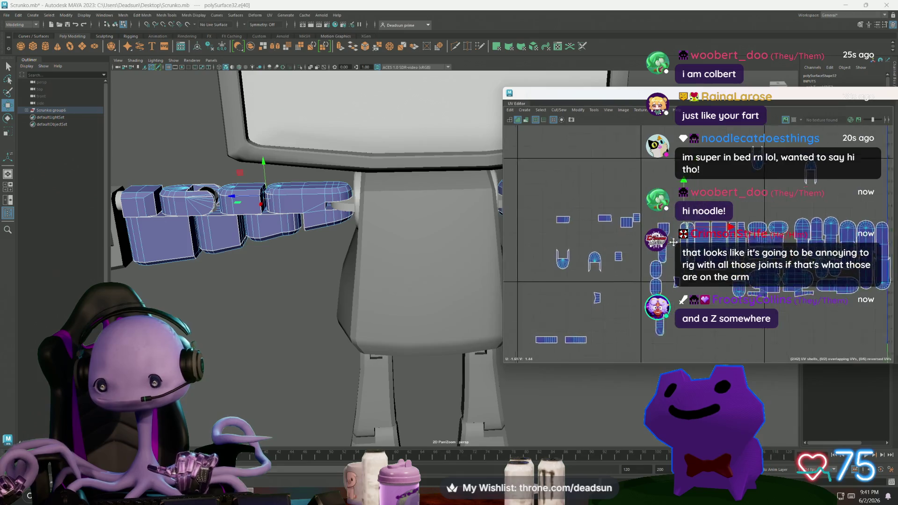
mouse_move(626, 281)
alt+middle_down()
mouse_move(625, 327)
mouse_move(667, 271)
alt+middle_up()
scroll(625, 326, up, 1)
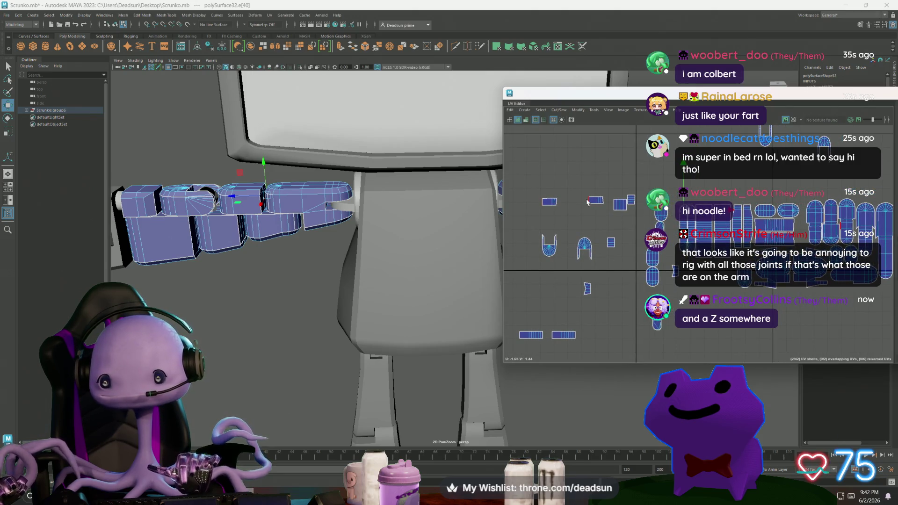
click(558, 204)
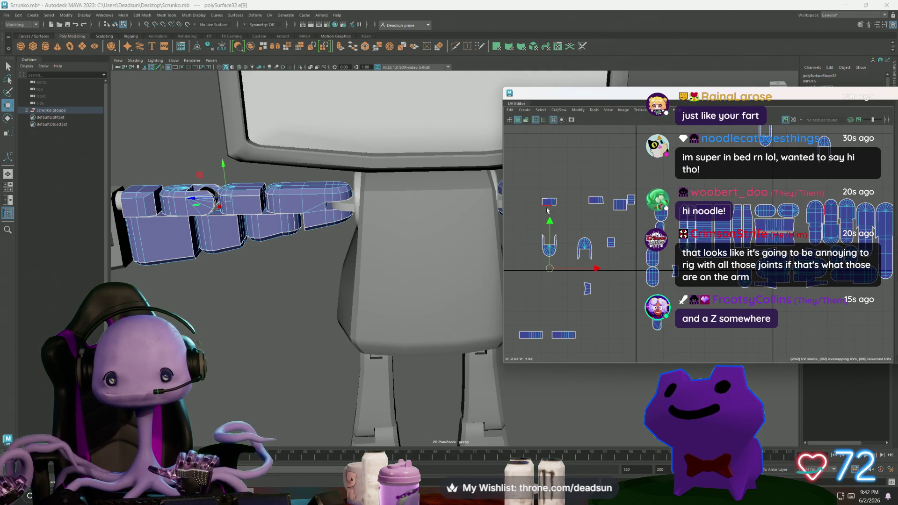
scroll(547, 210, up, 2)
click(559, 200)
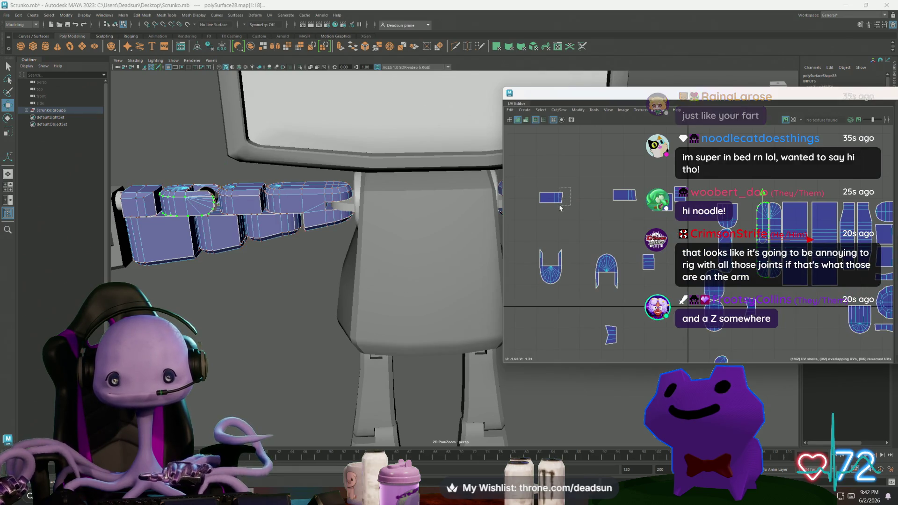
click(562, 198)
key(r)
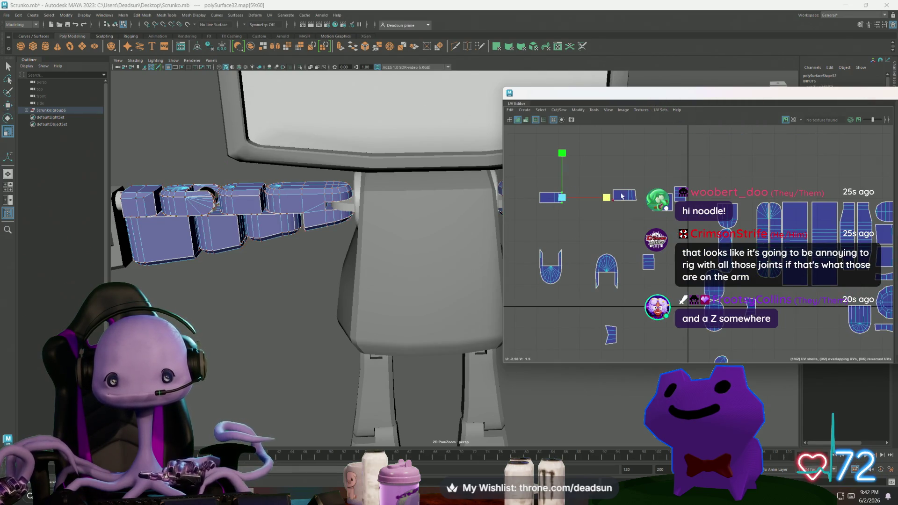
click(636, 195)
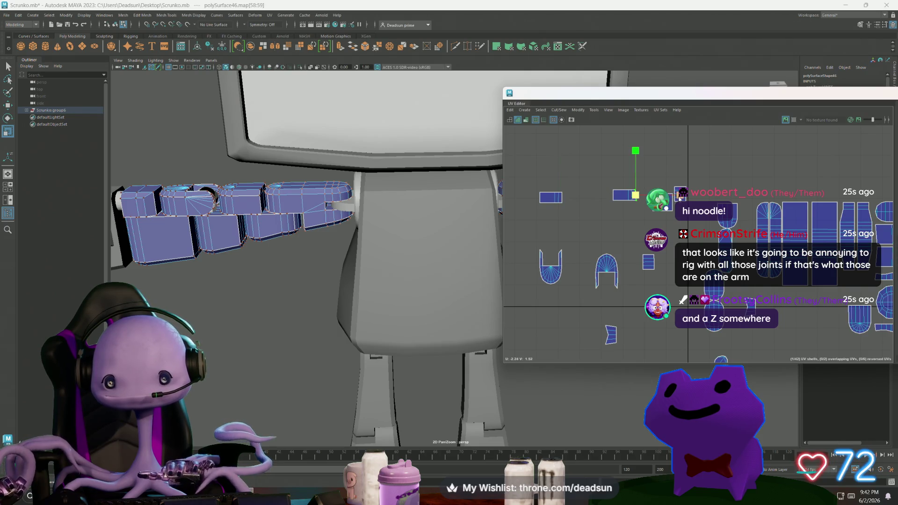
key(ctrl+z)
key(ctrl+z)
key(ctrl+z)
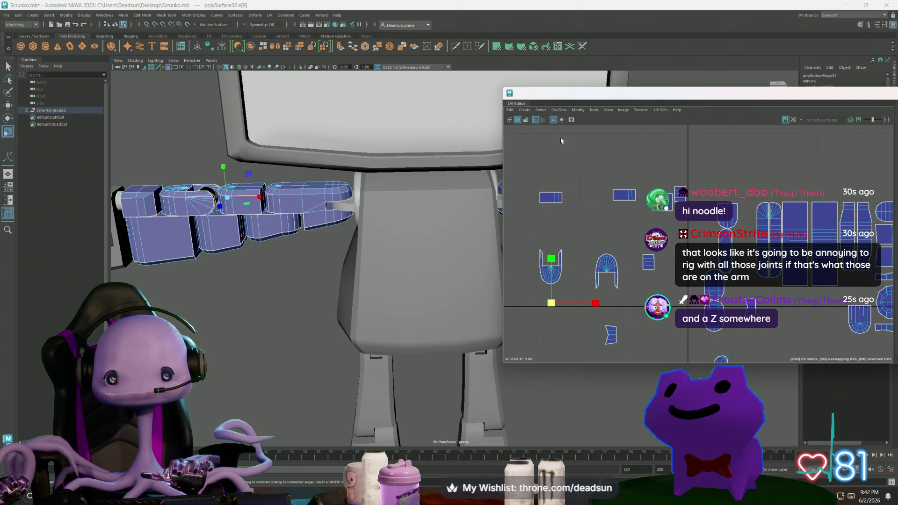
Move and Sew the small rectangle and the strip's end pieces into one strip
click(559, 110)
click(575, 177)
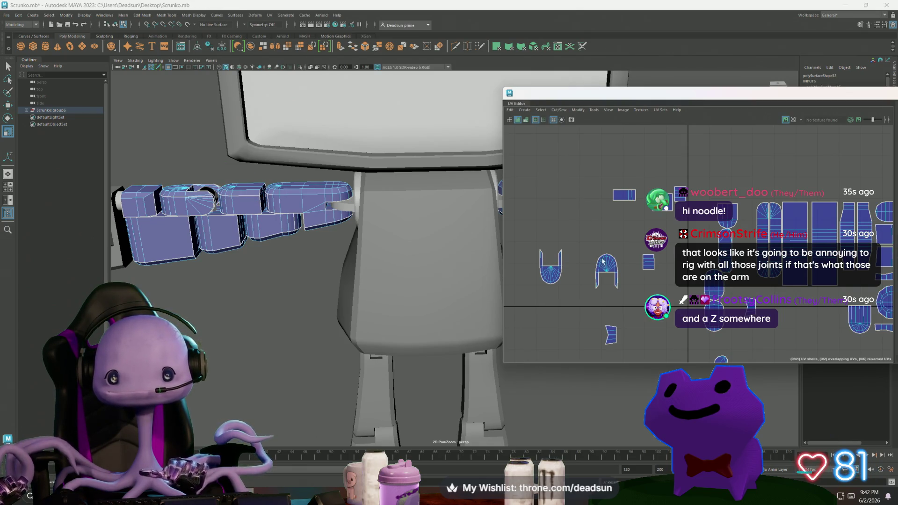
alt+middle_drag(604, 262, 603, 191)
scroll(570, 309, down, 2)
click(588, 304)
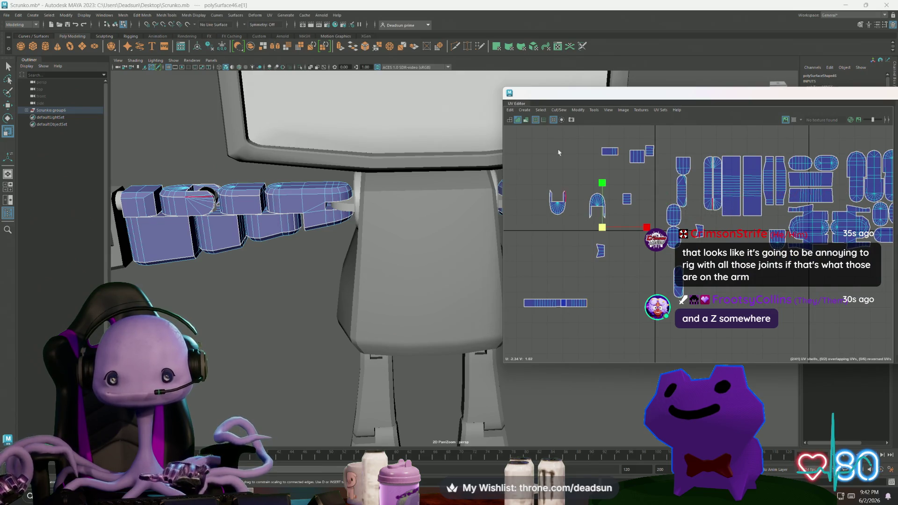
click(559, 110)
click(568, 177)
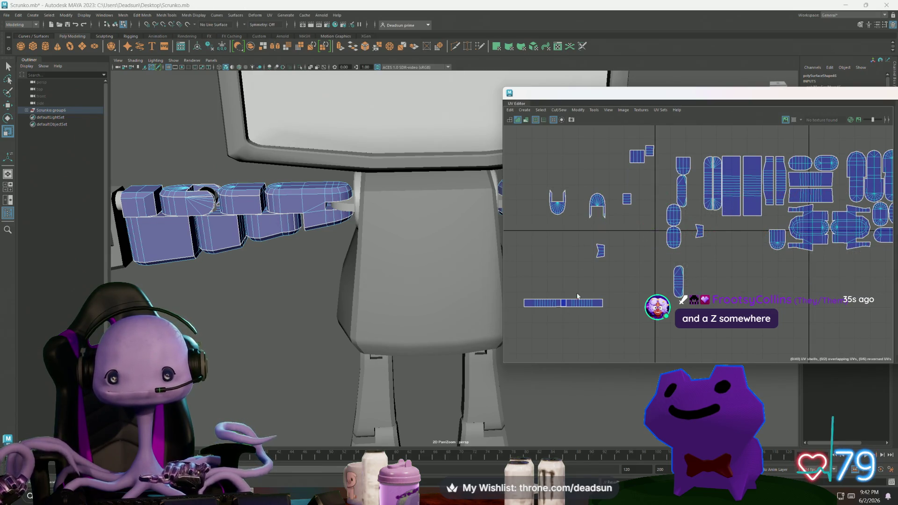
Move the sewn strip pieces up beside the large shells
mouse_move(578, 302)
right_down()
mouse_move(578, 327)
mouse_move(576, 309)
right_up()
key(w)
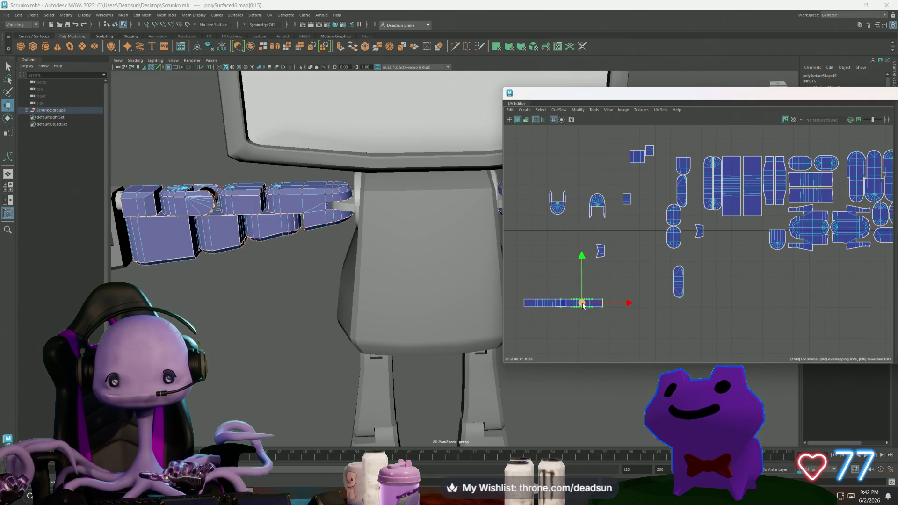
mouse_move(576, 308)
mouse_down()
mouse_move(736, 228)
mouse_move(767, 225)
mouse_up()
click(559, 304)
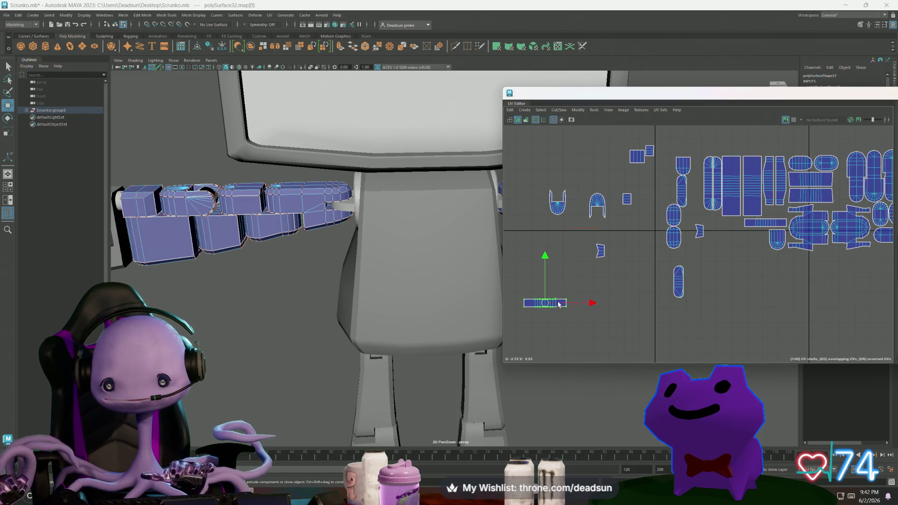
mouse_move(546, 303)
mouse_down()
mouse_move(729, 225)
mouse_move(738, 251)
mouse_up()
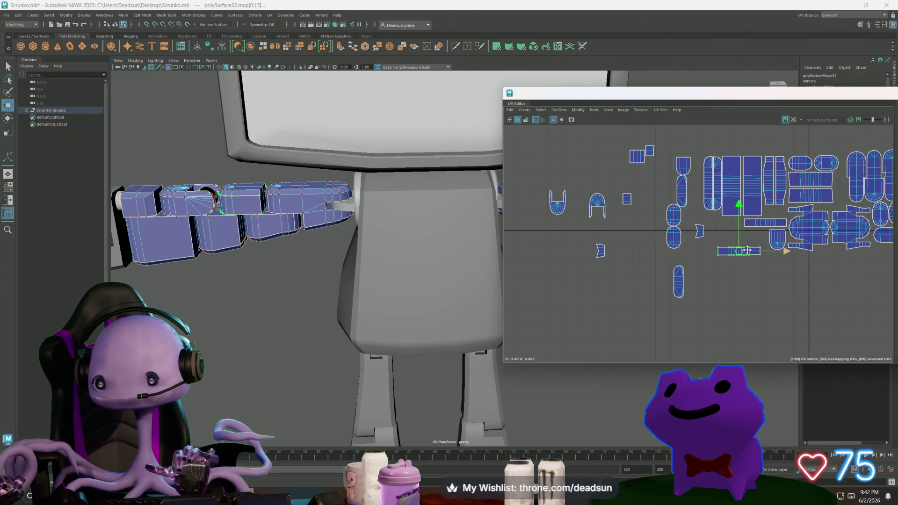
alt+middle_drag(738, 251, 625, 276)
Rotate the strip to stand vertically, shift it down, and apply Straighten UVs
key(e)
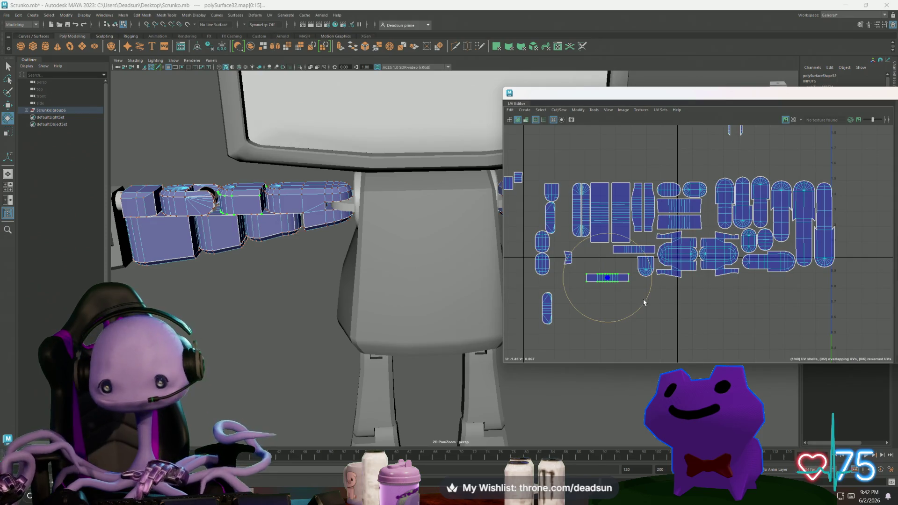
mouse_move(643, 301)
mouse_down()
mouse_move(622, 320)
mouse_move(589, 324)
mouse_move(575, 316)
mouse_up()
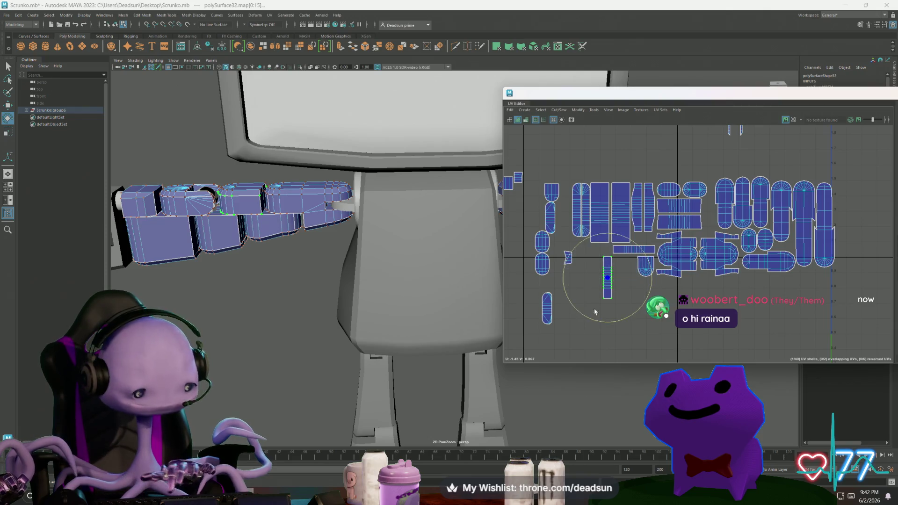
key(w)
mouse_move(603, 279)
mouse_down()
mouse_move(603, 294)
mouse_move(632, 249)
mouse_up()
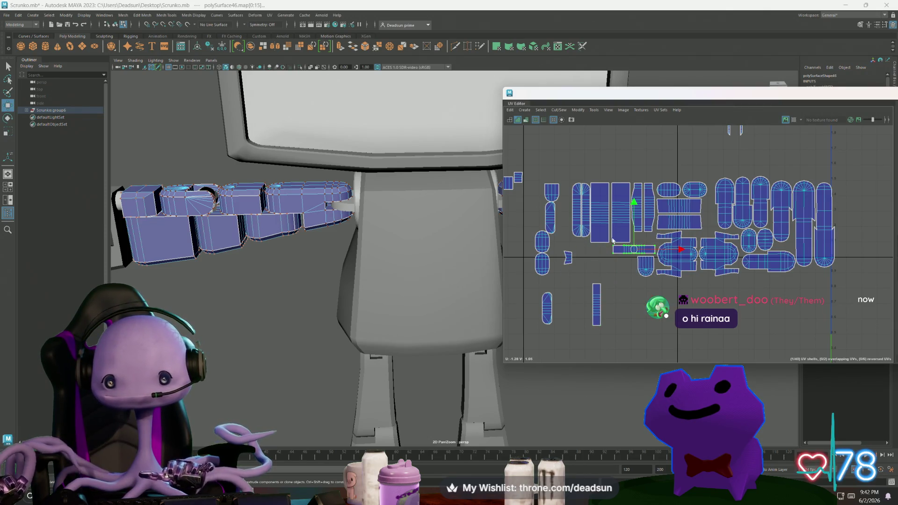
click(577, 110)
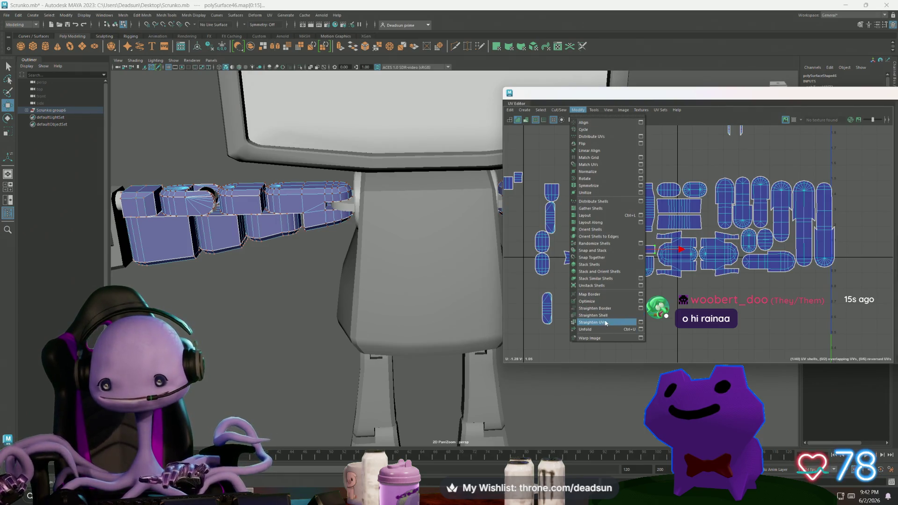
click(600, 322)
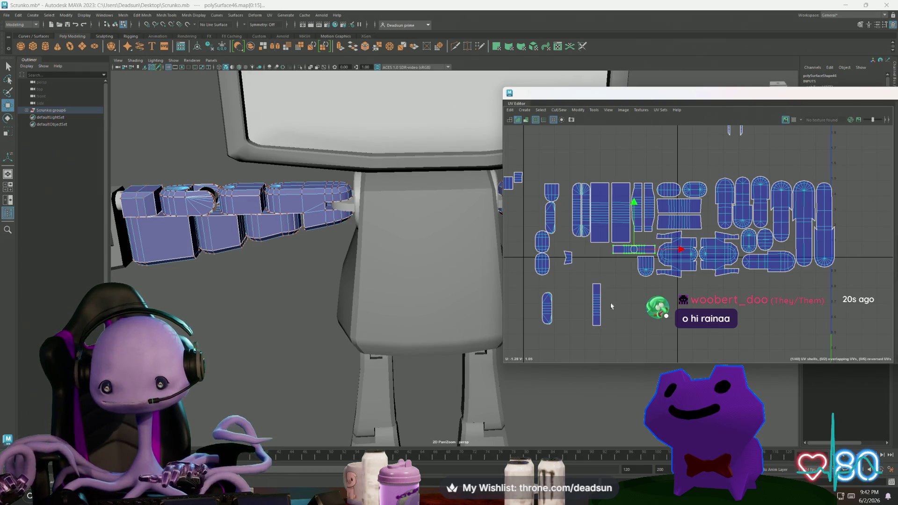
Check the tall shell and its neighbour, then clear the selection
click(598, 221)
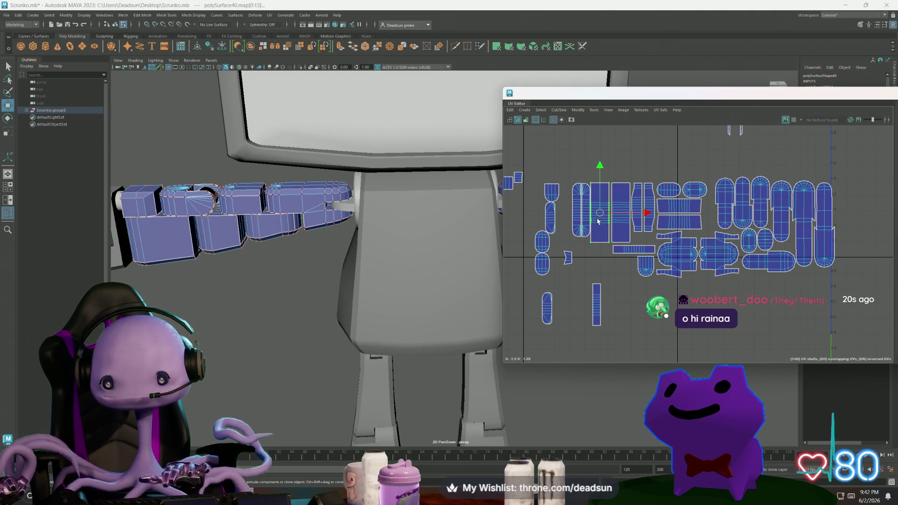
click(619, 225)
scroll(628, 252, up, 3)
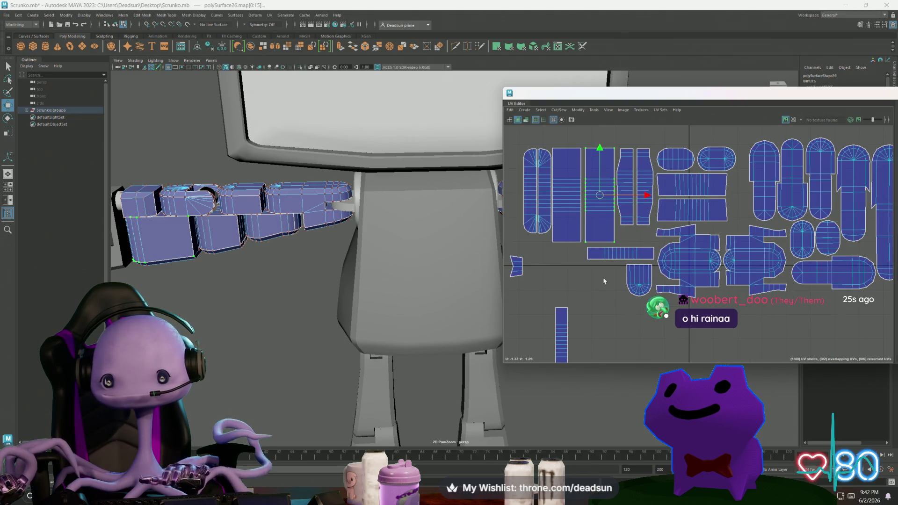
scroll(603, 281, down, 1)
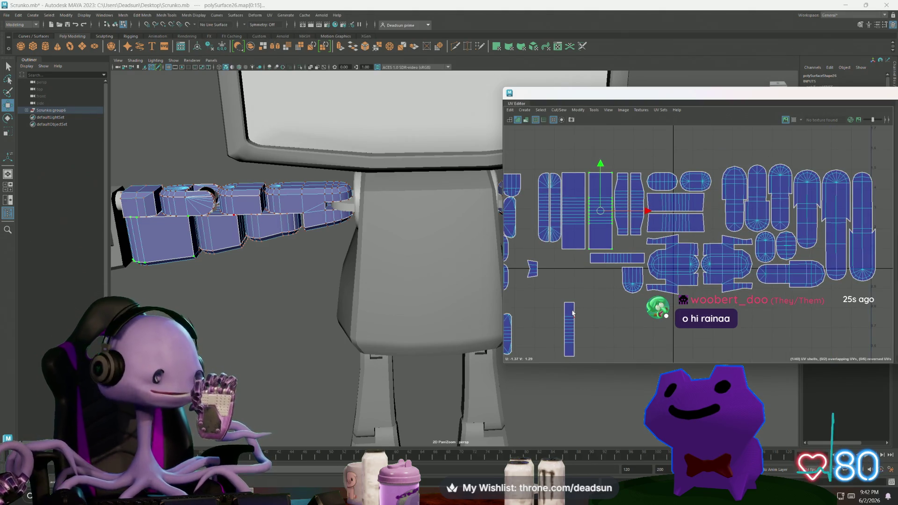
click(539, 271)
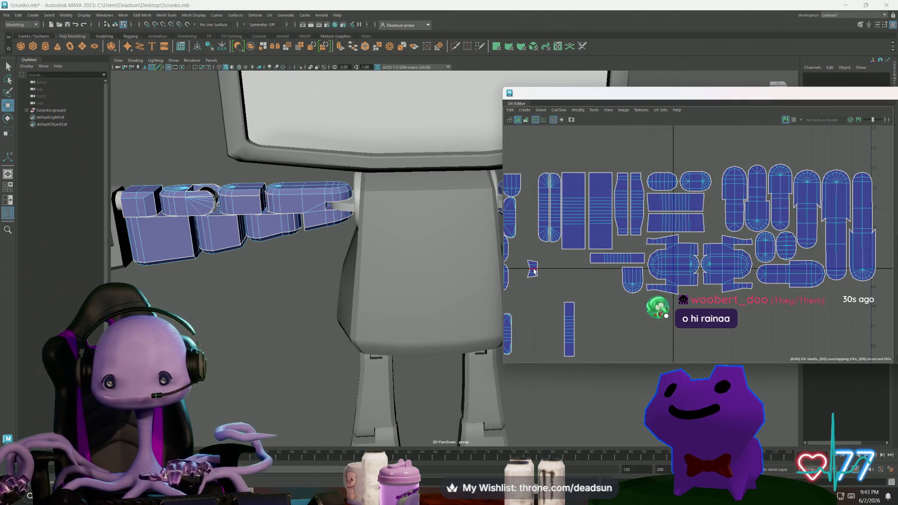
Move the small shells near the origin over to sit below the main shell cluster
click(534, 271)
alt+middle_drag(533, 271, 687, 271)
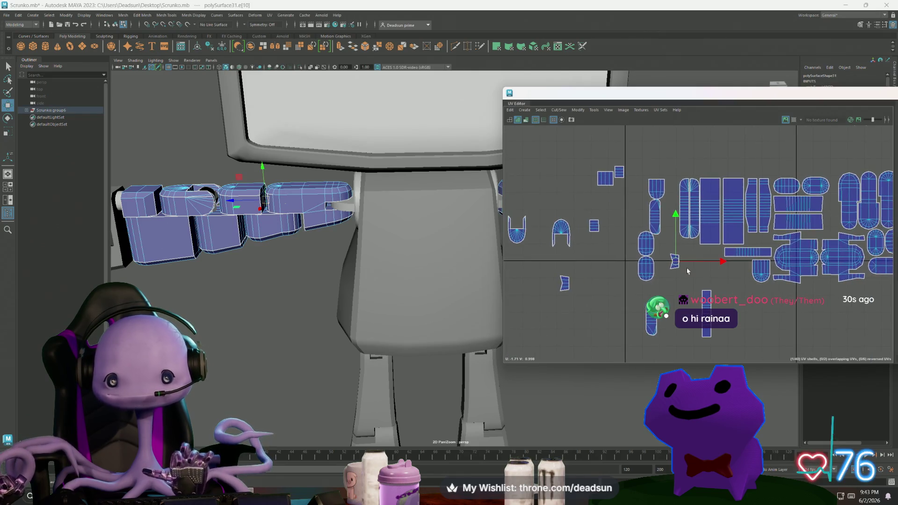
shift+click(563, 285)
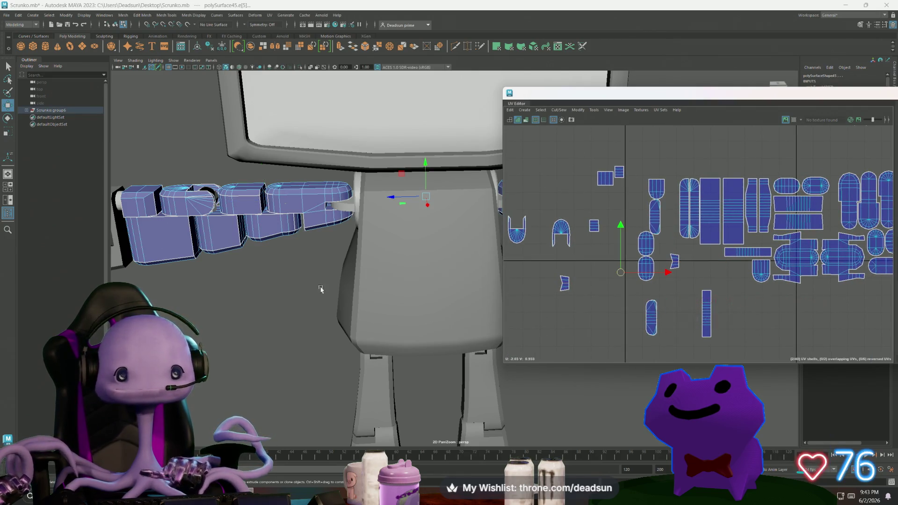
mouse_move(321, 285)
alt+mouse_down()
mouse_move(310, 297)
mouse_move(327, 296)
mouse_move(298, 262)
mouse_move(304, 208)
alt+mouse_up()
alt+middle_drag(664, 293, 576, 296)
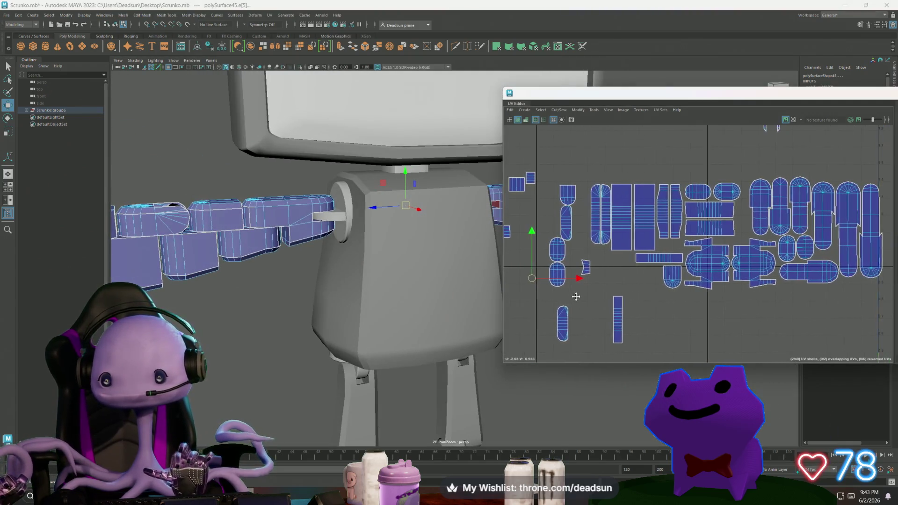
right_drag(576, 296, 585, 270)
click(585, 269)
mouse_move(586, 270)
mouse_down()
mouse_move(833, 253)
mouse_move(811, 279)
mouse_move(785, 299)
mouse_move(782, 293)
mouse_up()
scroll(608, 260, down, 3)
click(585, 258)
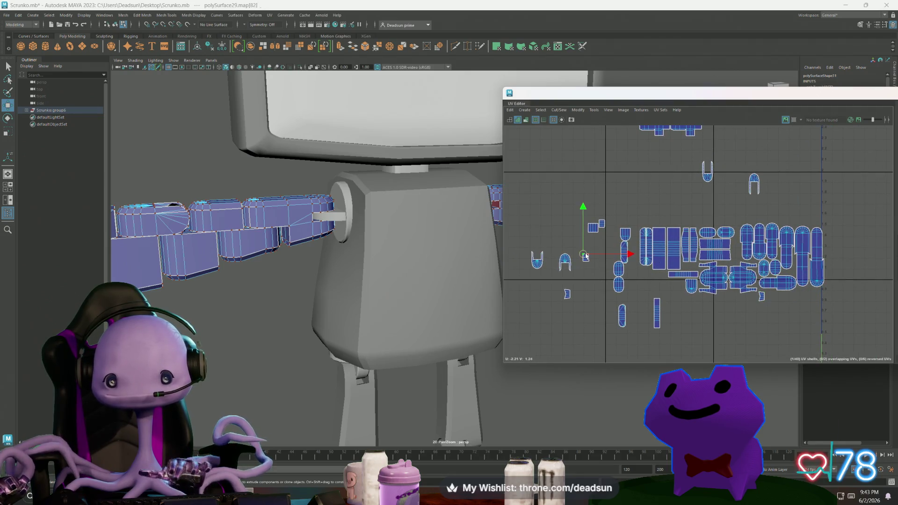
click(567, 294)
drag(567, 294, 769, 296)
Move the cross-shaped shell down into the main cluster
mouse_move(692, 211)
alt+middle_down()
mouse_move(672, 286)
mouse_move(674, 278)
alt+middle_up()
click(667, 198)
mouse_move(667, 199)
mouse_down()
mouse_move(637, 295)
mouse_move(640, 352)
mouse_up()
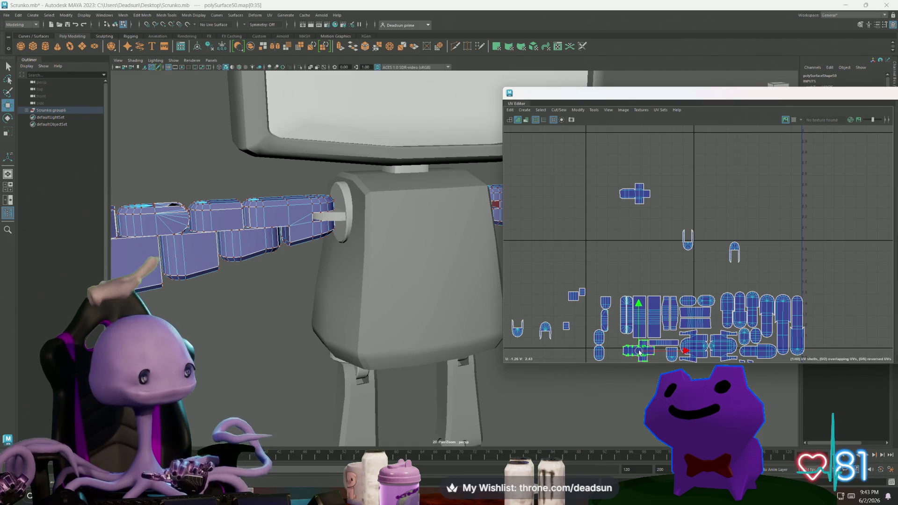
alt+middle_drag(639, 352, 650, 285)
scroll(650, 285, up, 1)
scroll(650, 286, down, 3)
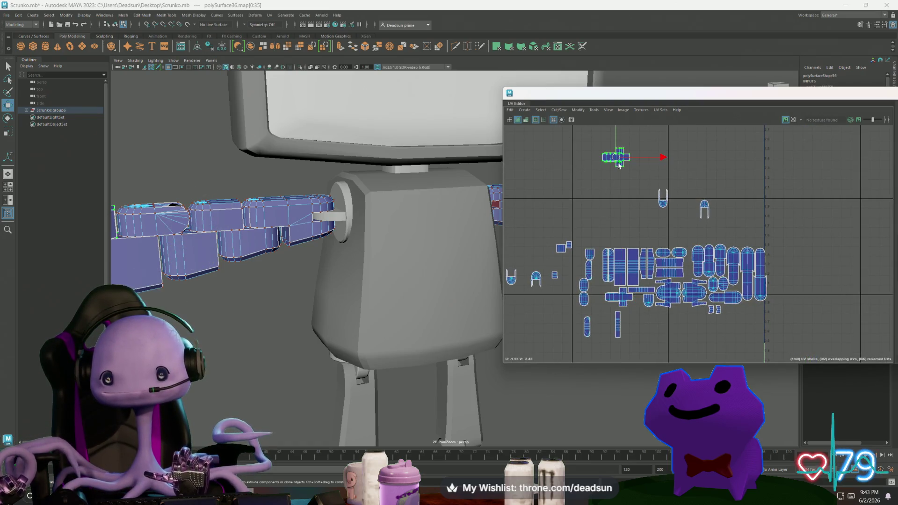
click(615, 158)
mouse_move(616, 158)
mouse_down()
mouse_move(641, 331)
mouse_move(692, 319)
mouse_up()
Tuck the stray U-shaped and arch-shaped shells side by side beside the cluster
click(617, 327)
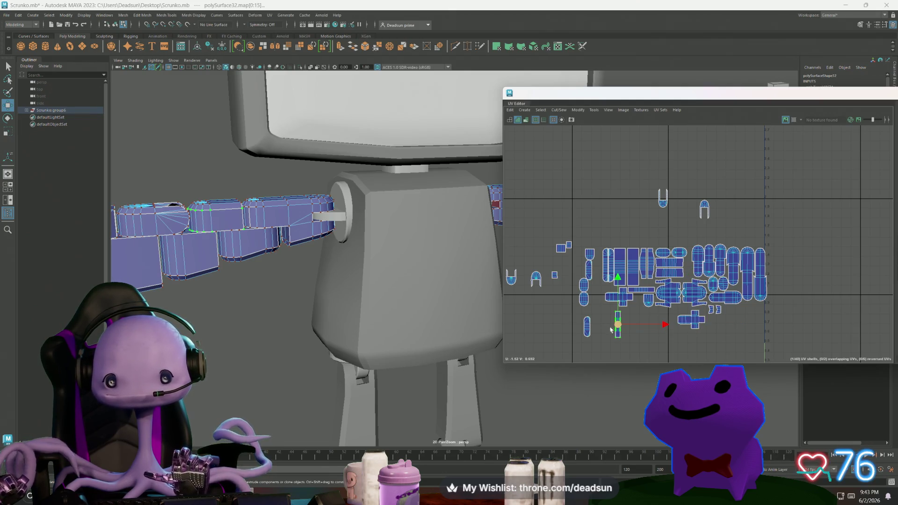
alt+middle_drag(587, 314, 644, 298)
click(568, 260)
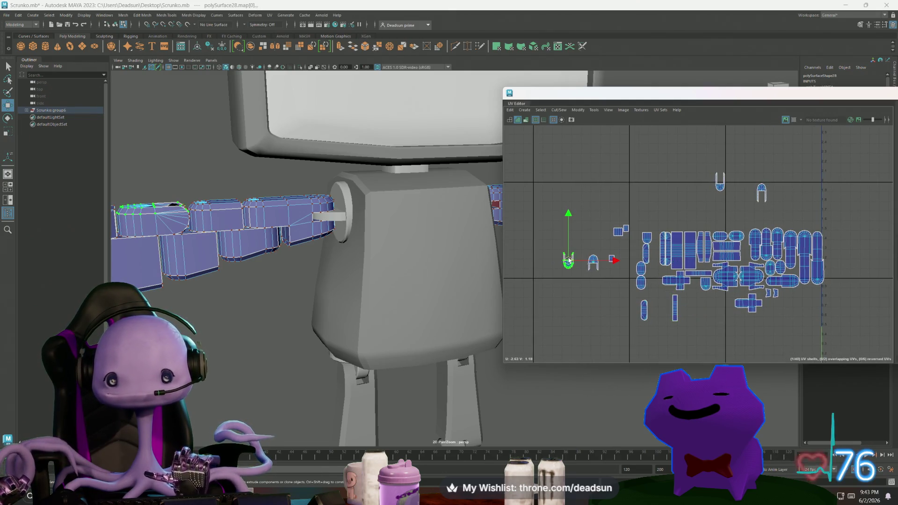
mouse_move(568, 261)
mouse_down()
mouse_move(687, 311)
mouse_move(701, 306)
mouse_up()
click(592, 265)
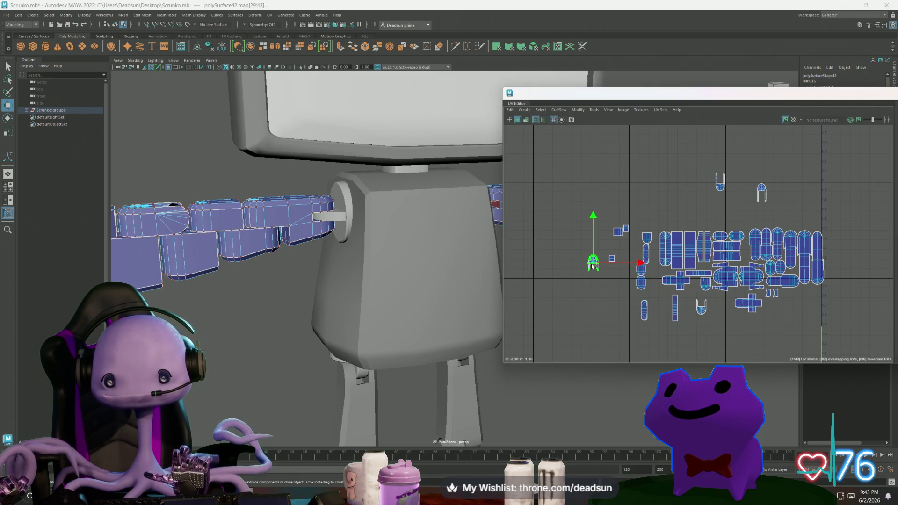
mouse_move(592, 266)
mouse_down()
mouse_move(645, 271)
mouse_move(712, 307)
mouse_up()
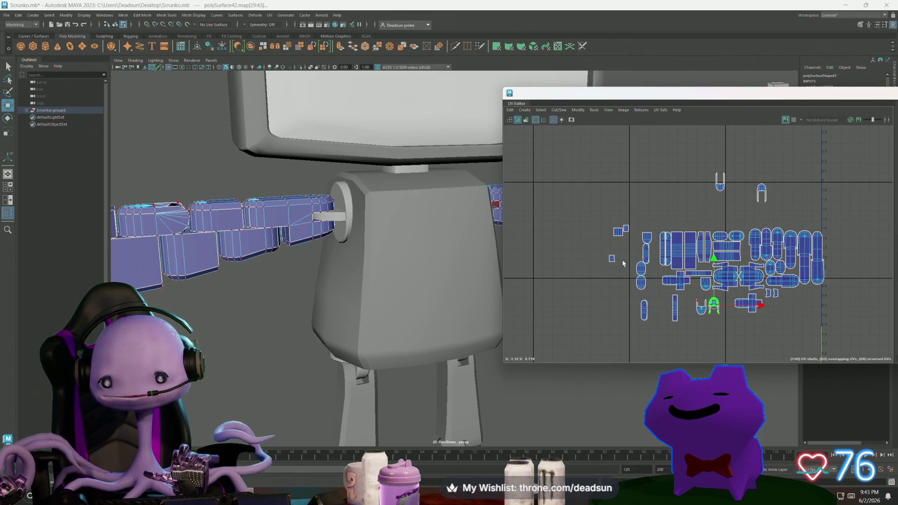
Select edges on the small square shell and the tall rounded shell
scroll(622, 261, up, 4)
right_drag(603, 213, 598, 187)
click(598, 189)
click(724, 218)
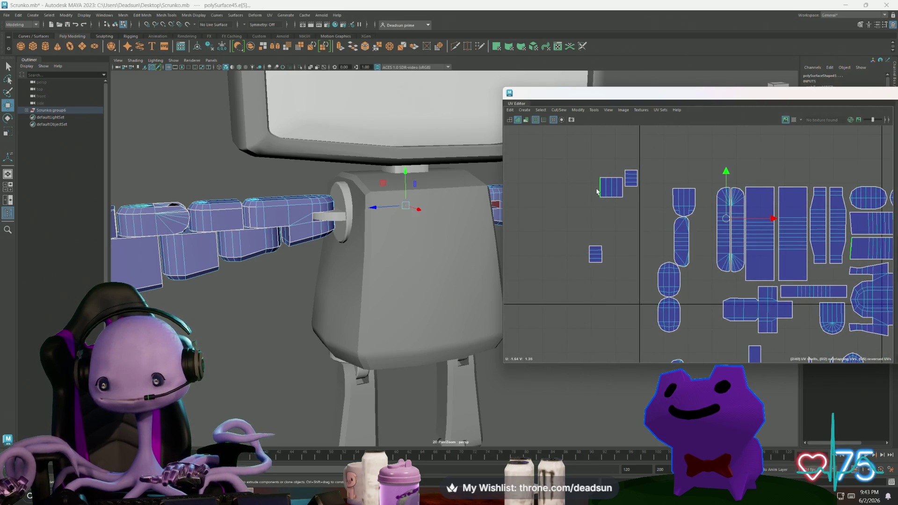
scroll(561, 226, down, 3)
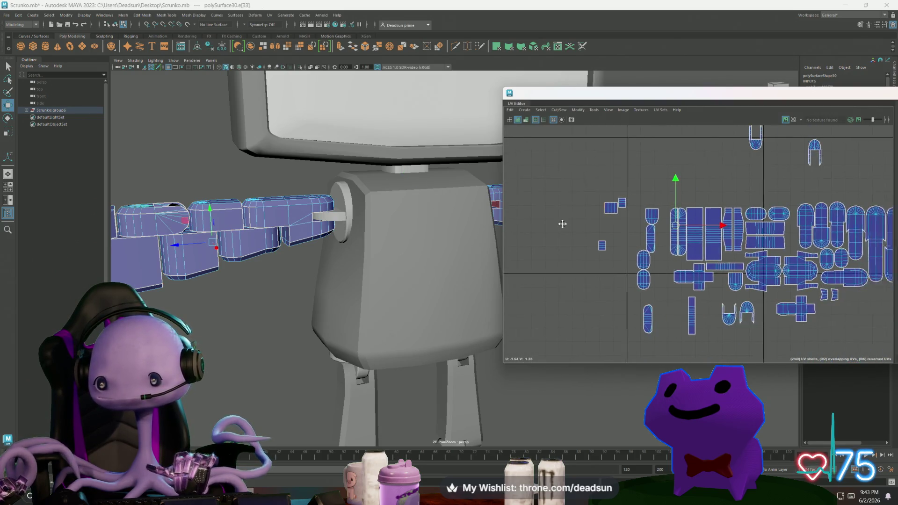
Move both band-shaped arm shells far to the left, then clear the selection
mouse_move(757, 248)
right_down()
mouse_move(755, 267)
mouse_move(759, 252)
right_up()
click(758, 246)
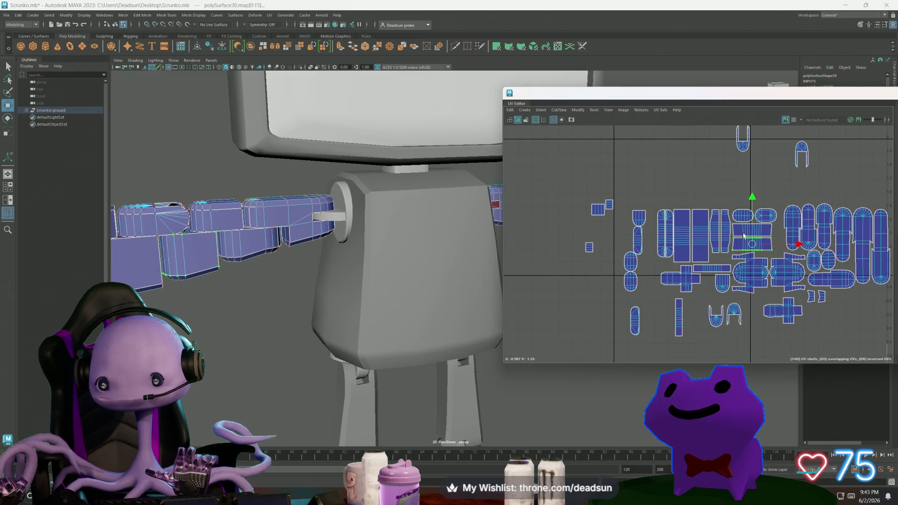
shift+click(755, 230)
drag(756, 239, 525, 216)
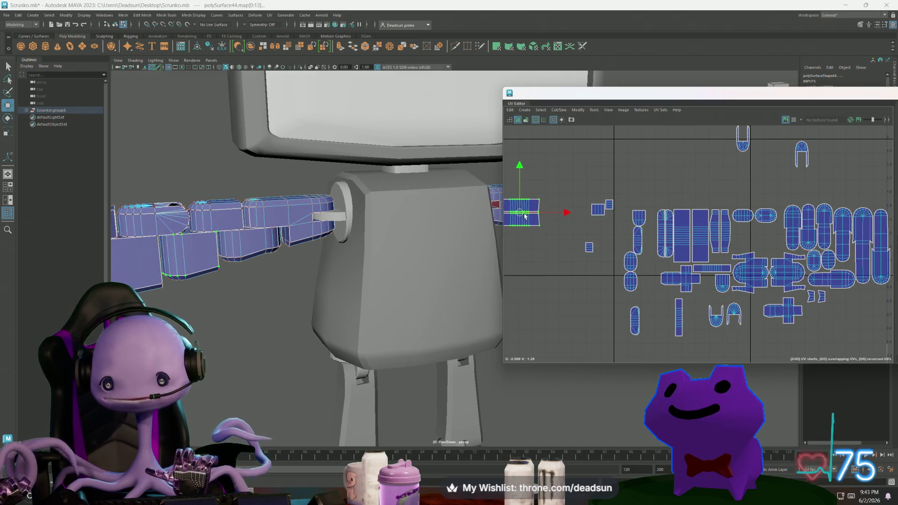
click(593, 214)
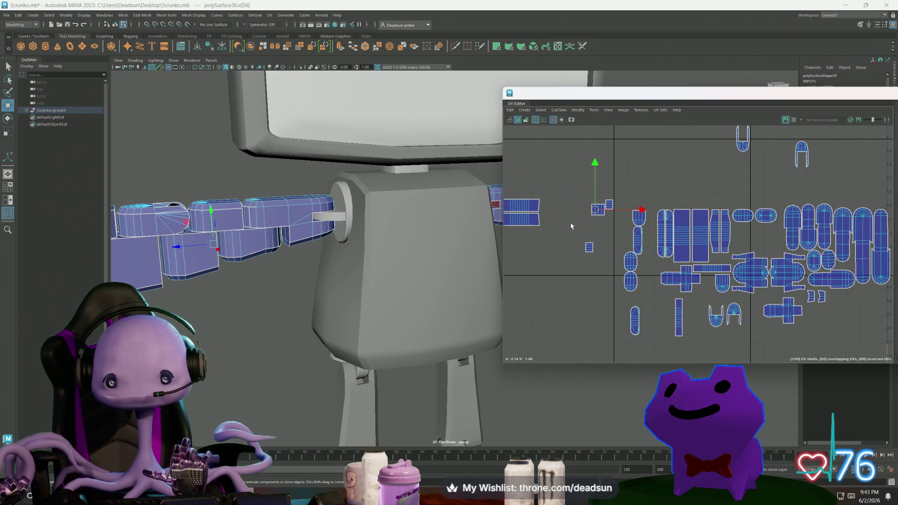
alt+middle_drag(571, 226, 644, 236)
click(663, 223)
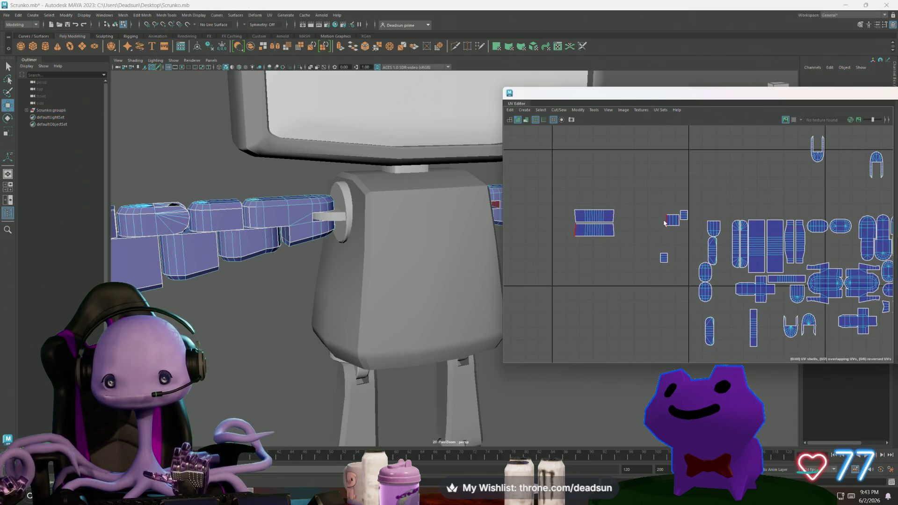
Select the arm edge where the small square shell joins its neighbour
click(665, 222)
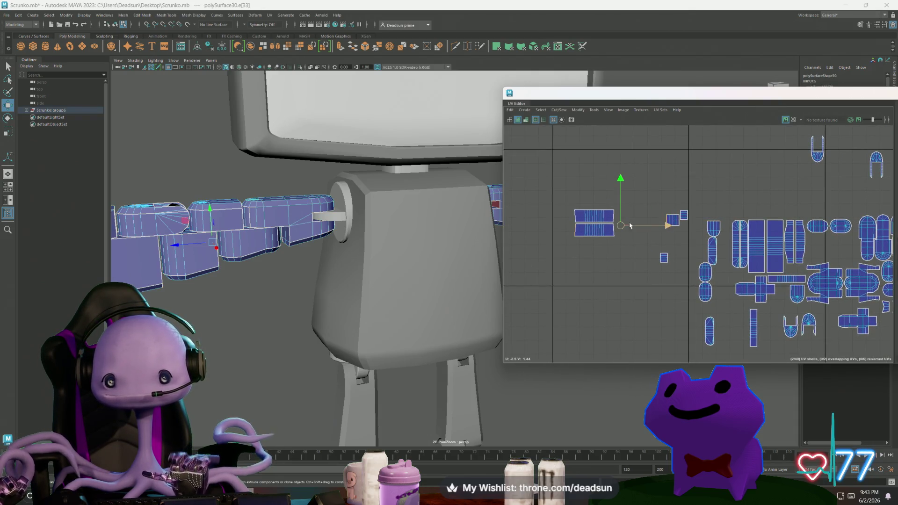
click(556, 110)
mouse_move(274, 304)
alt+mouse_down()
mouse_move(221, 310)
mouse_move(255, 295)
alt+mouse_up()
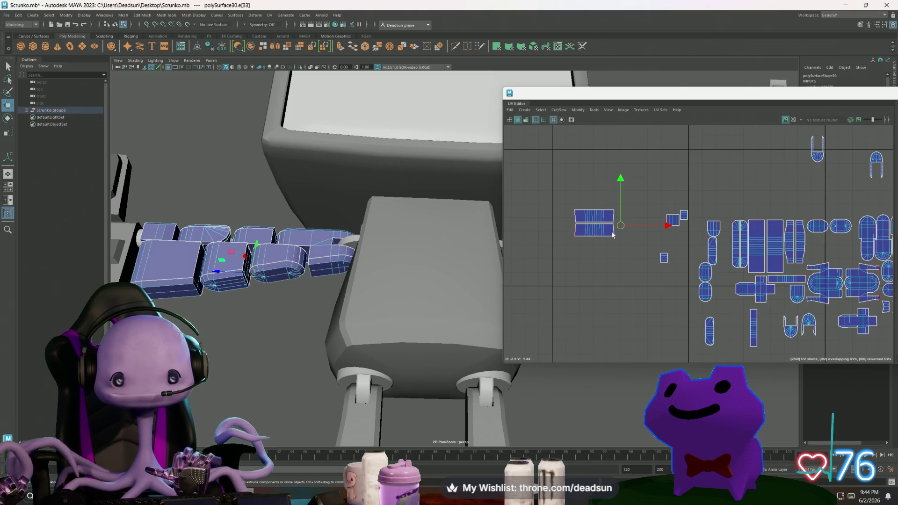
key(Right)
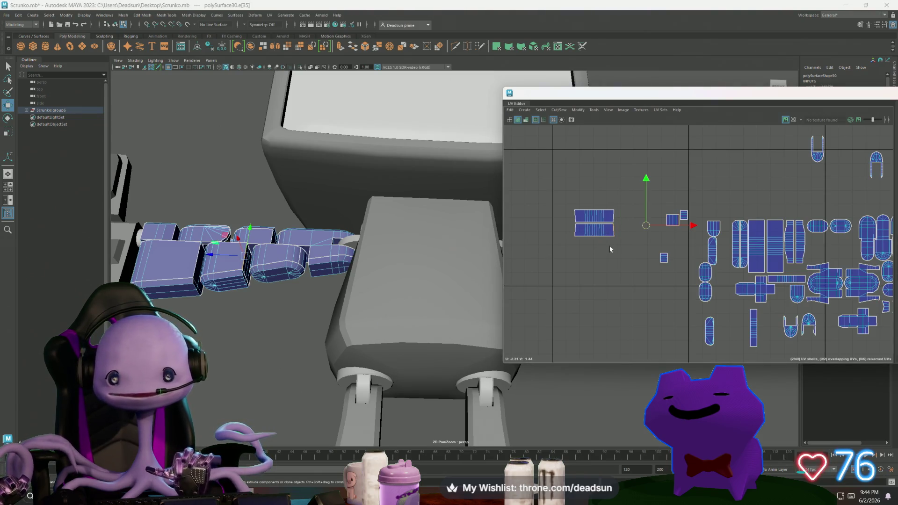
mouse_move(606, 255)
alt+middle_down()
mouse_move(505, 256)
mouse_move(568, 258)
alt+middle_up()
alt+middle_drag(654, 259, 664, 258)
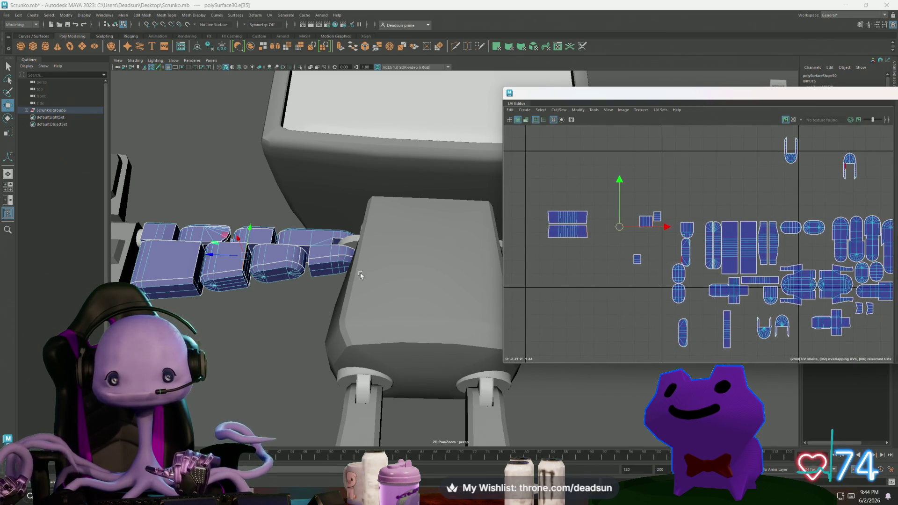
right_click(247, 275)
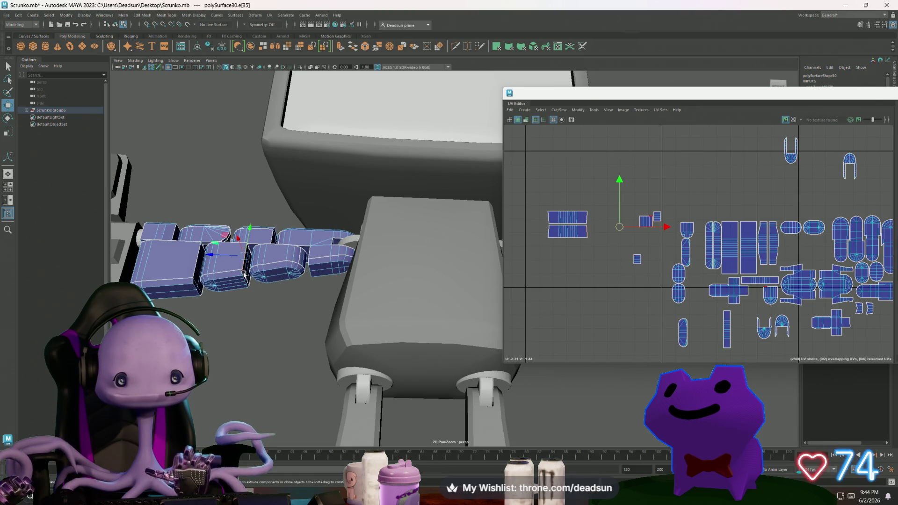
click(244, 272)
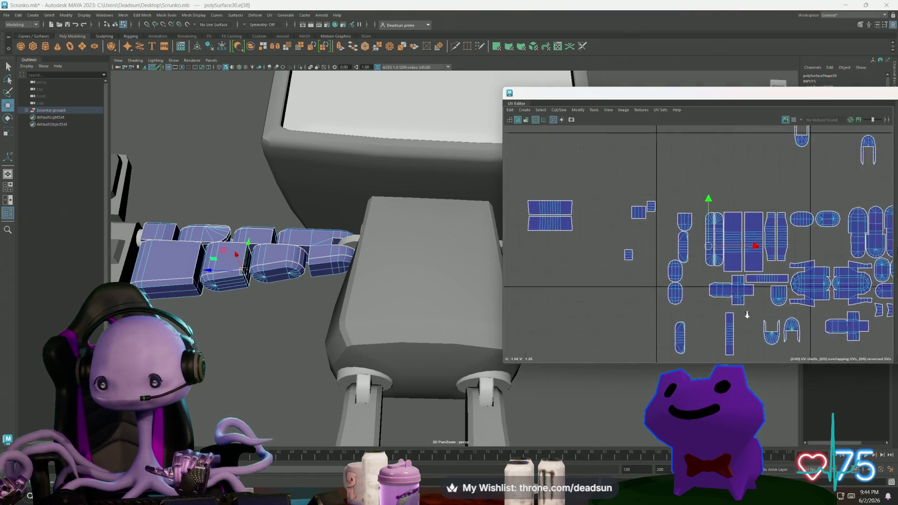
Apply Cut/Sew > Sew to join the small shell to its neighbour, leaving 39 shells
scroll(709, 296, up, 2)
mouse_move(622, 275)
alt+middle_down()
mouse_move(601, 267)
mouse_move(646, 290)
mouse_move(675, 338)
mouse_move(655, 366)
mouse_move(744, 287)
mouse_move(771, 298)
alt+middle_up()
scroll(627, 213, up, 1)
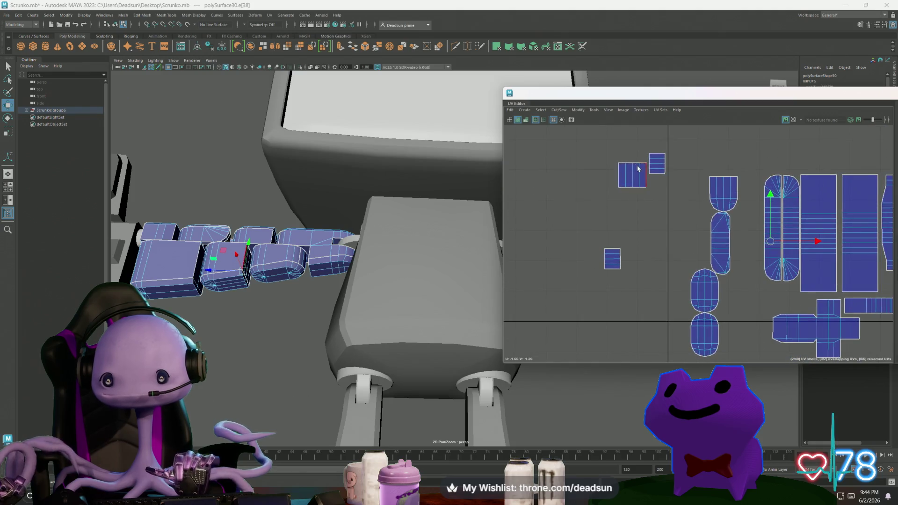
scroll(653, 209, up, 1)
scroll(654, 209, down, 3)
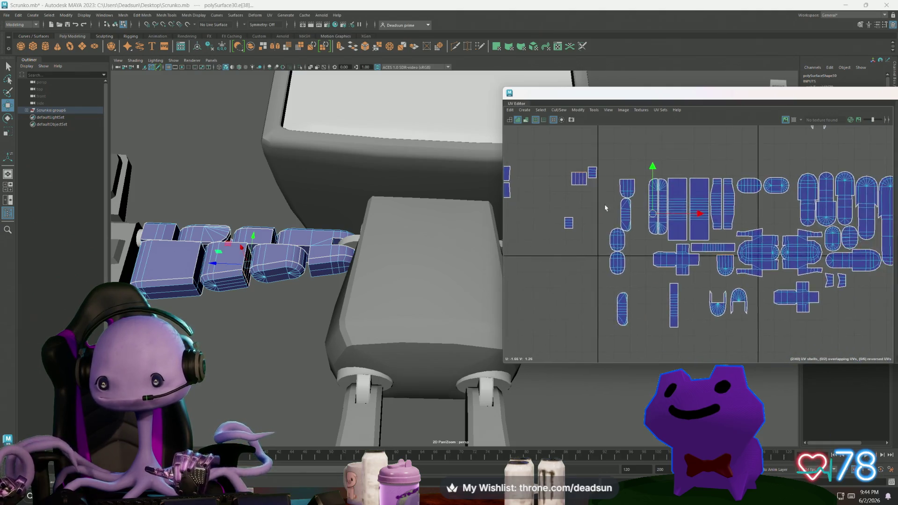
click(559, 110)
click(578, 176)
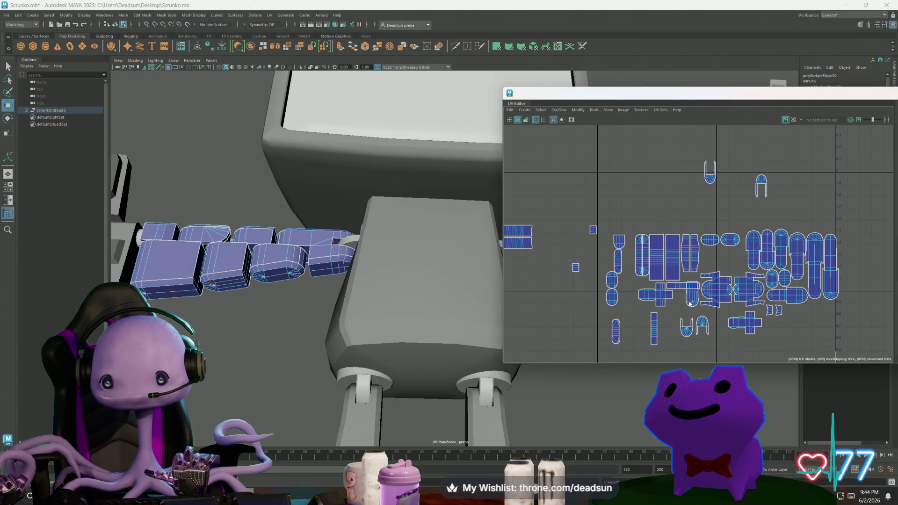
click(611, 306)
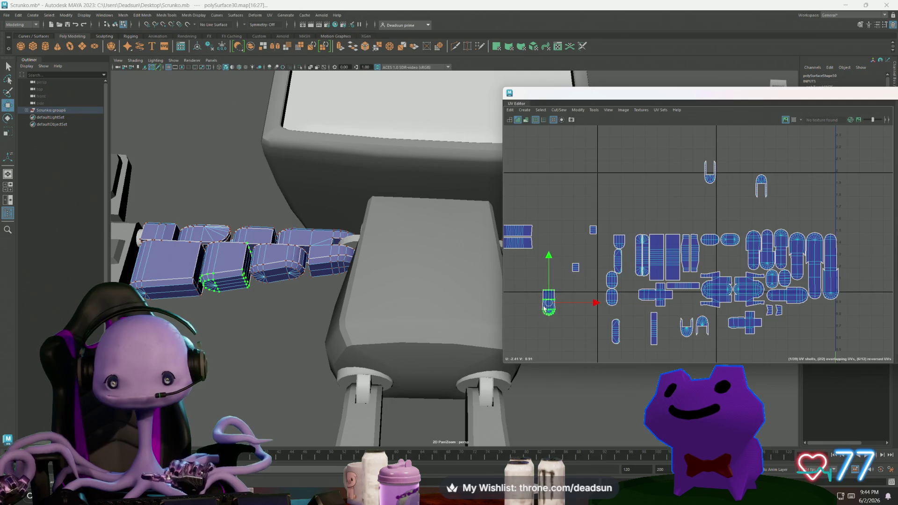
Widen the rounded shell's top UV row slightly and raise its middle row
scroll(610, 306, up, 6)
scroll(599, 322, down, 3)
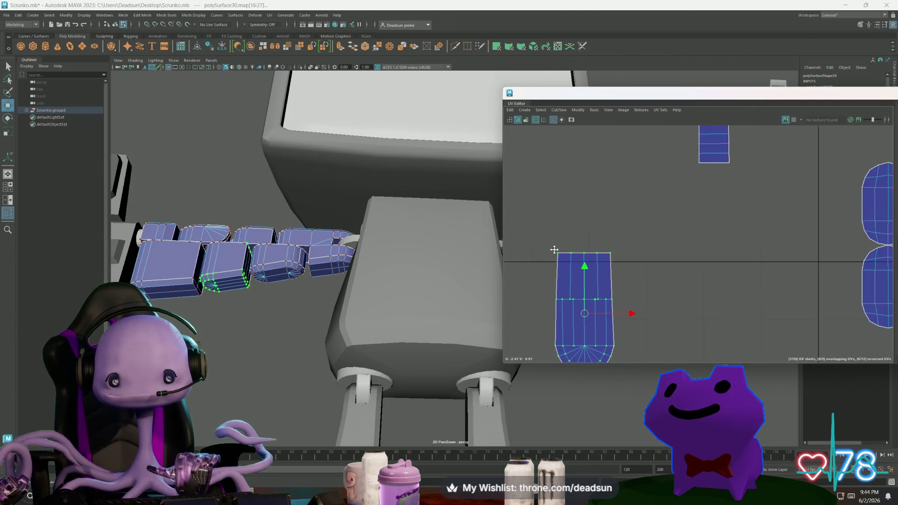
alt+middle_drag(554, 253, 576, 207)
drag(575, 202, 657, 234)
key(r)
drag(614, 214, 619, 216)
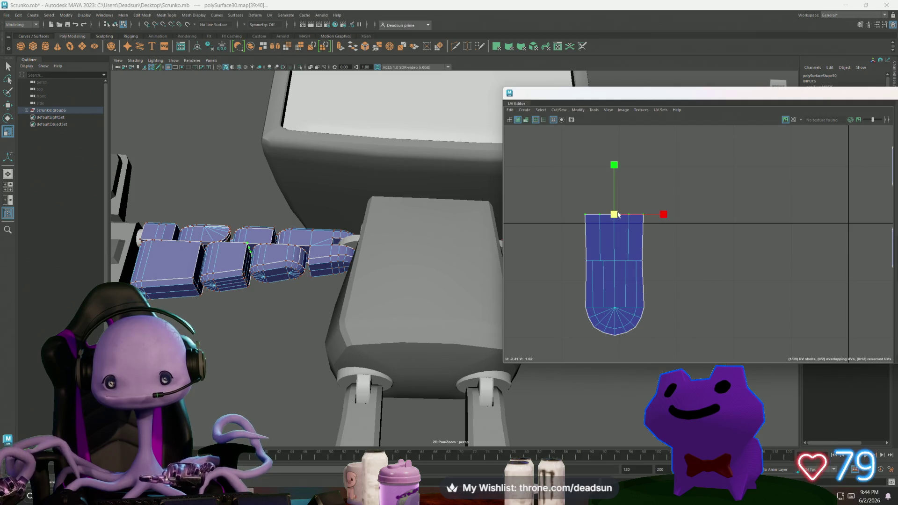
click(587, 262)
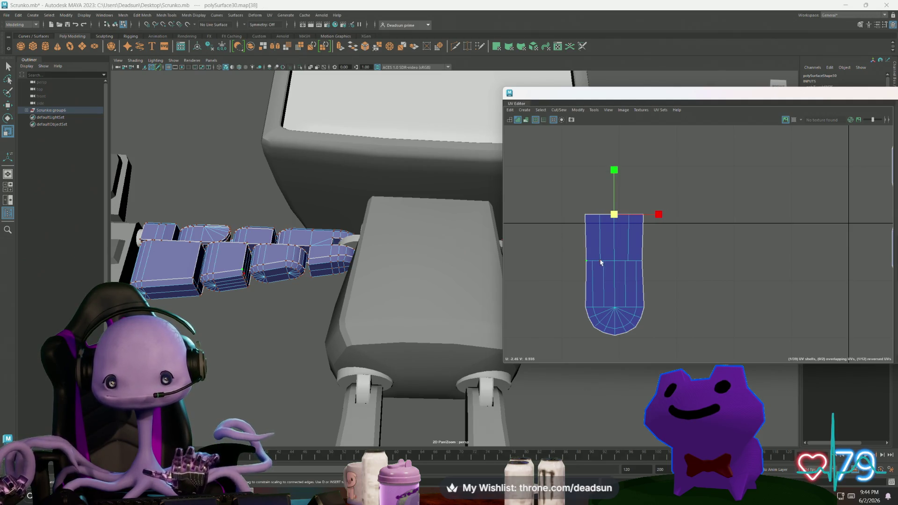
shift+click(601, 261)
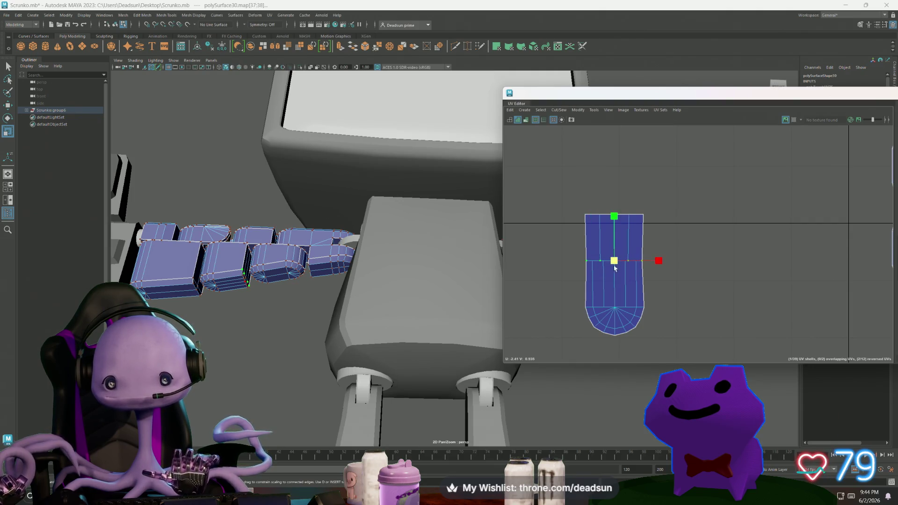
key(w)
drag(614, 213, 614, 206)
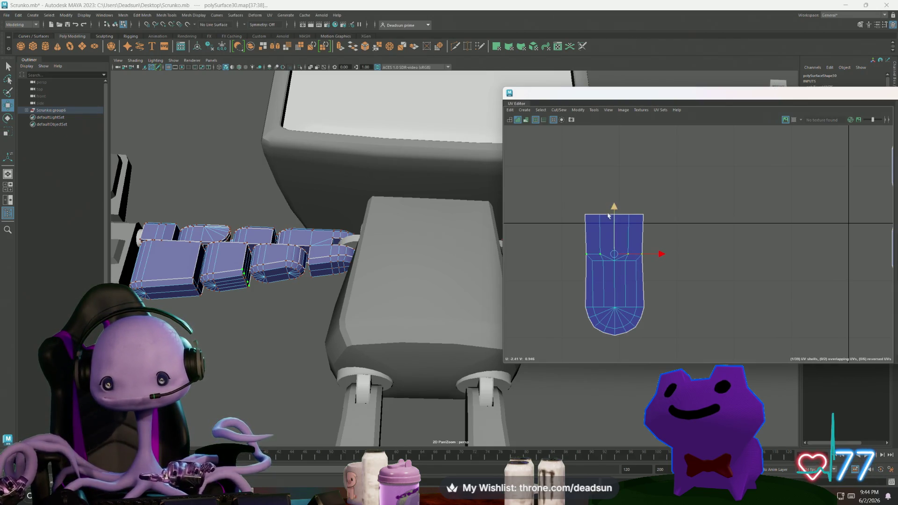
Nudge the rounded shell's top UV rows and one single UV slightly upward
mouse_move(574, 213)
mouse_down()
mouse_move(644, 255)
mouse_move(619, 235)
mouse_up()
key(r)
key(w)
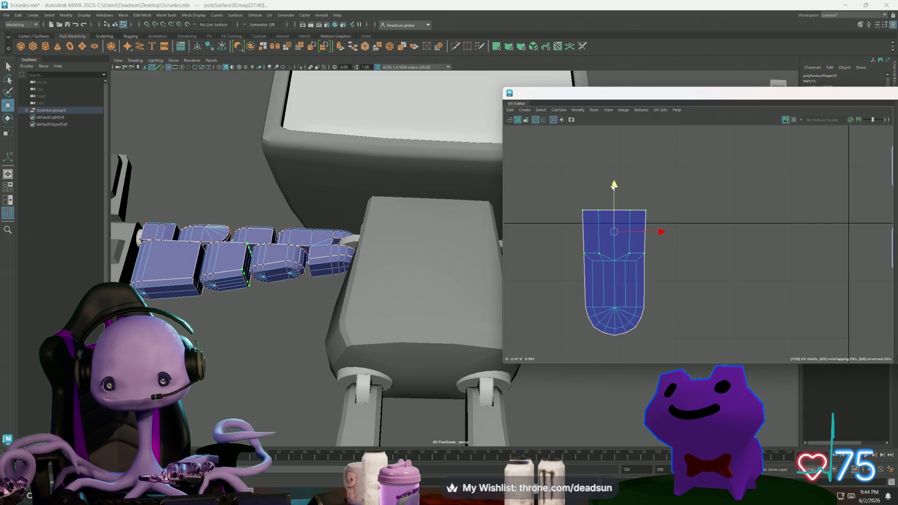
drag(613, 186, 614, 186)
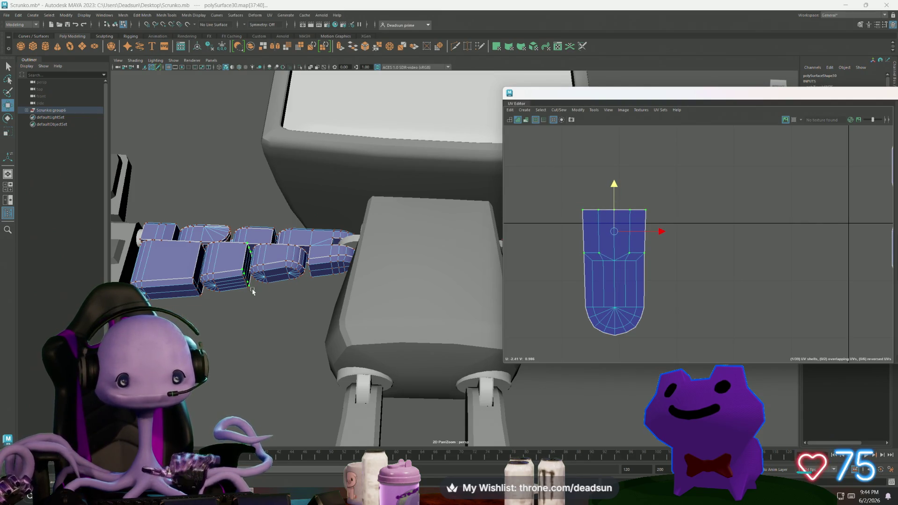
scroll(252, 291, up, 5)
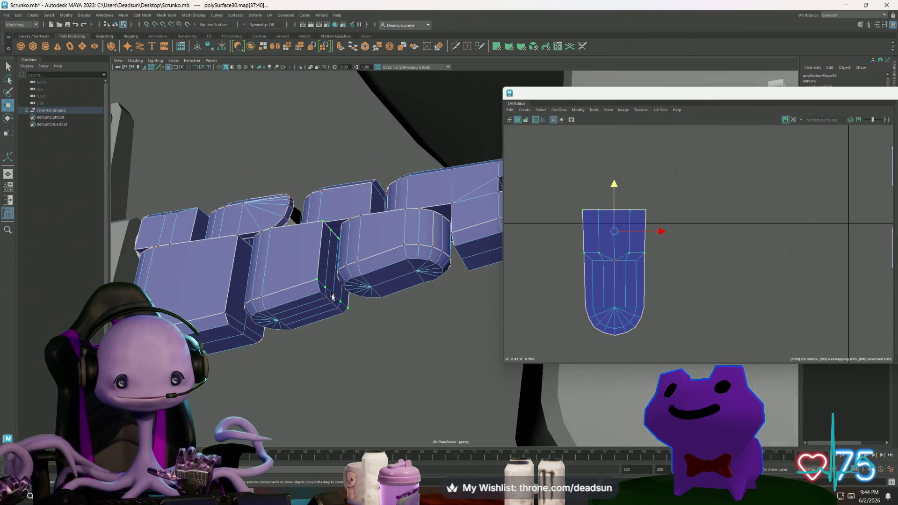
click(332, 295)
drag(614, 193, 614, 182)
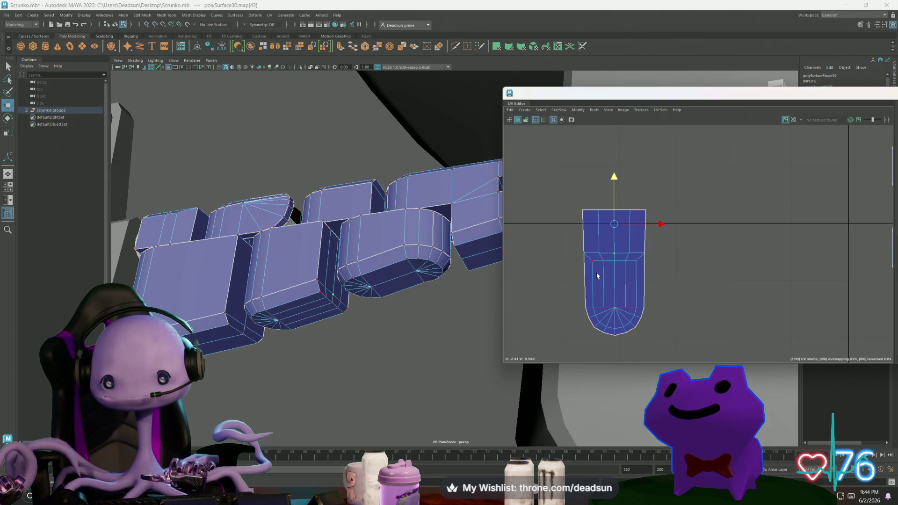
scroll(659, 302, down, 5)
scroll(651, 270, up, 3)
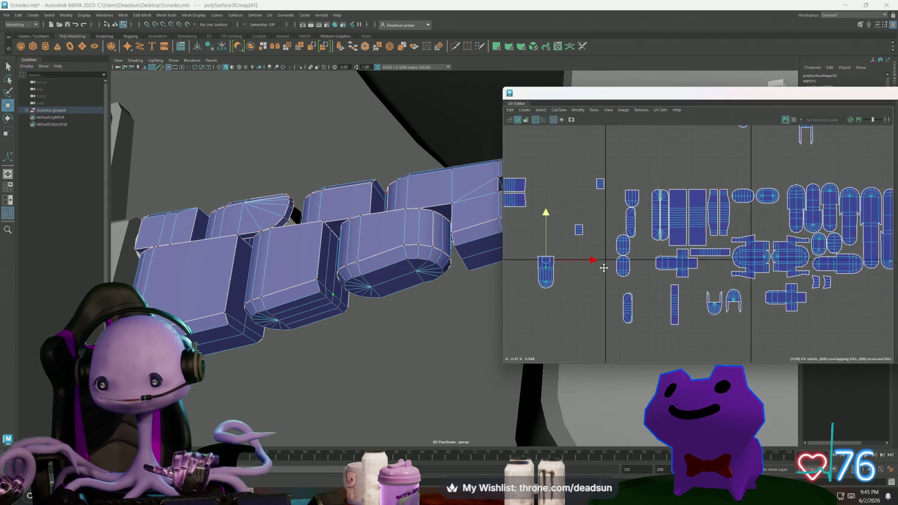
alt+middle_drag(635, 281, 634, 282)
Move the small cap shell off to the left of the cluster
right_drag(664, 219, 636, 203)
click(663, 213)
mouse_move(664, 216)
mouse_down()
mouse_move(570, 235)
mouse_move(574, 248)
mouse_up()
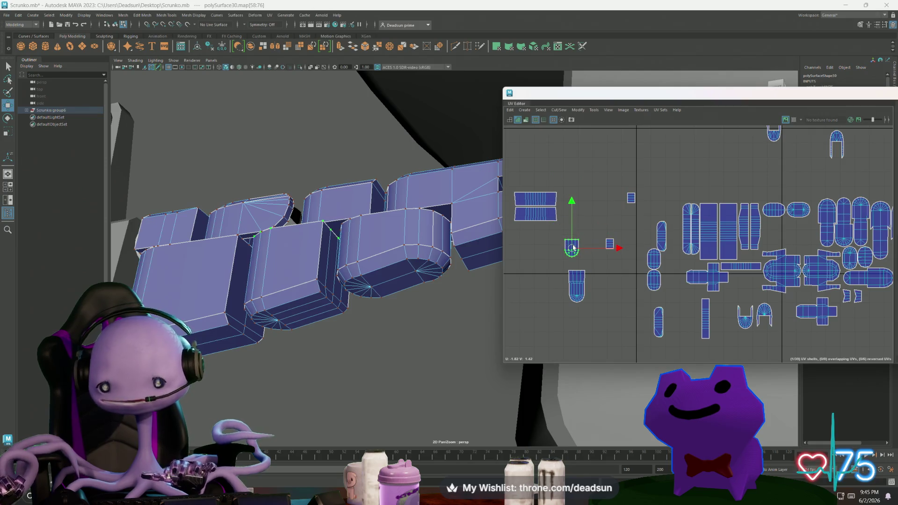
alt+right_drag(667, 277, 622, 279)
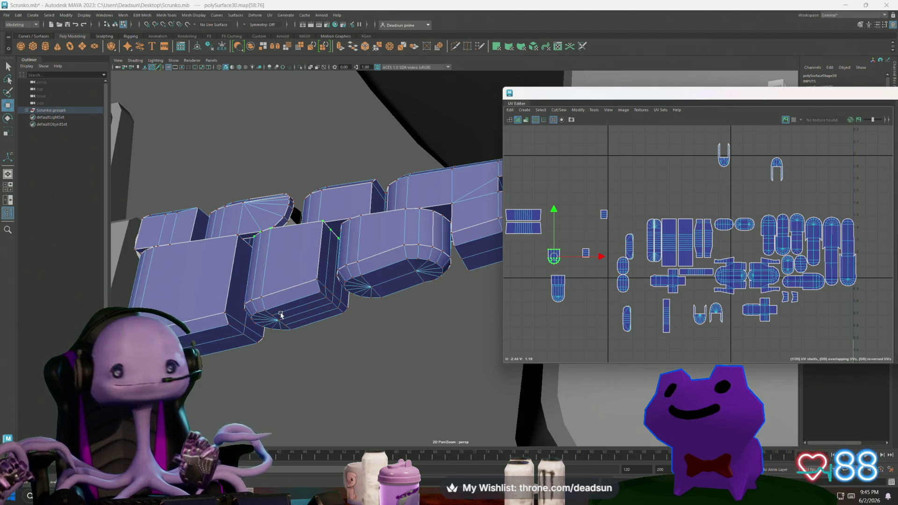
Select the edge ring on the lower finger shell and bring up the Cut/Sew options
middle_drag(596, 278, 628, 267)
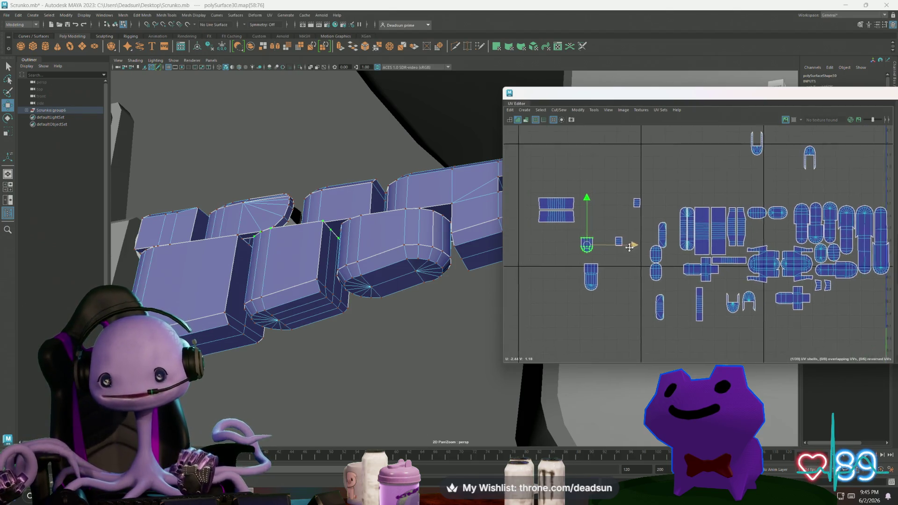
scroll(603, 260, up, 5)
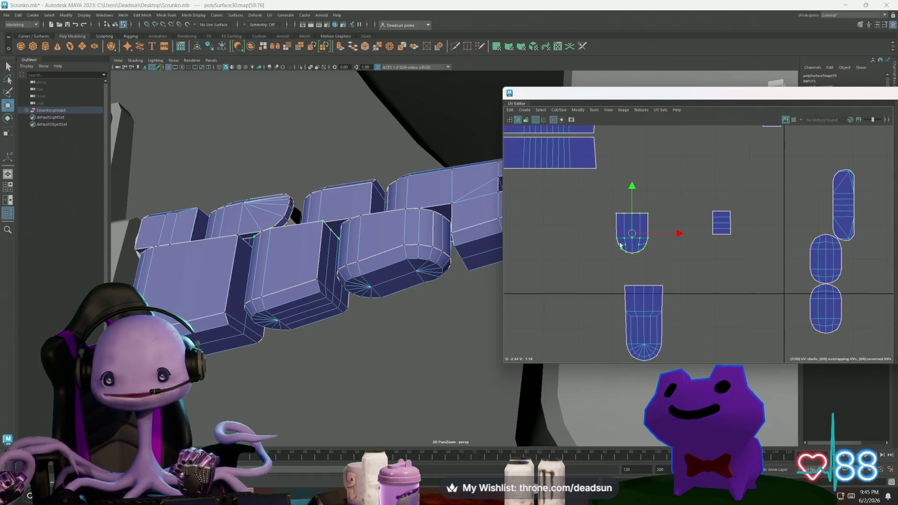
right_drag(631, 316, 630, 297)
click(628, 312)
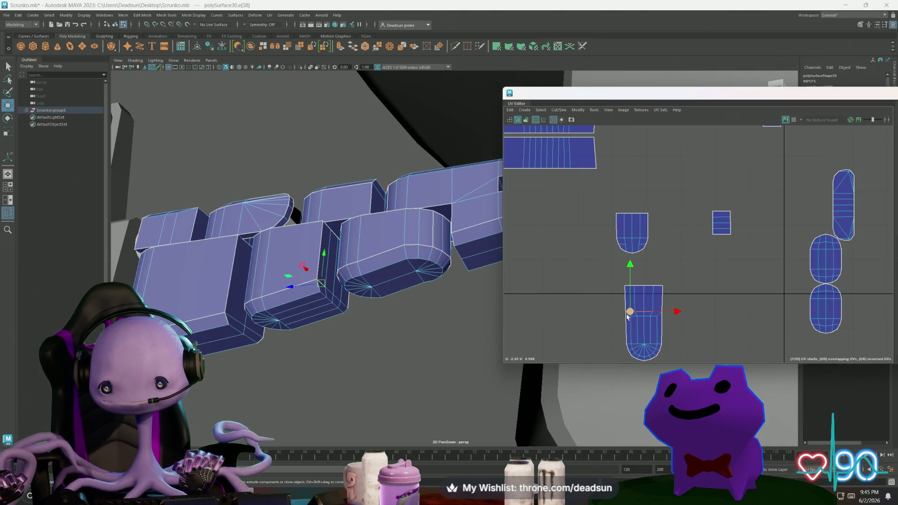
scroll(627, 321, up, 4)
click(594, 303)
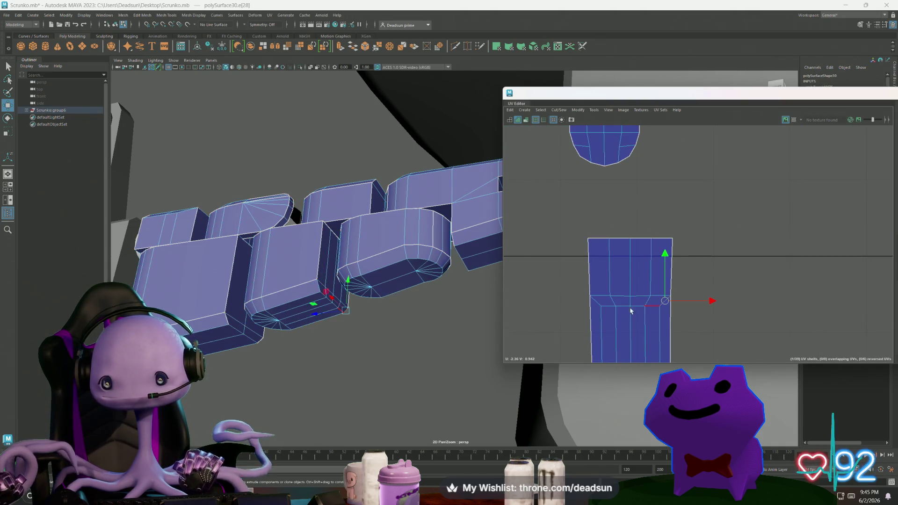
shift+click(596, 307)
click(559, 110)
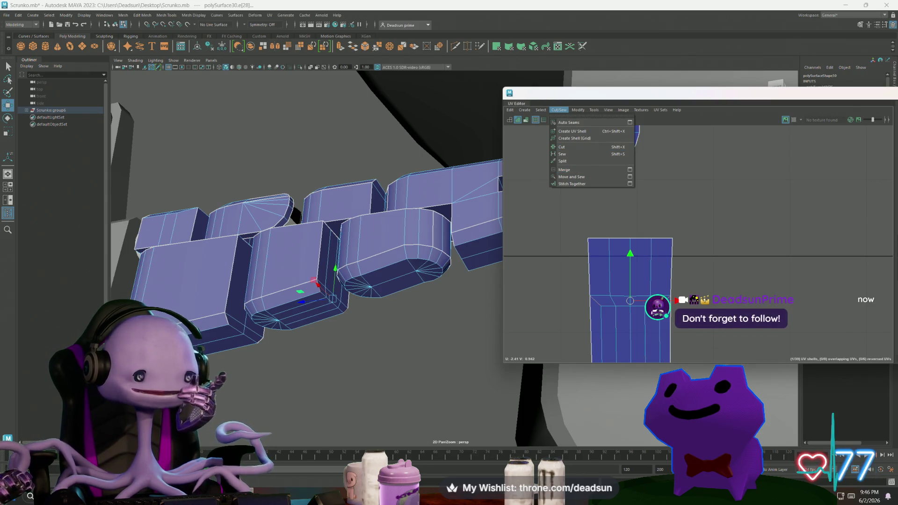
Dismiss the Cut/Sew menu with Esc, leaving the finger shell unchanged
key(Escape)
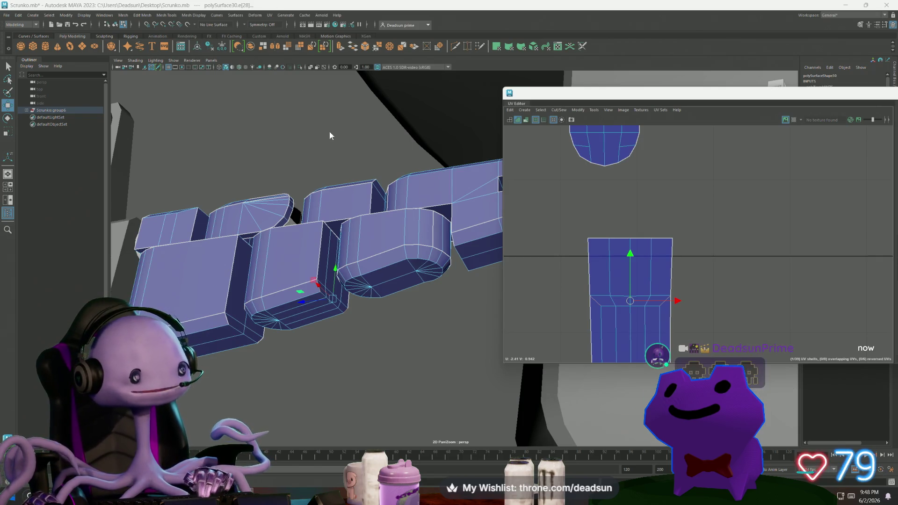
Return from another window and reopen the Cut/Sew menu for the finger's edge ring
key(alt+Tab)
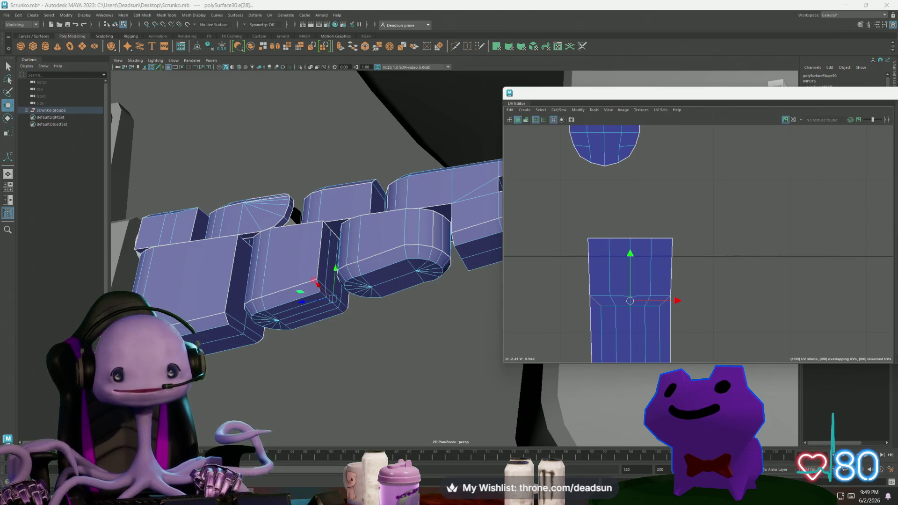
click(559, 111)
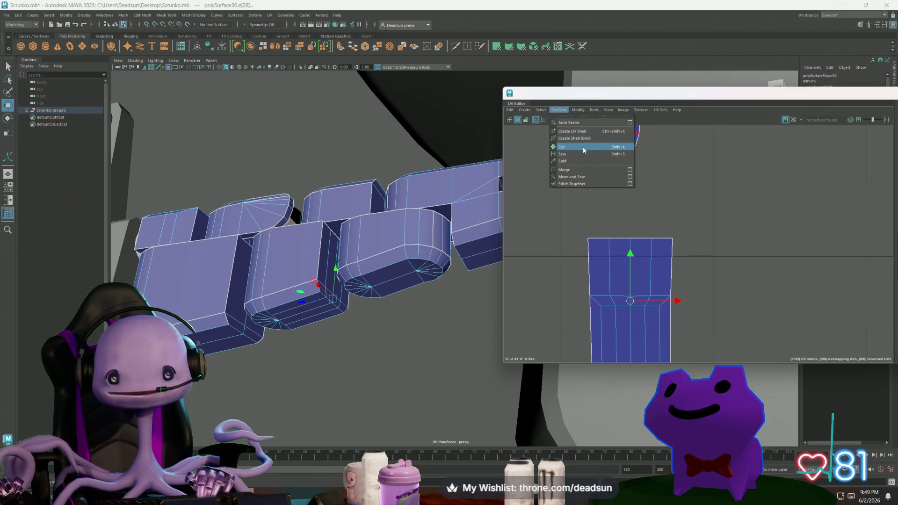
Cut the finger shell along the edge ring and select the separated fingertip shell
click(582, 147)
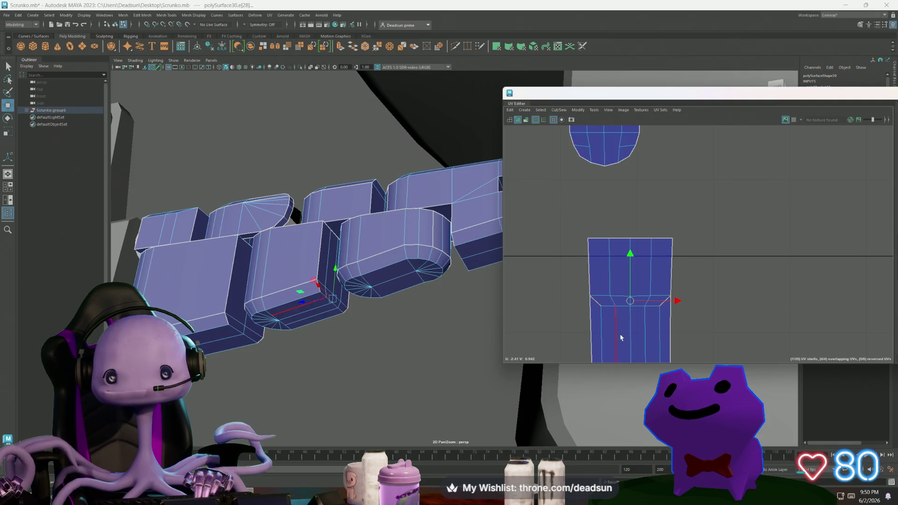
right_click(606, 281)
right_drag(607, 281, 625, 290)
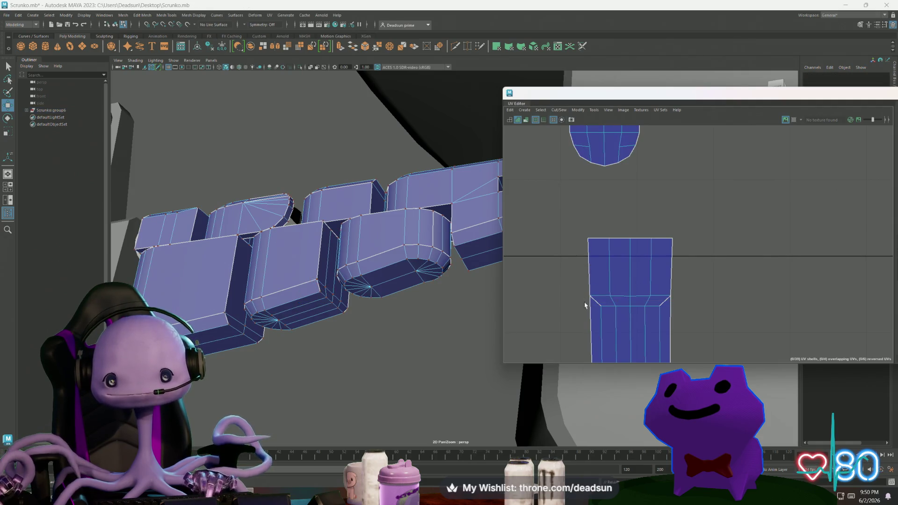
right_drag(599, 323, 643, 332)
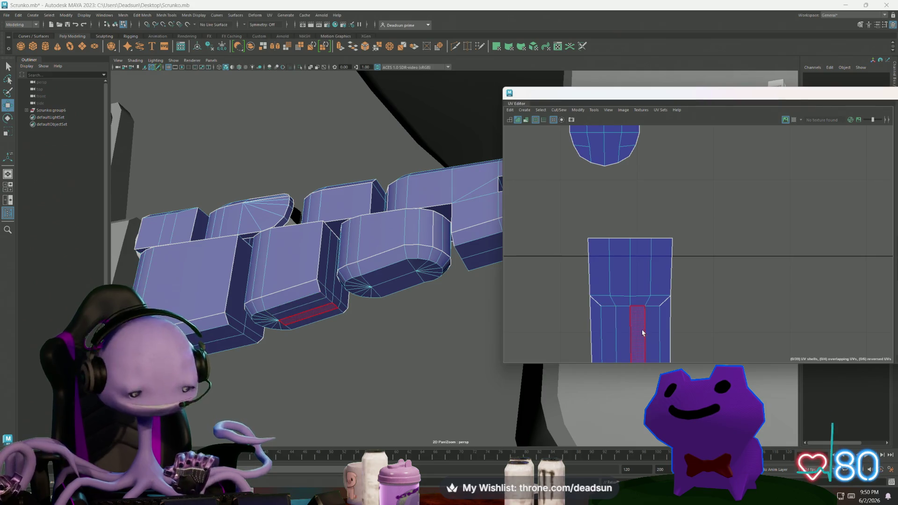
scroll(643, 332, down, 2)
double_click(629, 295)
Enlarge the fingertip shell, move it down, and select the upper shell's top-edge UVs for scaling
key(r)
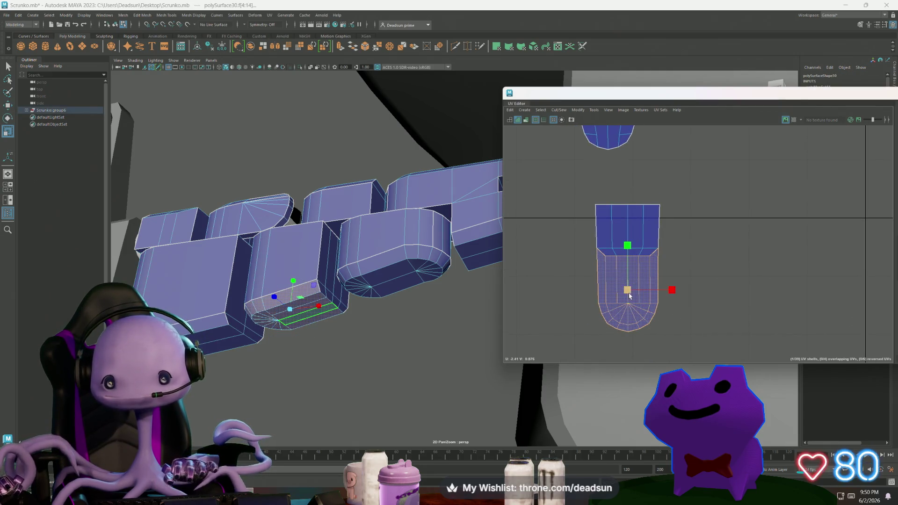
drag(629, 295, 645, 299)
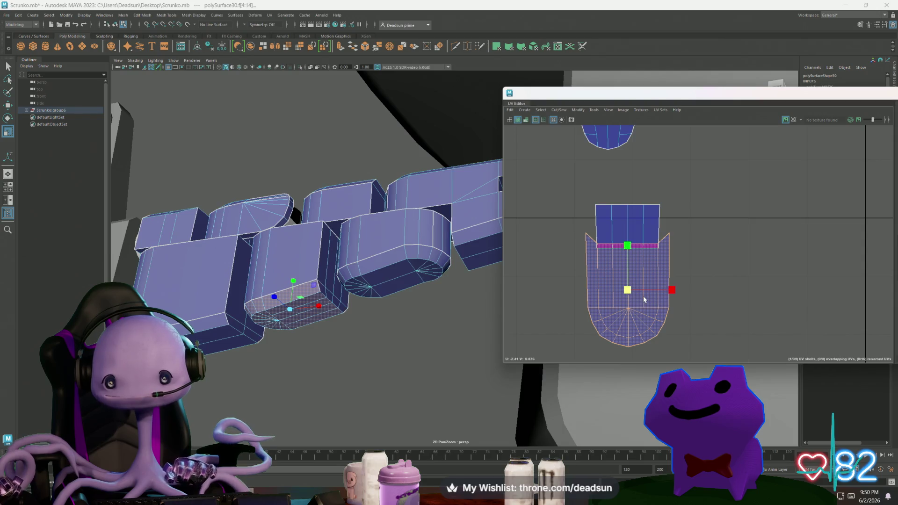
key(w)
drag(627, 241, 629, 258)
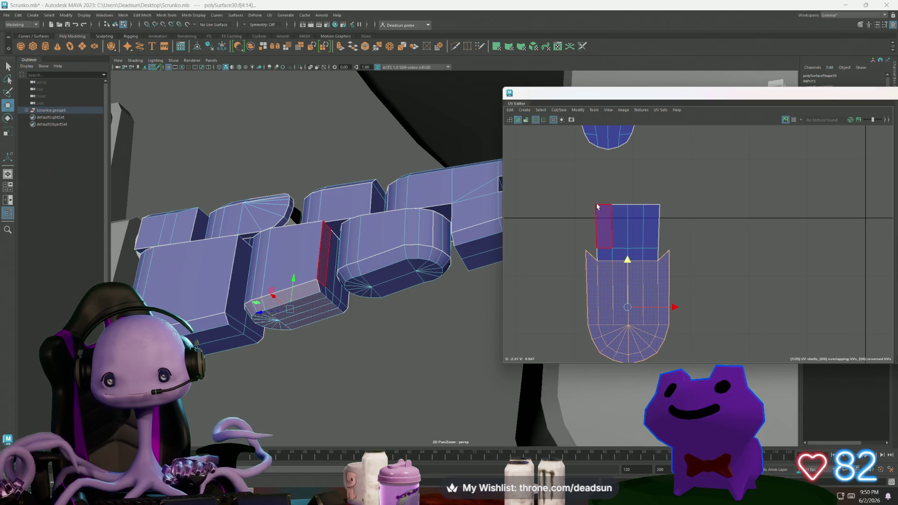
right_drag(594, 205, 576, 198)
drag(576, 198, 670, 213)
key(r)
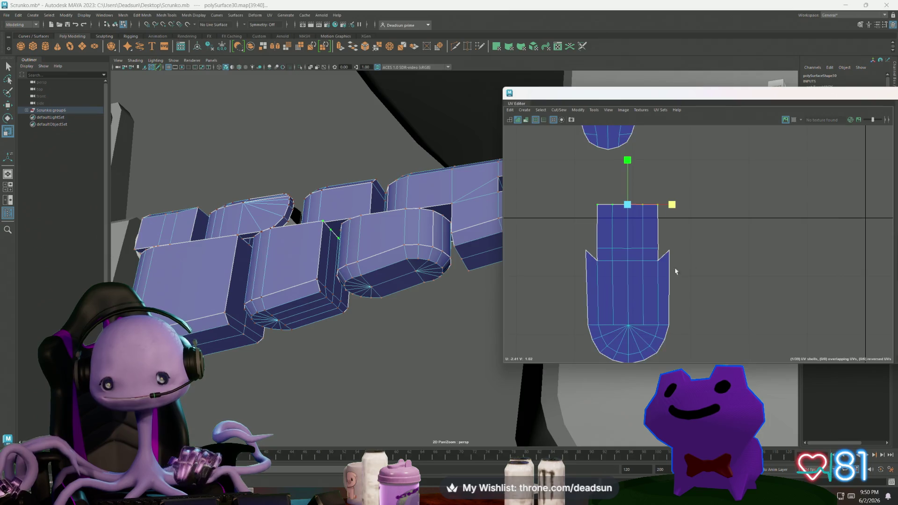
scroll(569, 301, down, 5)
Move the striped oval shell slightly down within the packed layout
alt+middle_drag(608, 302, 547, 298)
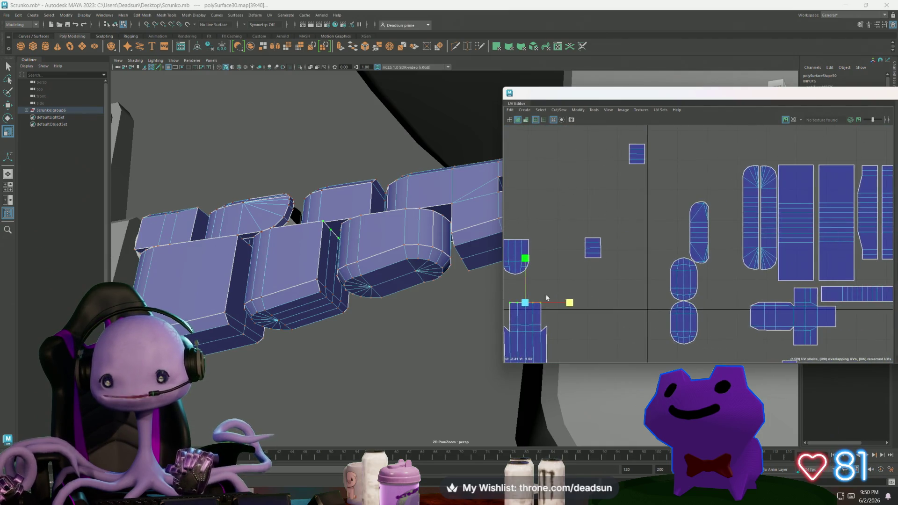
scroll(547, 297, down, 3)
mouse_move(571, 253)
alt+middle_down()
mouse_move(601, 262)
mouse_move(563, 256)
mouse_move(590, 234)
mouse_move(600, 253)
mouse_move(538, 254)
mouse_move(527, 267)
alt+middle_up()
scroll(567, 248, up, 3)
scroll(567, 248, down, 3)
scroll(590, 234, down, 2)
scroll(541, 241, up, 2)
scroll(527, 266, up, 1)
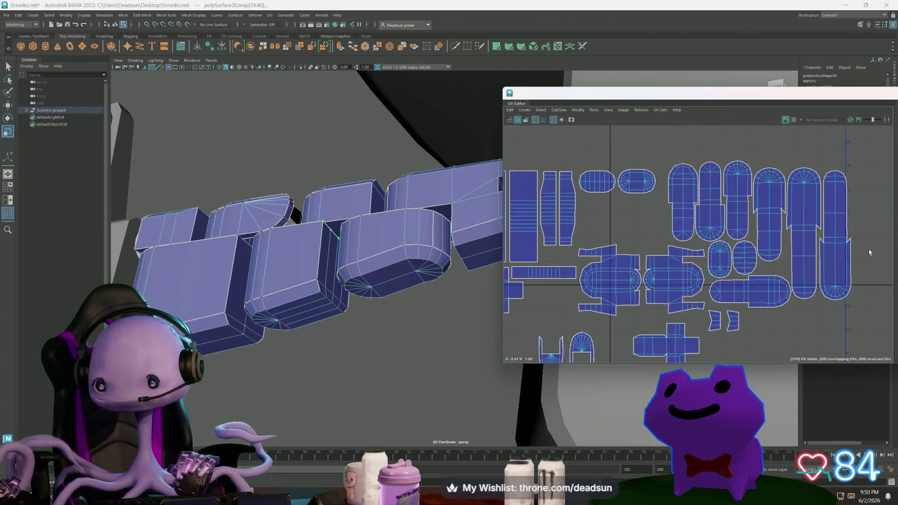
scroll(734, 254, up, 6)
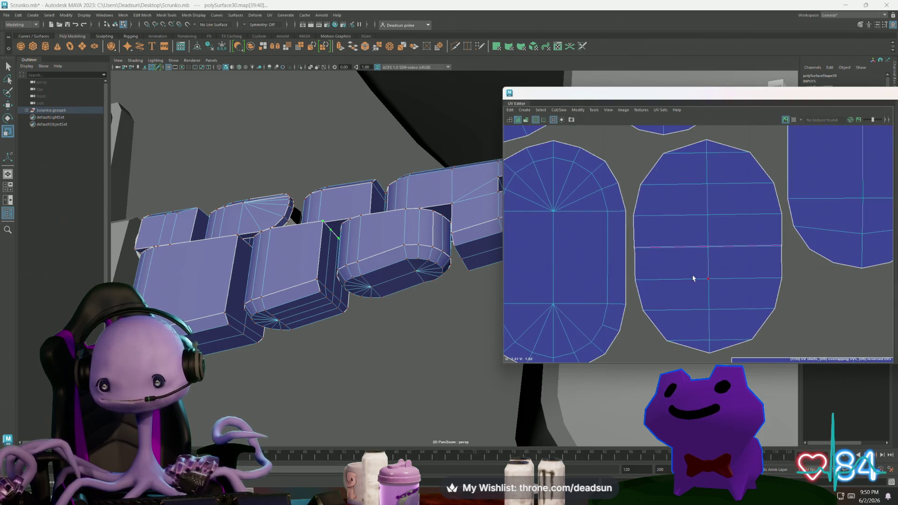
key(w)
drag(707, 199, 707, 207)
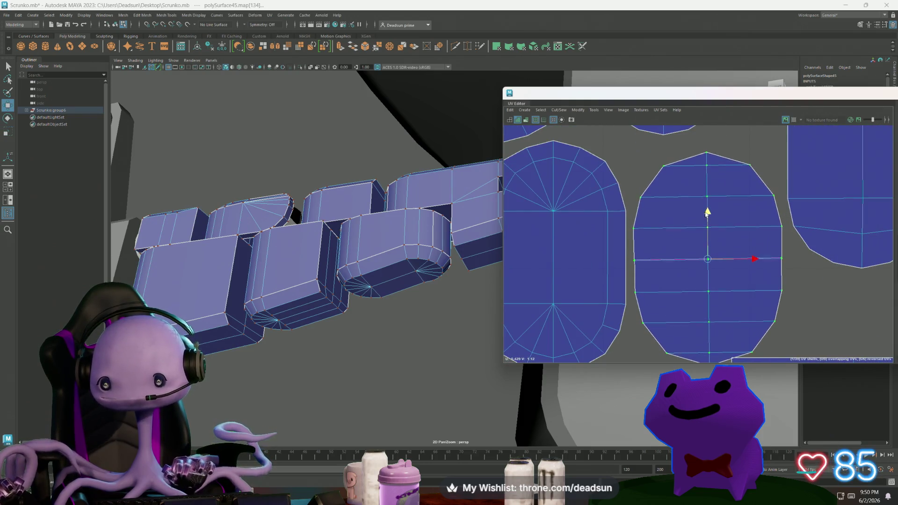
Shift the oval shell's lower faces slightly down, then select and frame the whole shell
click(682, 254)
right_drag(673, 267, 677, 280)
drag(734, 348, 738, 350)
scroll(757, 309, down, 3)
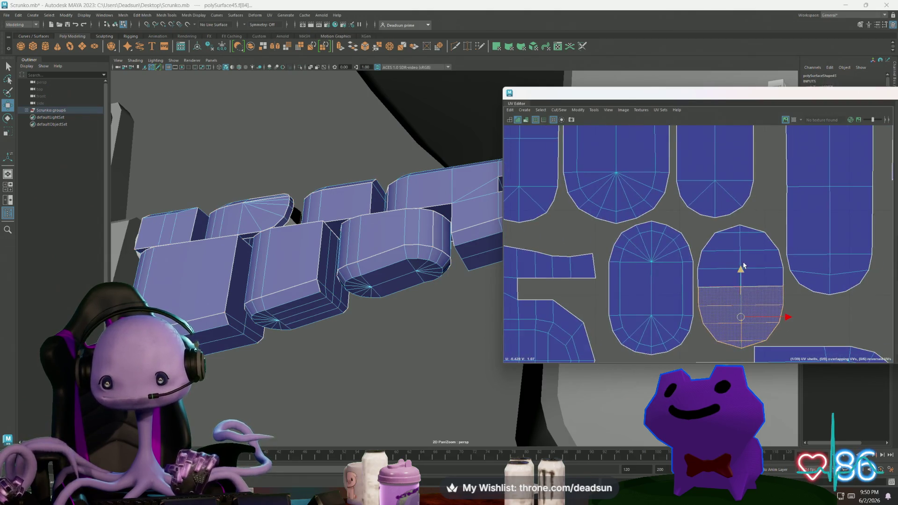
drag(740, 284, 739, 291)
scroll(743, 279, down, 2)
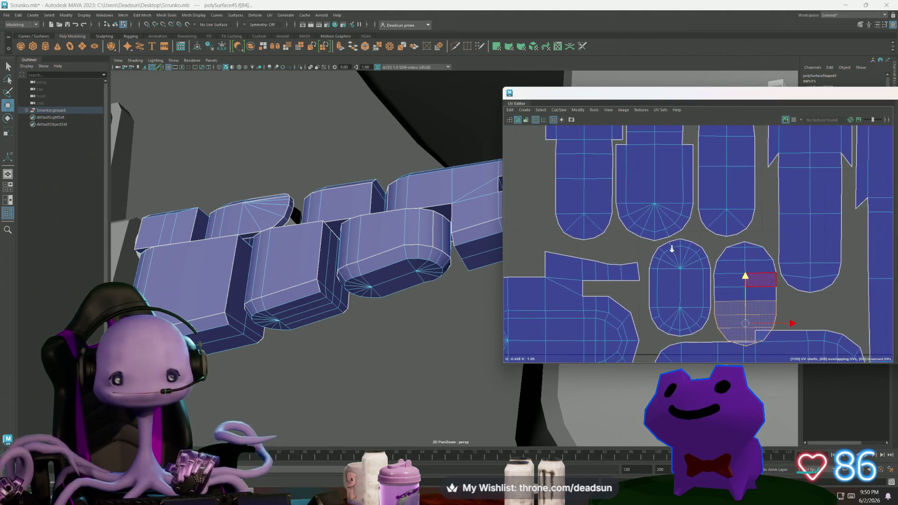
double_click(754, 292)
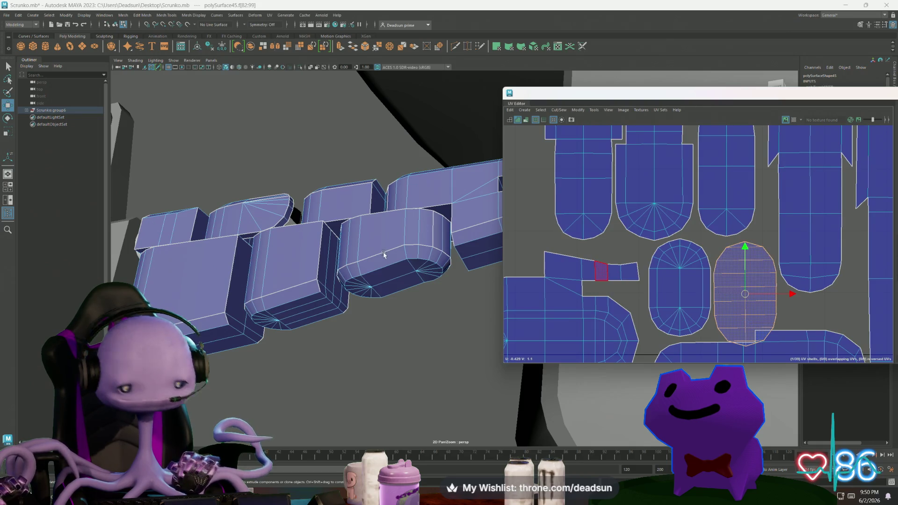
key(f)
scroll(425, 277, up, 3)
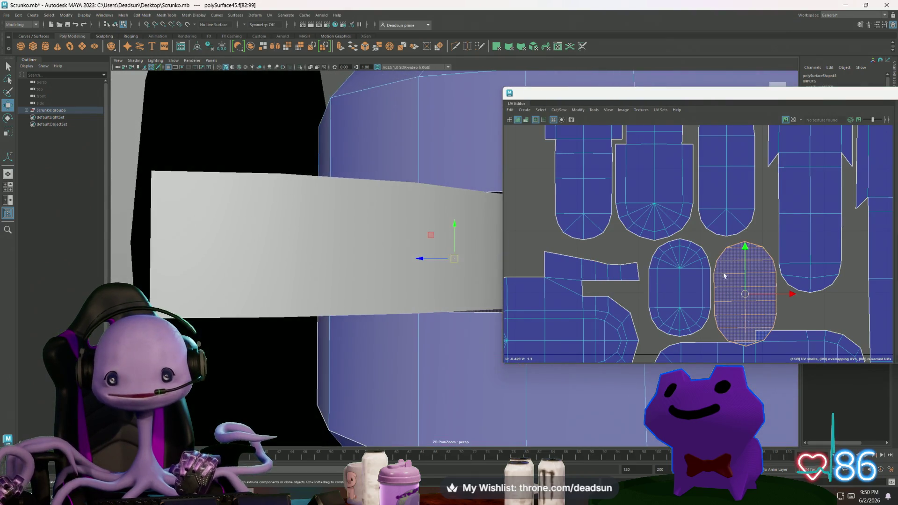
Move the small rounded shells over to the right of the layout, beside the finger shells
alt+middle_drag(747, 260, 635, 231)
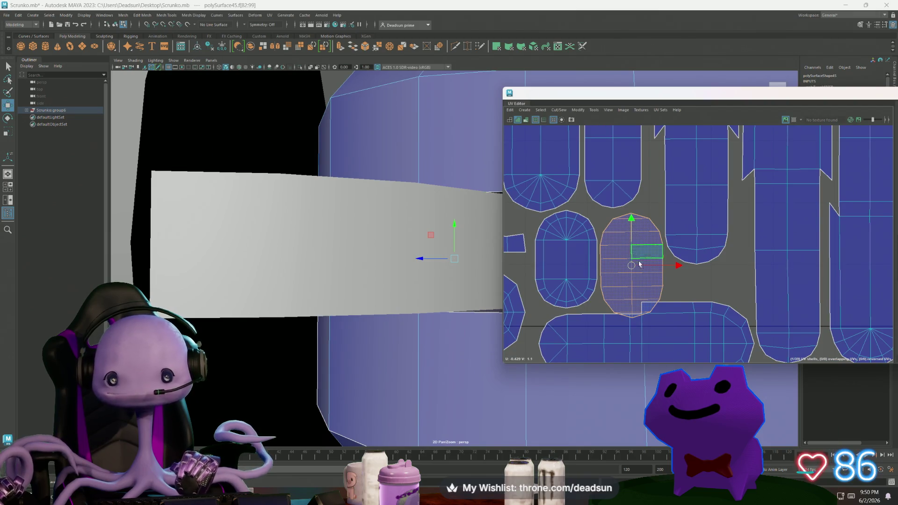
scroll(639, 264, down, 4)
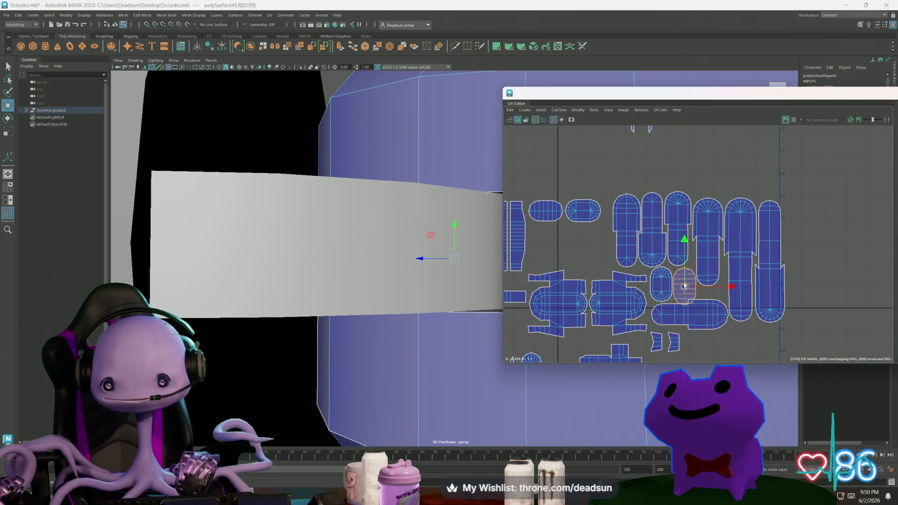
mouse_move(684, 286)
mouse_down()
mouse_move(793, 232)
mouse_move(793, 220)
mouse_up()
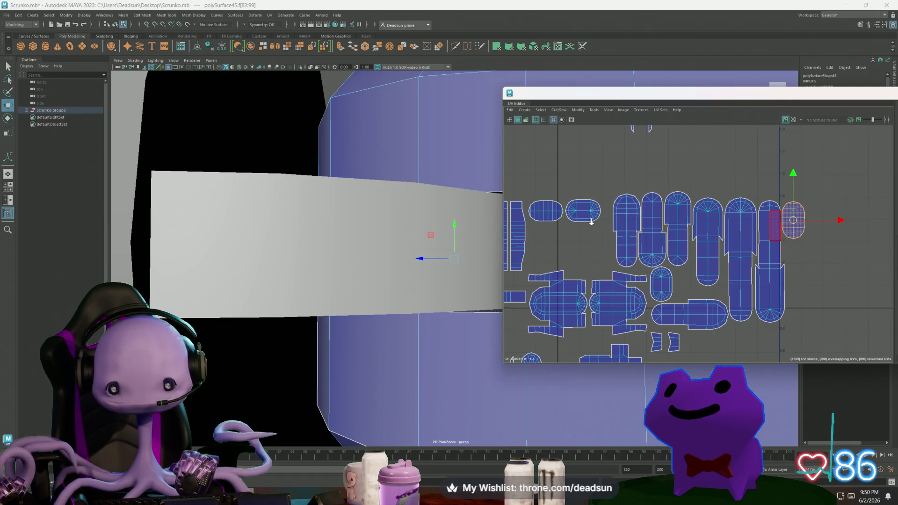
scroll(591, 222, up, 2)
click(557, 214)
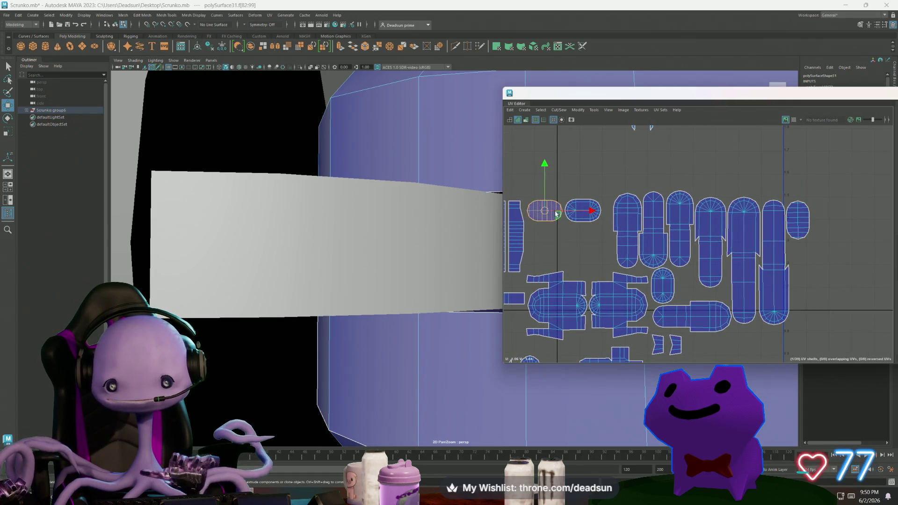
mouse_move(542, 213)
mouse_down()
mouse_move(830, 220)
mouse_move(819, 224)
mouse_up()
Rotate one small shell 90° so it stands upright, then nudge it slightly up
key(e)
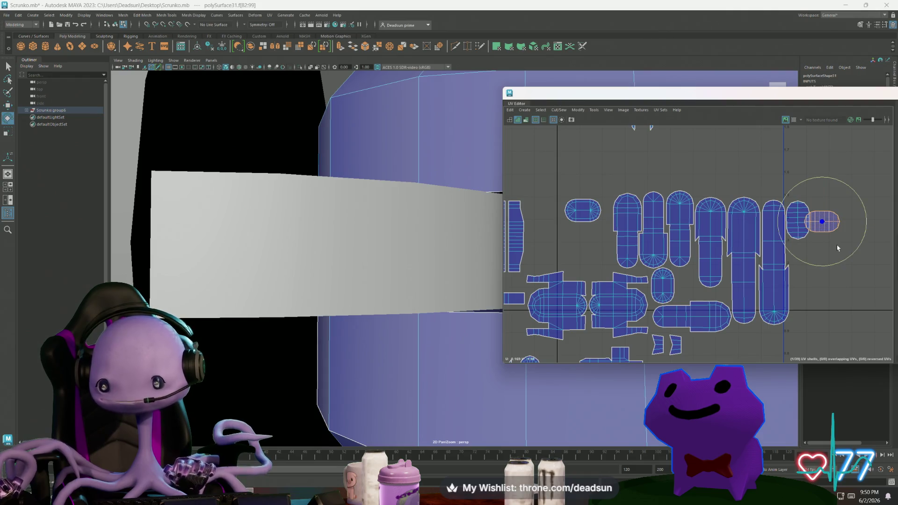
mouse_move(811, 266)
mouse_down()
mouse_move(767, 271)
mouse_move(787, 266)
mouse_up()
key(w)
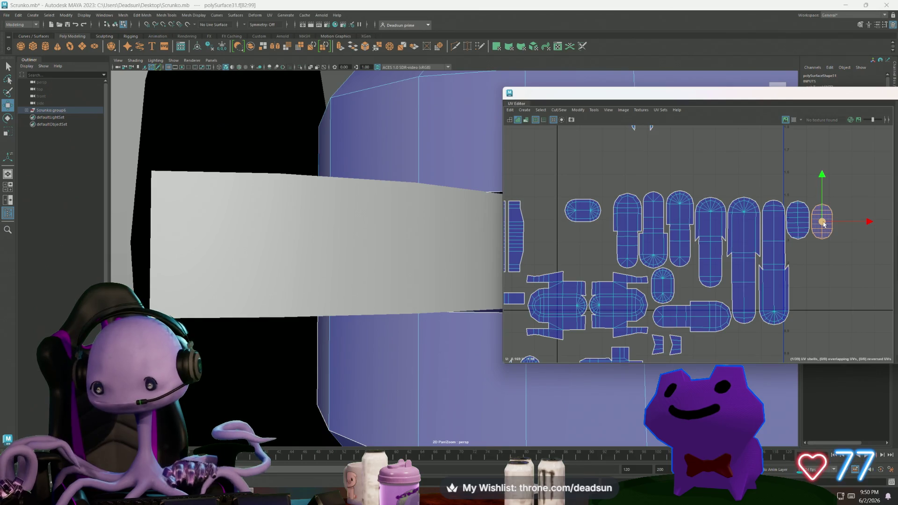
key(r)
key(w)
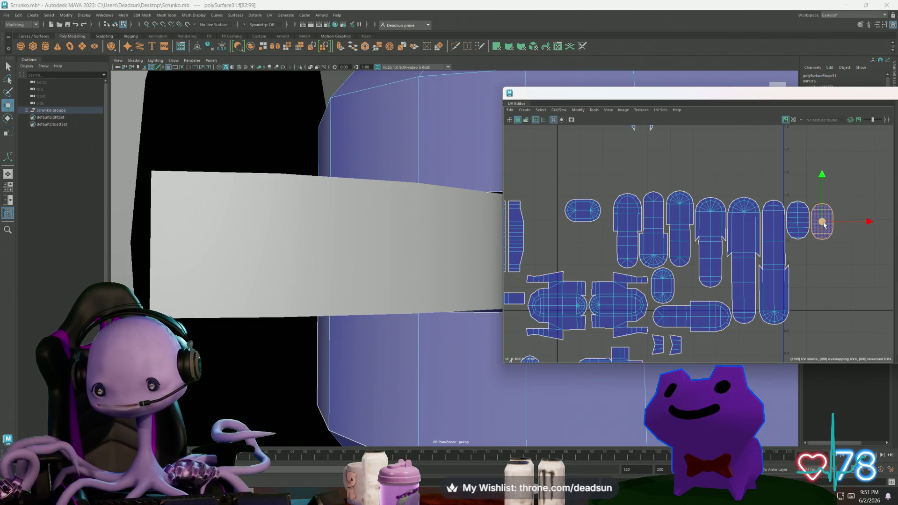
drag(825, 225, 823, 223)
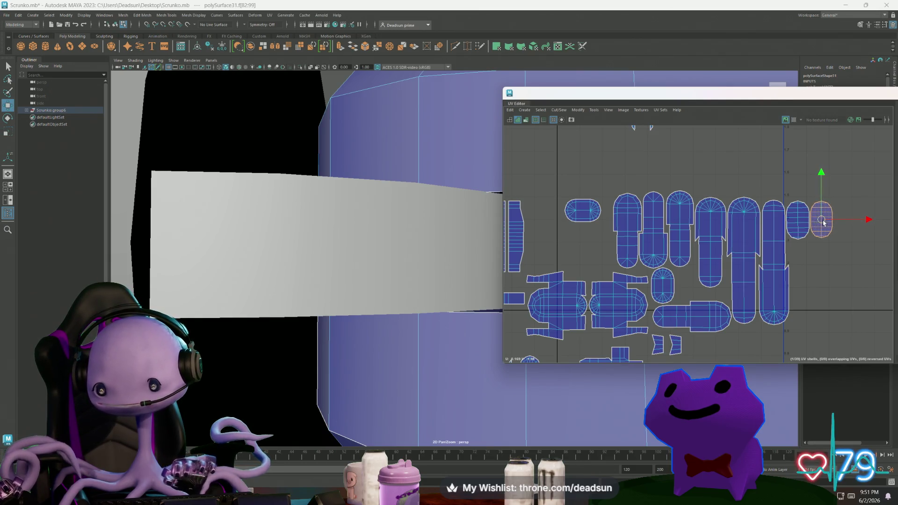
Place two more small oval shells beside the finger shells at the row's end
click(593, 208)
mouse_move(629, 211)
mouse_down()
mouse_move(836, 211)
mouse_move(805, 253)
mouse_up()
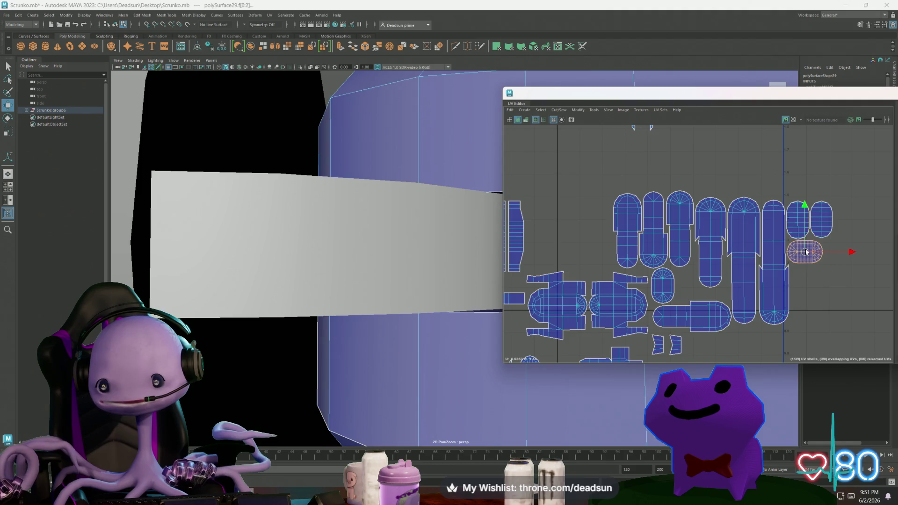
click(668, 286)
mouse_move(667, 286)
mouse_down()
mouse_move(835, 250)
mouse_move(849, 221)
mouse_up()
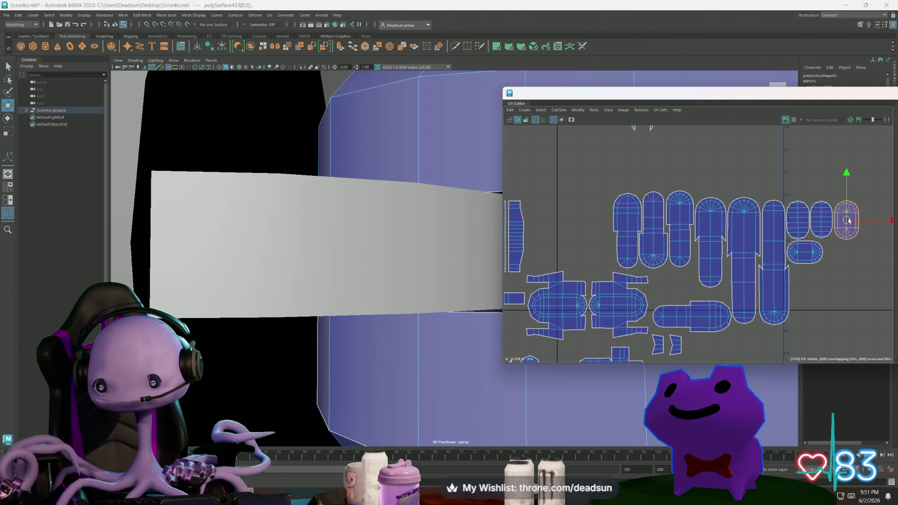
click(801, 255)
drag(801, 255, 880, 225)
Turn the last small shell upright by 90°
key(e)
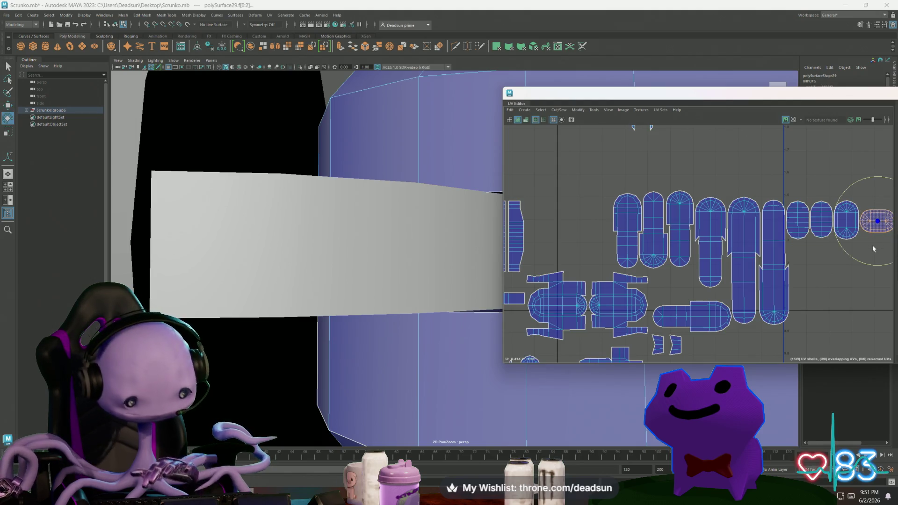
mouse_move(867, 269)
mouse_down()
mouse_move(836, 230)
mouse_move(872, 224)
mouse_up()
key(w)
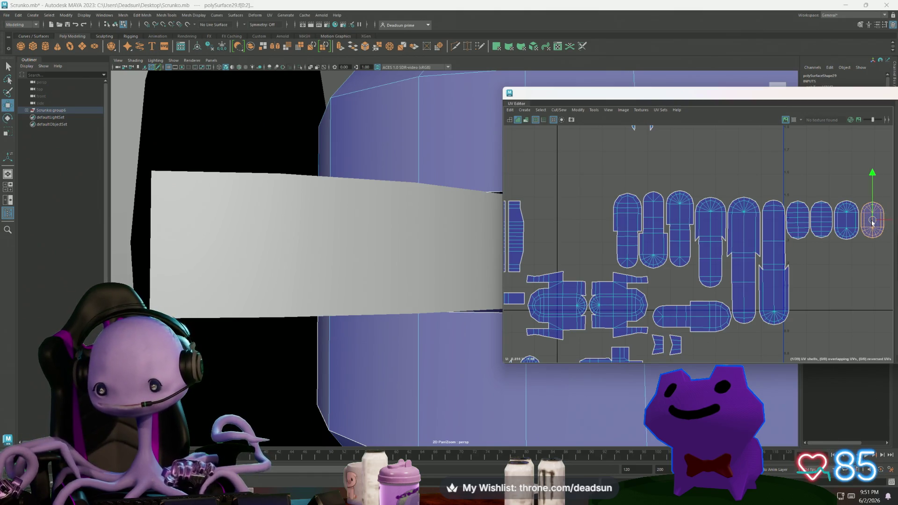
scroll(835, 270, down, 5)
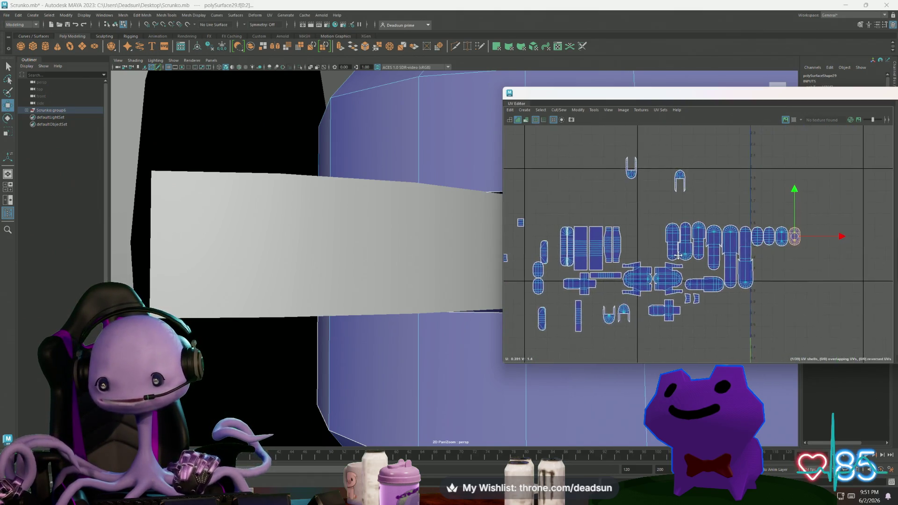
Move the pair of small shells left to the start of the row
click(752, 238)
shift+click(766, 239)
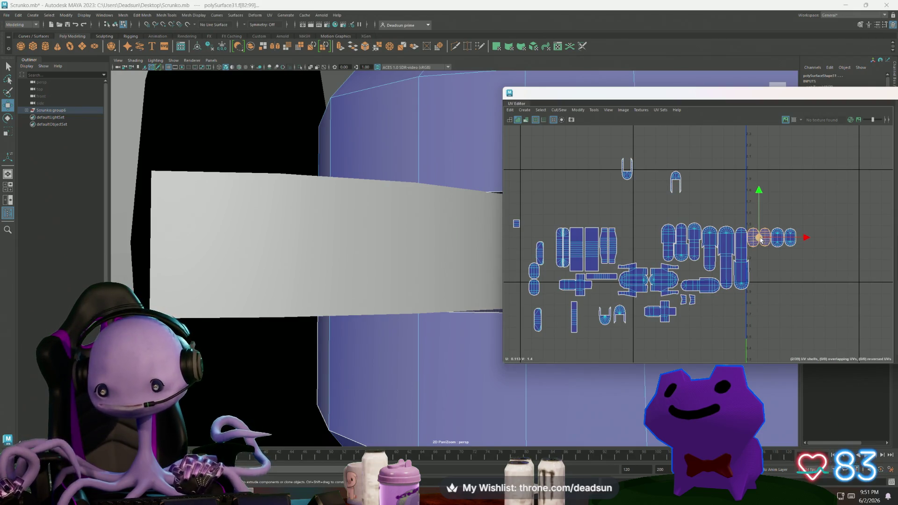
mouse_move(760, 239)
mouse_down()
mouse_move(648, 238)
mouse_move(650, 260)
mouse_up()
mouse_move(759, 224)
mouse_down()
mouse_move(803, 254)
mouse_move(648, 238)
mouse_up()
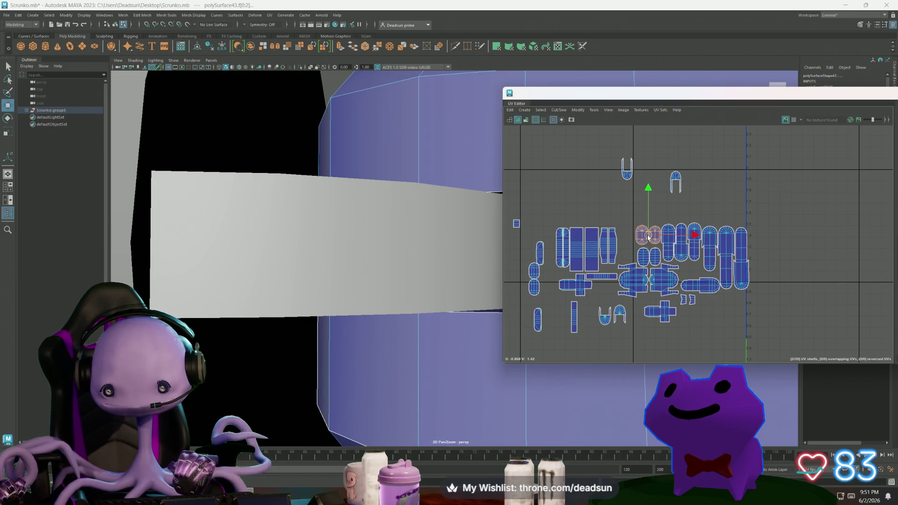
Scale the right oval shell up slightly to match its neighbour
scroll(648, 236, up, 8)
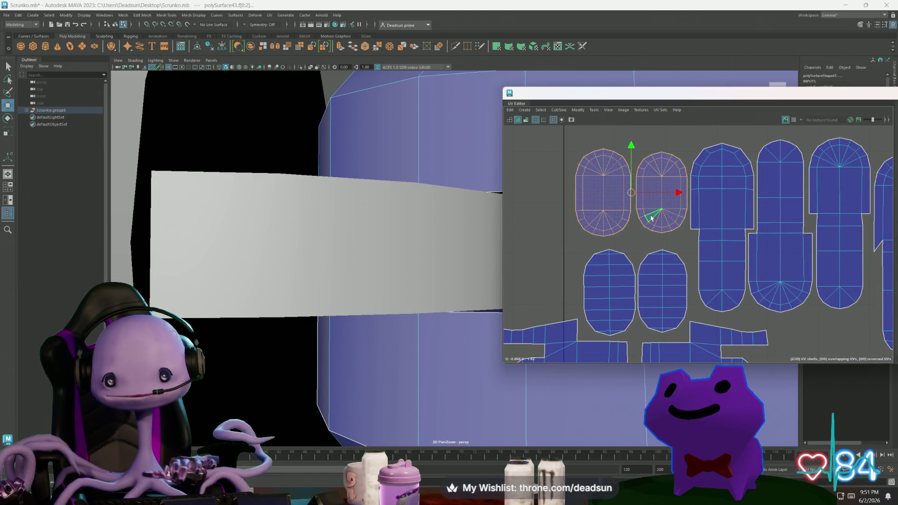
key(r)
click(660, 281)
click(664, 193)
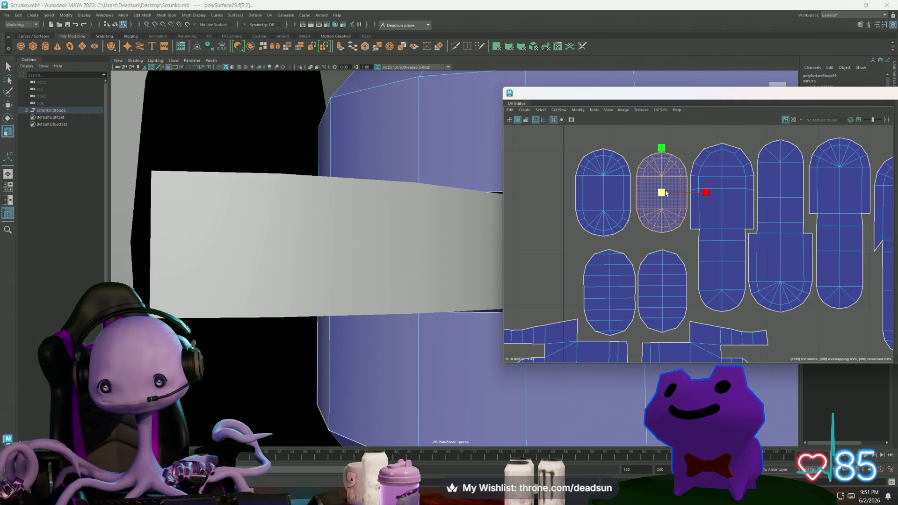
drag(666, 193, 662, 194)
Raise both oval shells together a little
key(w)
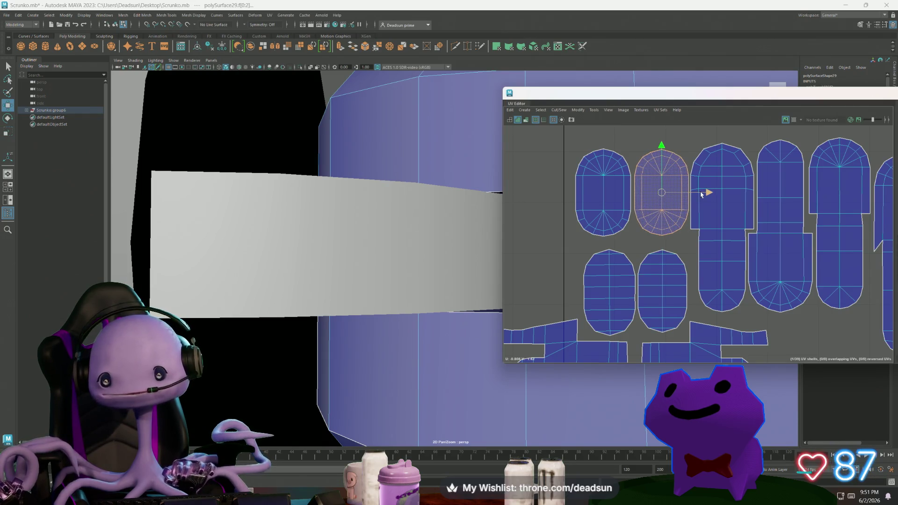
shift+click(616, 208)
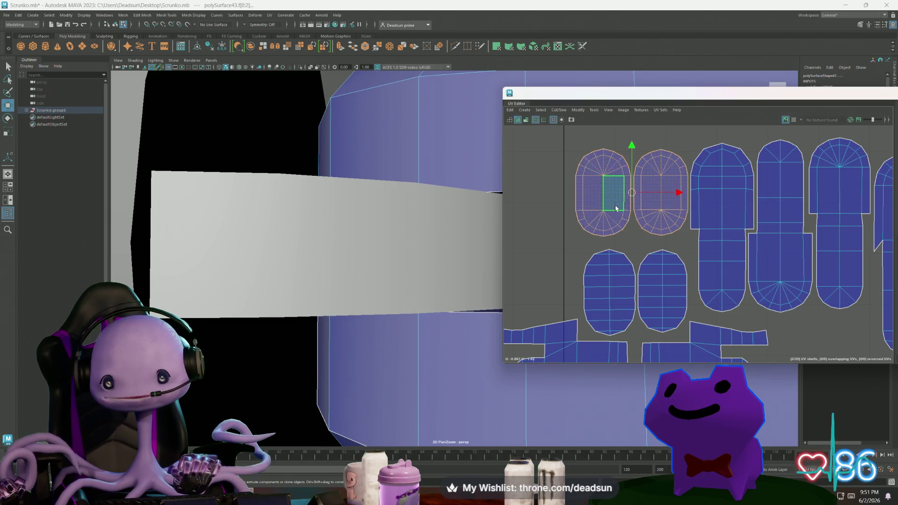
scroll(631, 234, down, 3)
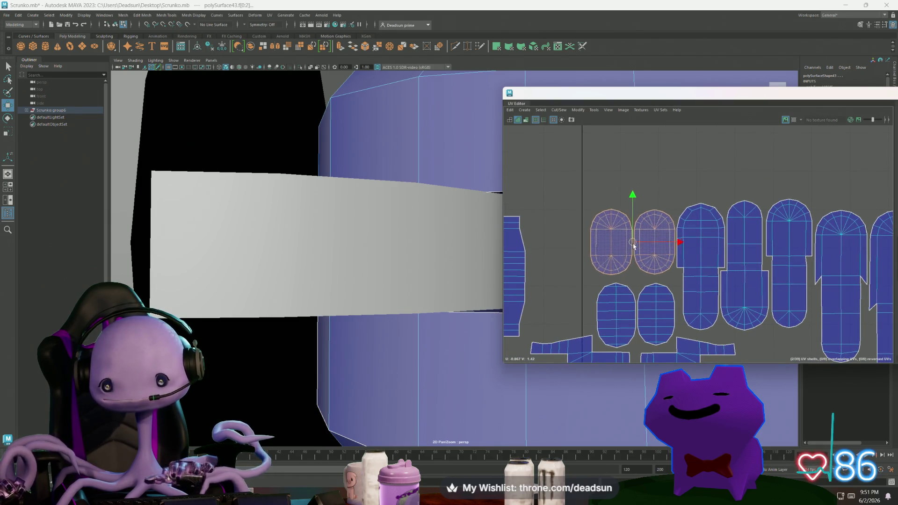
drag(633, 246, 633, 239)
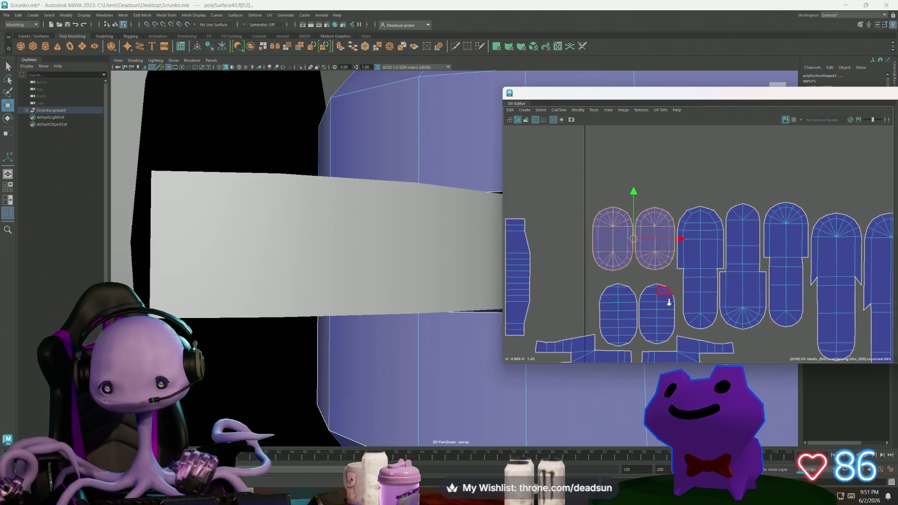
scroll(631, 243, up, 3)
scroll(593, 270, down, 5)
scroll(594, 270, down, 5)
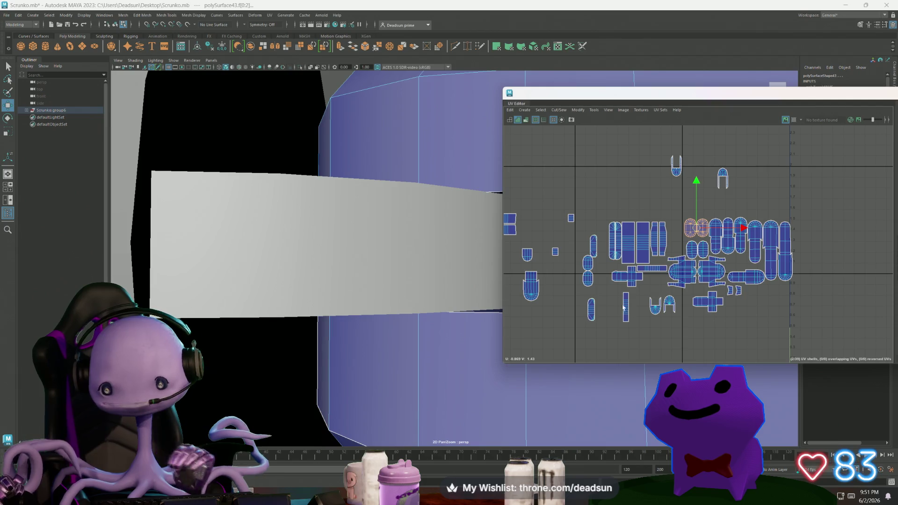
Join the small piece to the shell below with Cut/Sew > Move and Sew on their shared edge
click(531, 271)
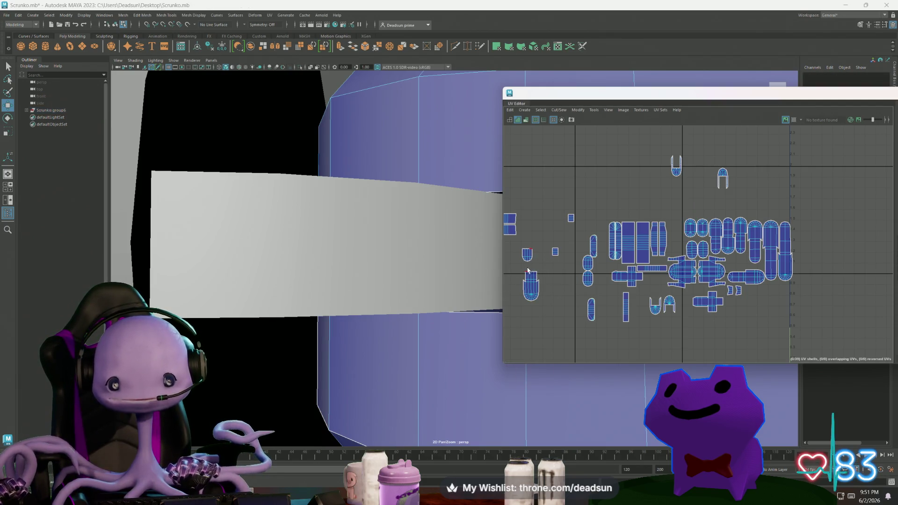
click(536, 274)
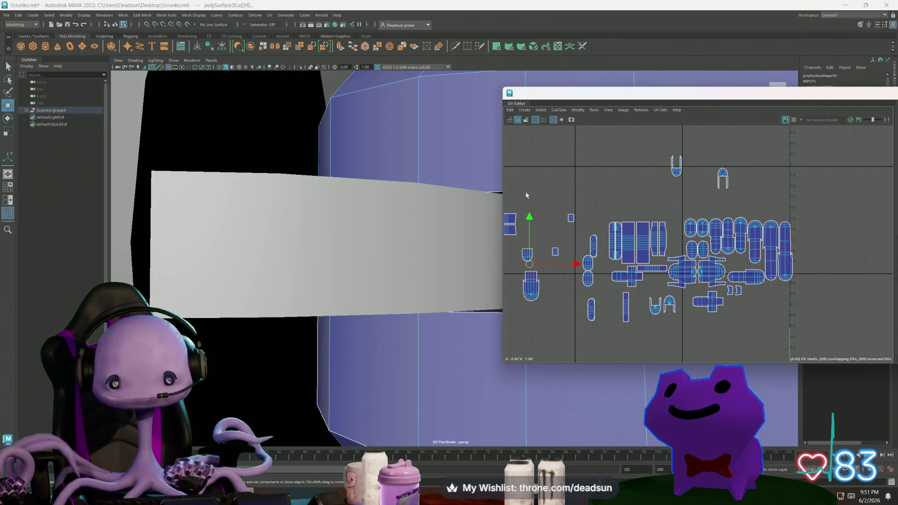
click(555, 112)
click(571, 178)
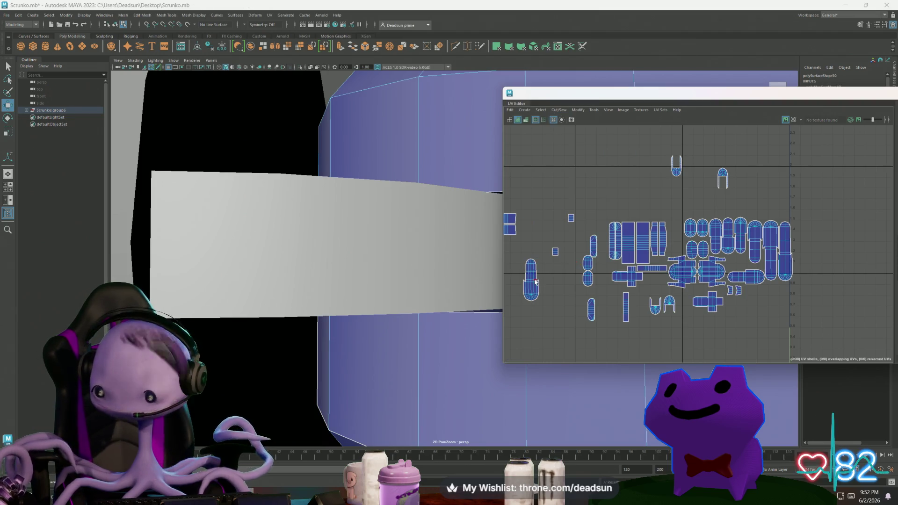
Select a face on the merged shell and orbit the perspective view to locate it
scroll(536, 281, up, 5)
alt+middle_drag(531, 266, 599, 271)
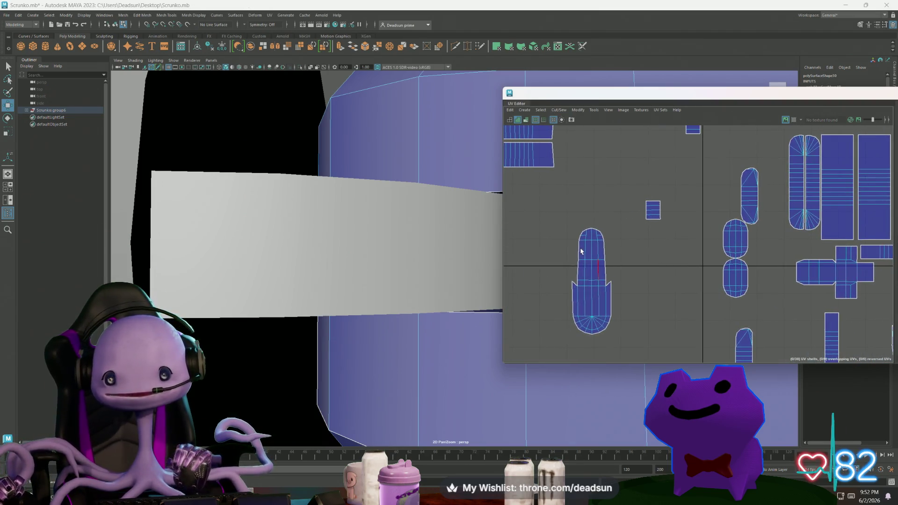
right_drag(585, 241, 601, 236)
mouse_move(559, 212)
mouse_down()
mouse_move(615, 266)
mouse_move(592, 244)
mouse_up()
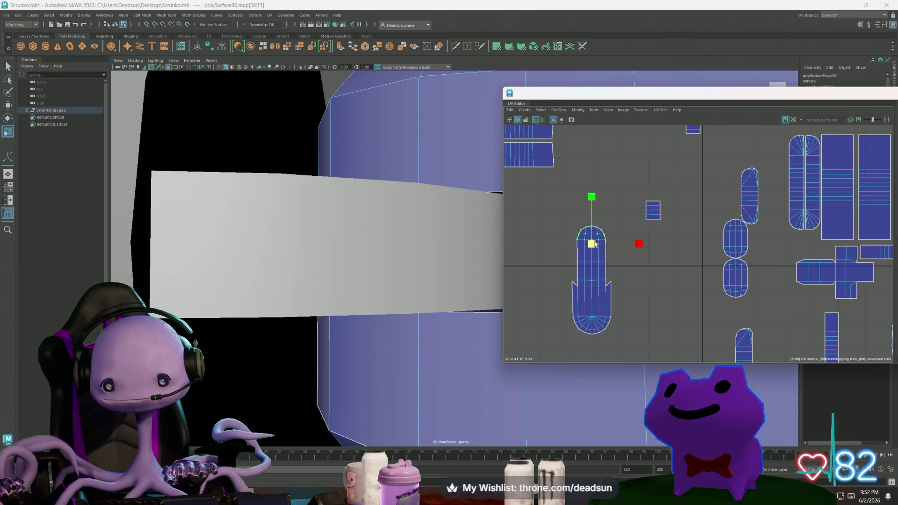
scroll(654, 261, down, 2)
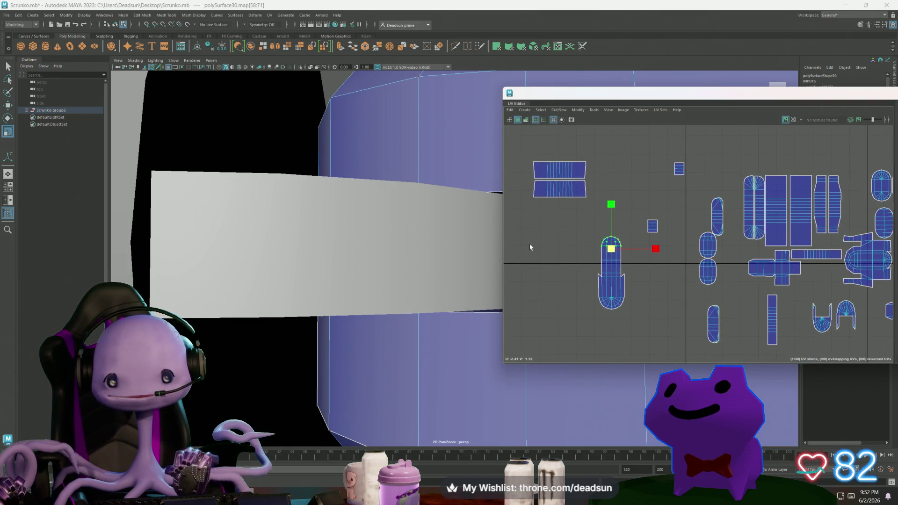
drag(606, 255, 604, 252)
click(608, 242)
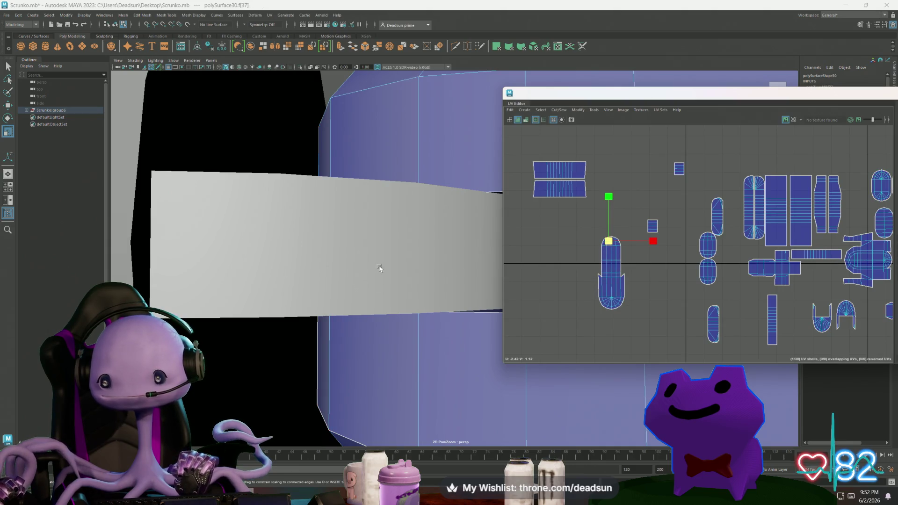
mouse_move(329, 247)
alt+mouse_down()
mouse_move(284, 260)
mouse_move(337, 262)
mouse_move(340, 278)
mouse_move(393, 315)
mouse_move(495, 351)
mouse_move(305, 292)
mouse_move(226, 221)
mouse_move(281, 232)
mouse_move(244, 257)
mouse_move(266, 261)
alt+mouse_up()
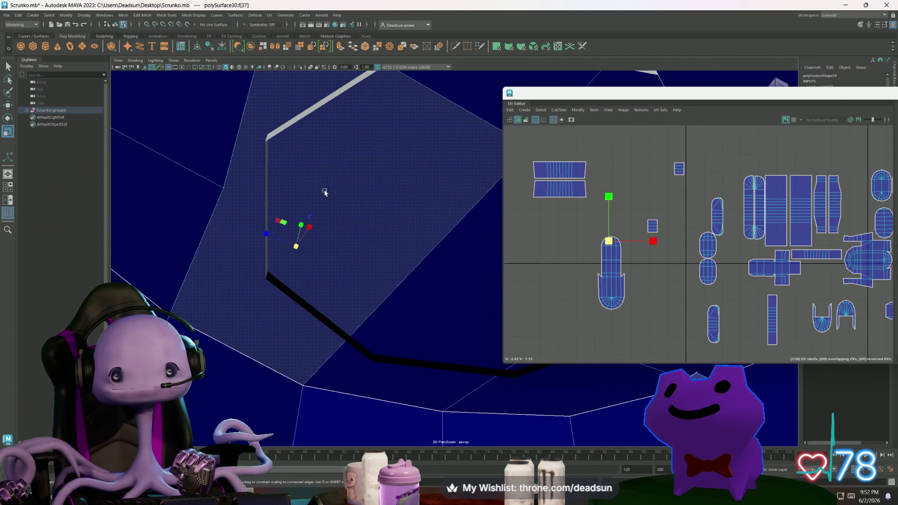
click(455, 46)
click(224, 188)
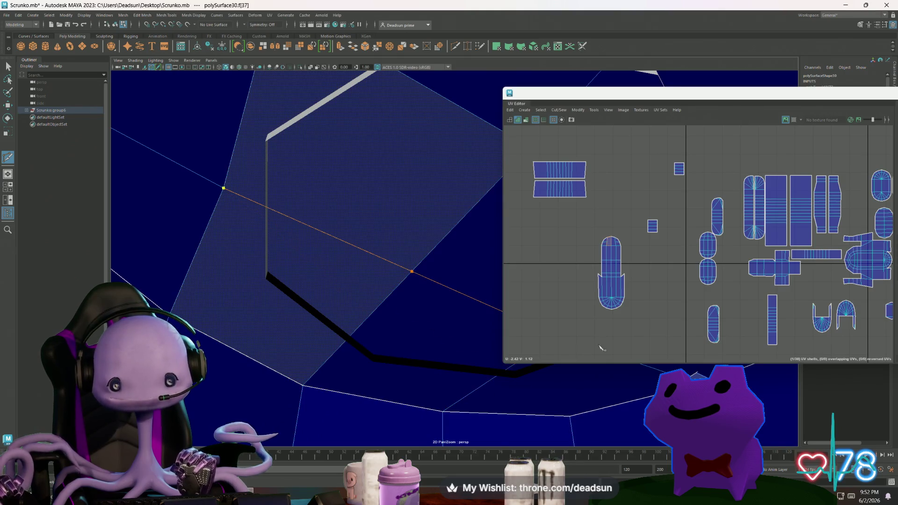
click(445, 357)
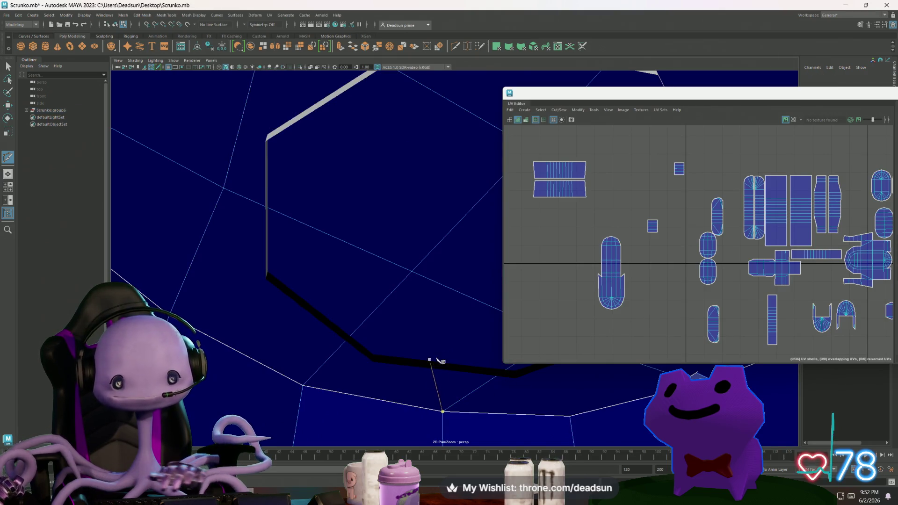
mouse_move(435, 361)
alt+mouse_down()
mouse_move(258, 290)
mouse_move(290, 297)
mouse_move(320, 315)
mouse_move(257, 297)
mouse_move(411, 264)
mouse_move(330, 277)
mouse_move(26, 286)
mouse_move(285, 287)
alt+mouse_up()
Select the strip of faces around the robot's arm segment
key(q)
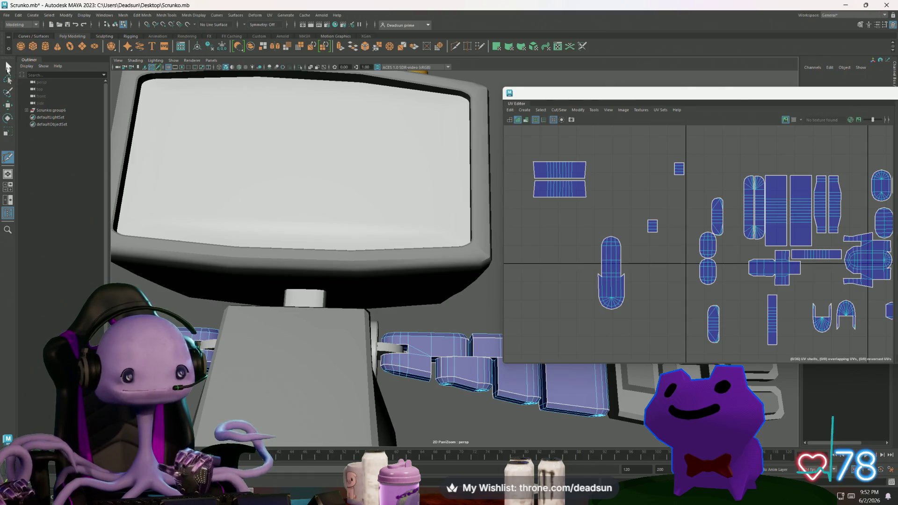
click(447, 347)
scroll(468, 351, up, 5)
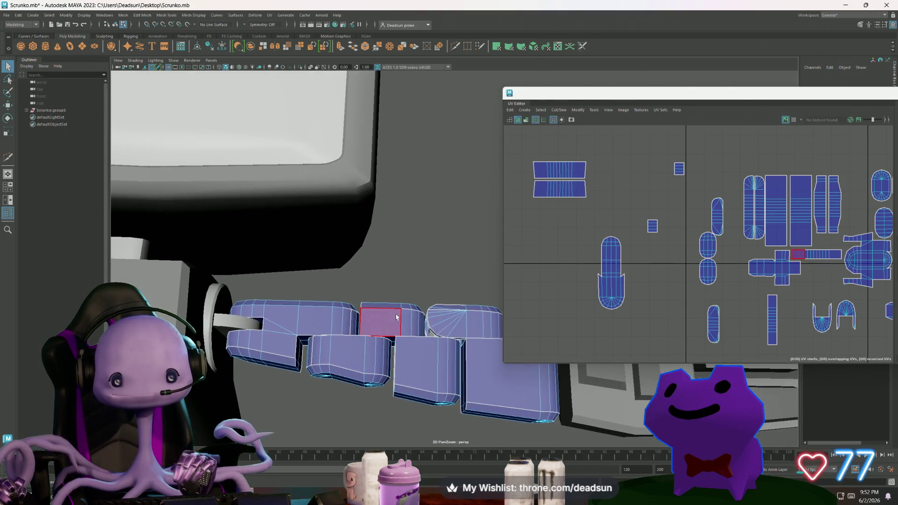
click(396, 316)
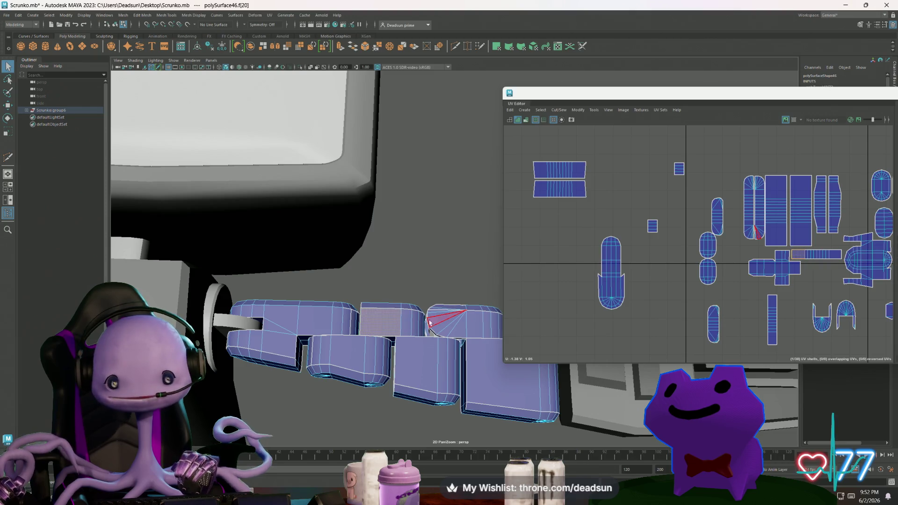
double_click(397, 322)
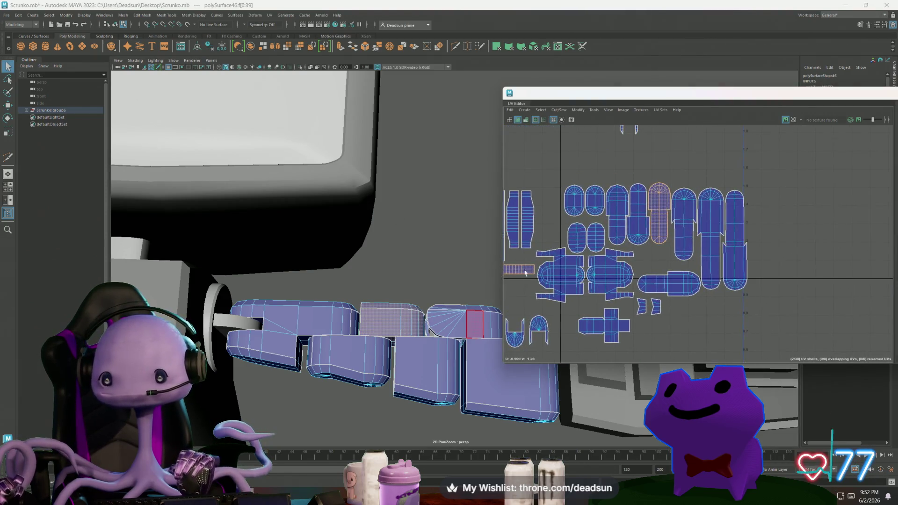
mouse_move(638, 201)
alt+right_down()
mouse_move(813, 299)
mouse_move(794, 280)
mouse_move(772, 284)
mouse_move(797, 283)
alt+right_up()
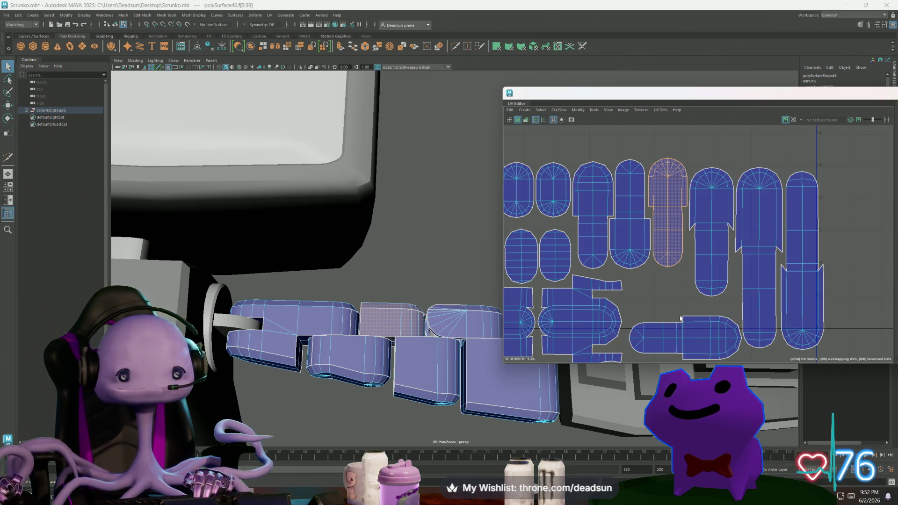
Move both small oval shells up into the shell rows
click(562, 265)
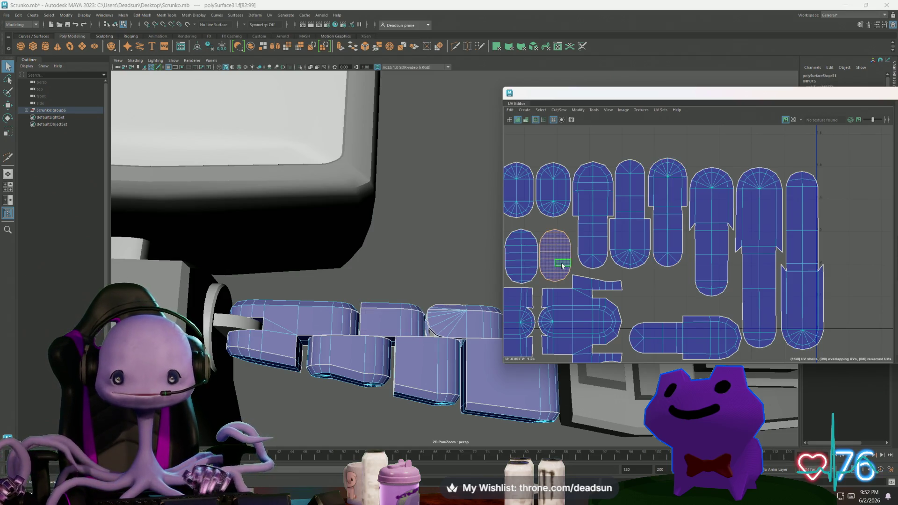
shift+click(525, 261)
key(w)
drag(534, 256, 538, 247)
Nudge the large left shell slightly up and to the right
scroll(655, 233, down, 3)
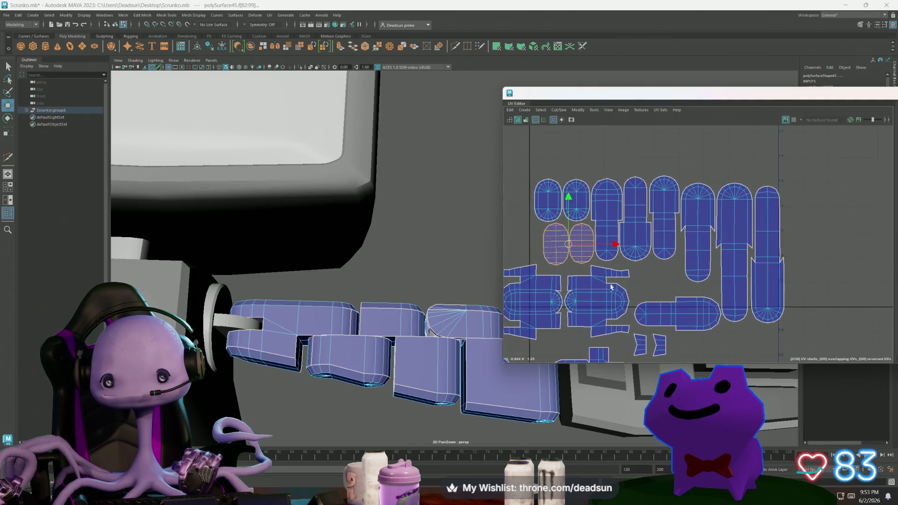
click(596, 303)
drag(597, 303, 598, 297)
drag(520, 302, 536, 296)
Raise the horizontal pill-shaped shell slightly and shift it a little left
click(681, 310)
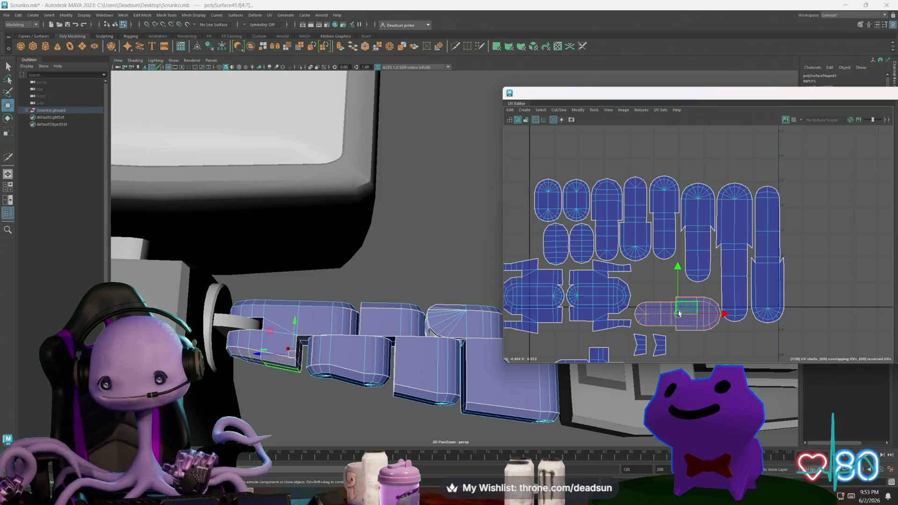
drag(677, 269, 677, 258)
drag(725, 302, 723, 302)
scroll(655, 290, down, 4)
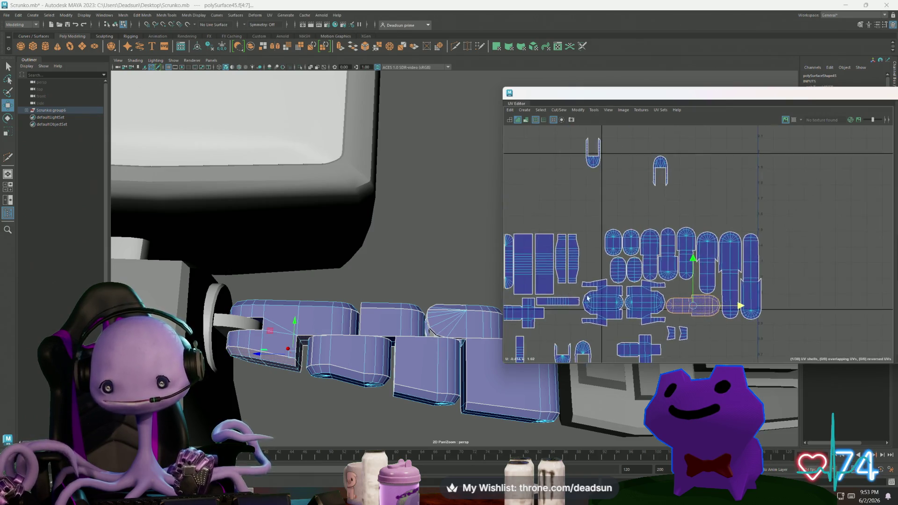
scroll(587, 279, down, 1)
alt+middle_drag(680, 285, 680, 304)
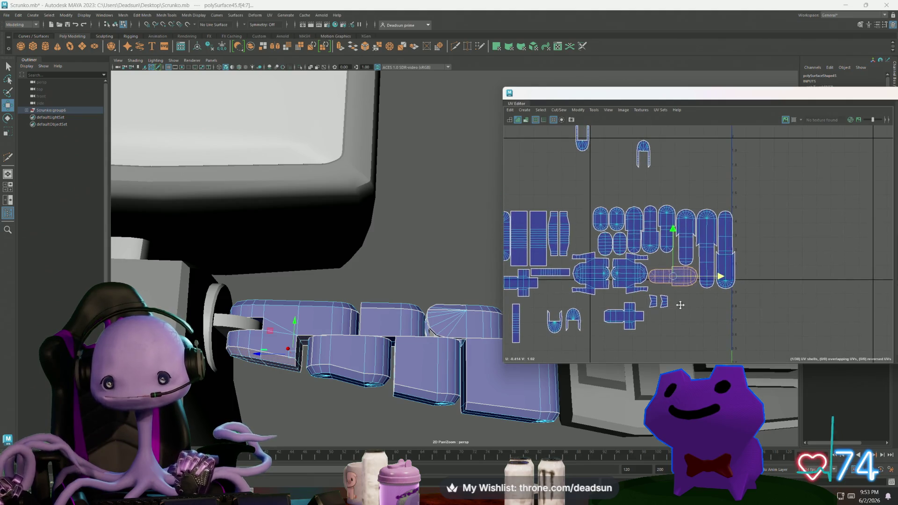
alt+middle_drag(580, 312, 654, 316)
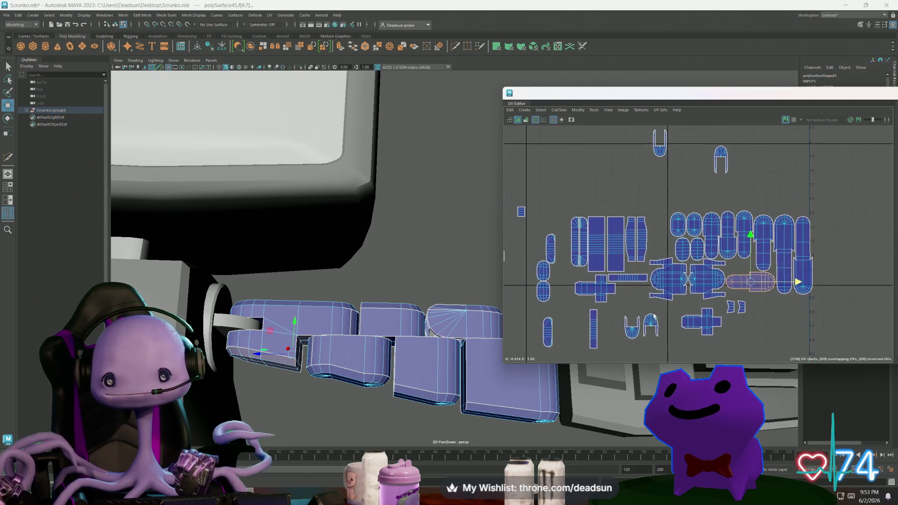
Slide the small narrow vertical shell up and left beside the big shells
click(595, 322)
mouse_move(593, 329)
mouse_down()
mouse_move(662, 214)
mouse_move(651, 238)
mouse_up()
scroll(651, 238, down, 3)
alt+middle_drag(692, 245, 784, 226)
drag(743, 225, 686, 226)
Select both stacked rectangle shells and set the scale pivot on their right edge
click(596, 219)
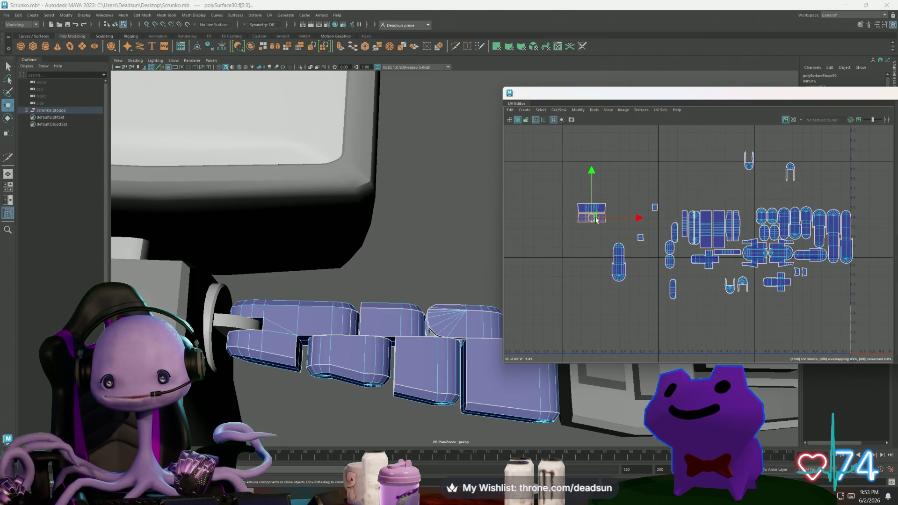
shift+click(588, 209)
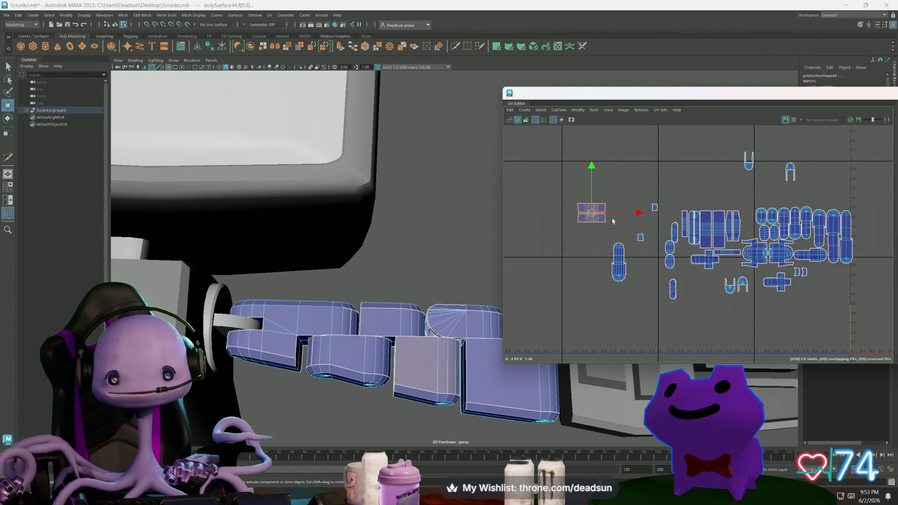
scroll(573, 227, up, 5)
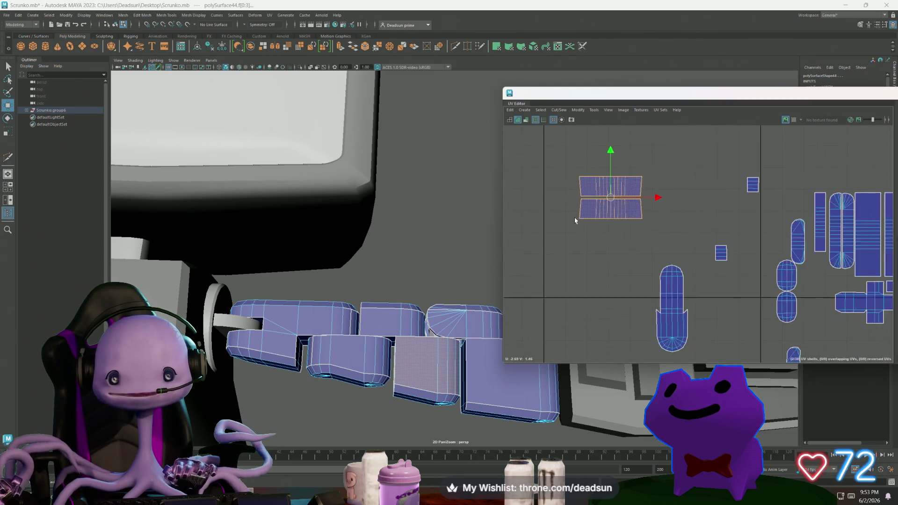
right_drag(577, 201, 569, 170)
drag(569, 170, 585, 228)
key(r)
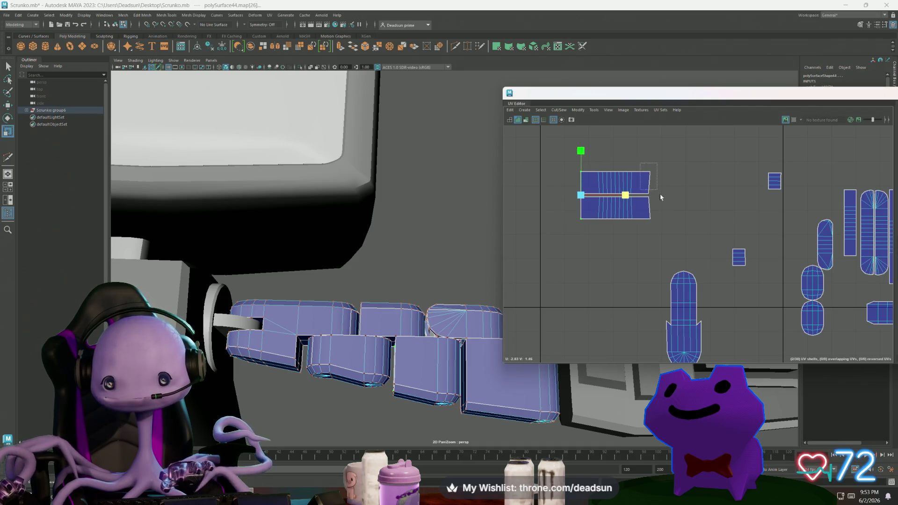
key(d)
drag(682, 203, 649, 195)
key(r)
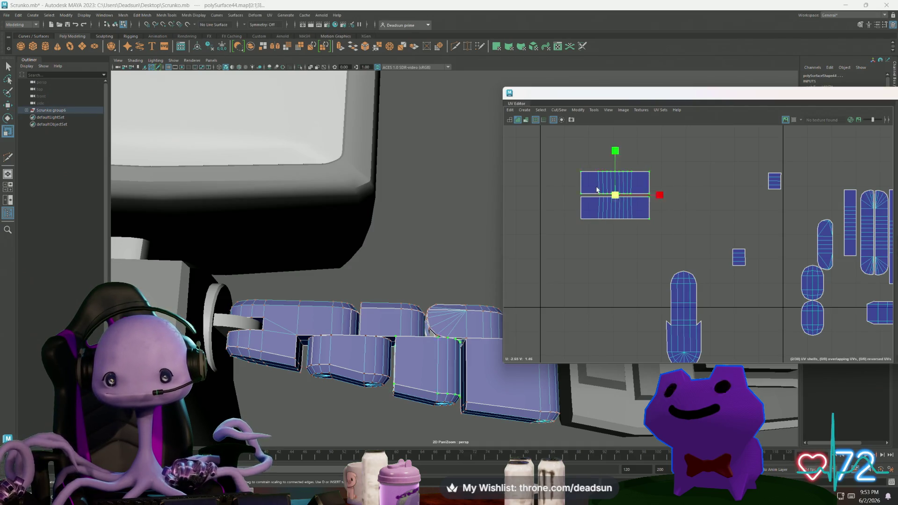
Apply Modify > Straighten UVs to the rectangle shells, then nudge them down slightly
click(572, 110)
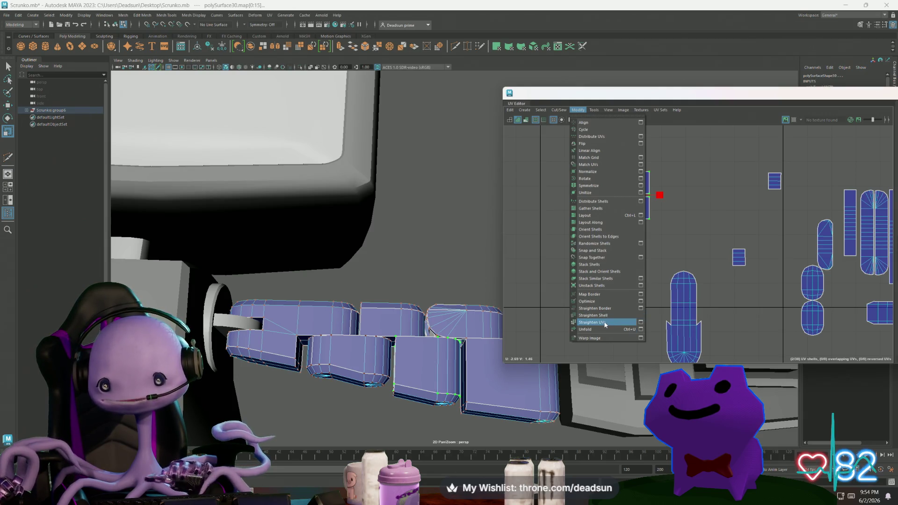
click(604, 322)
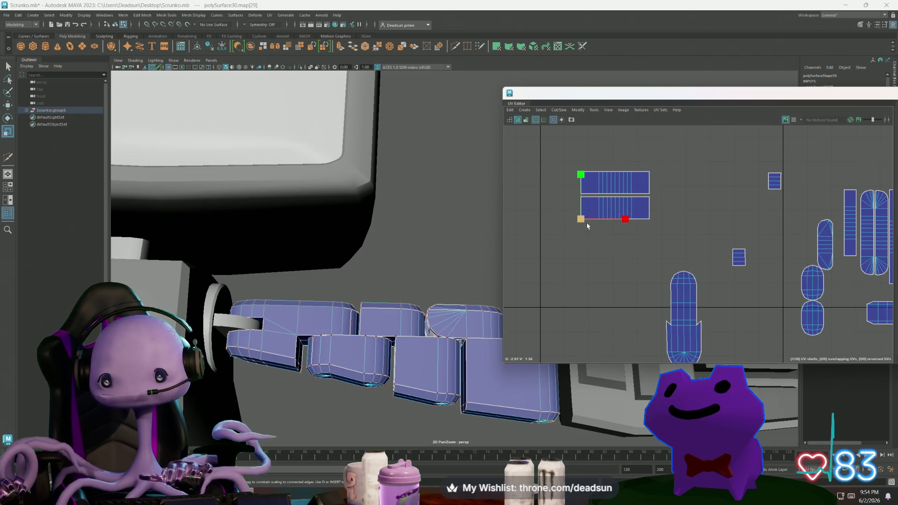
click(633, 191)
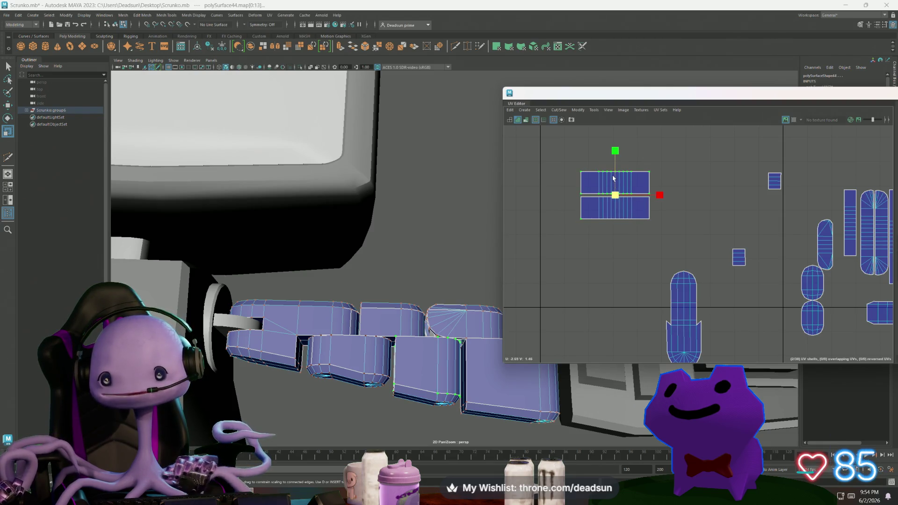
key(w)
drag(615, 149, 615, 151)
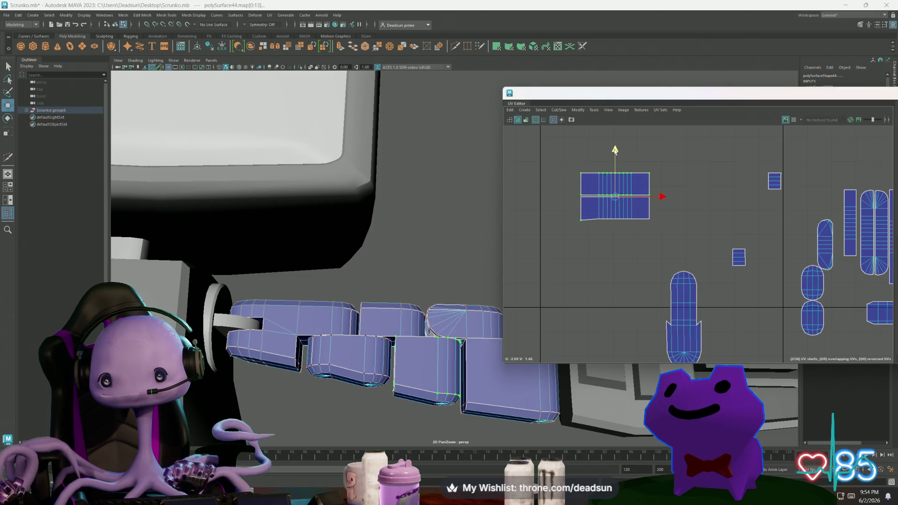
Select the lower shell's bottom edge and the edge row between the two shells
drag(569, 209, 683, 239)
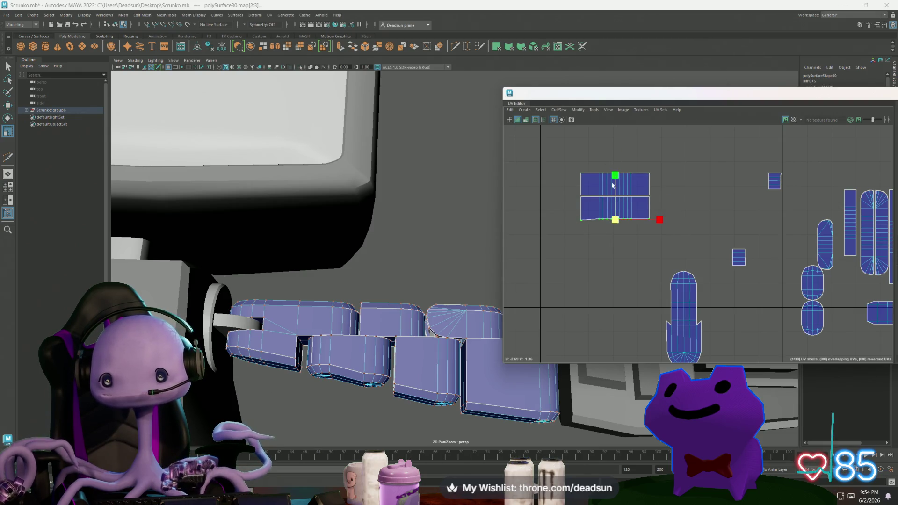
key(r)
double_click(597, 196)
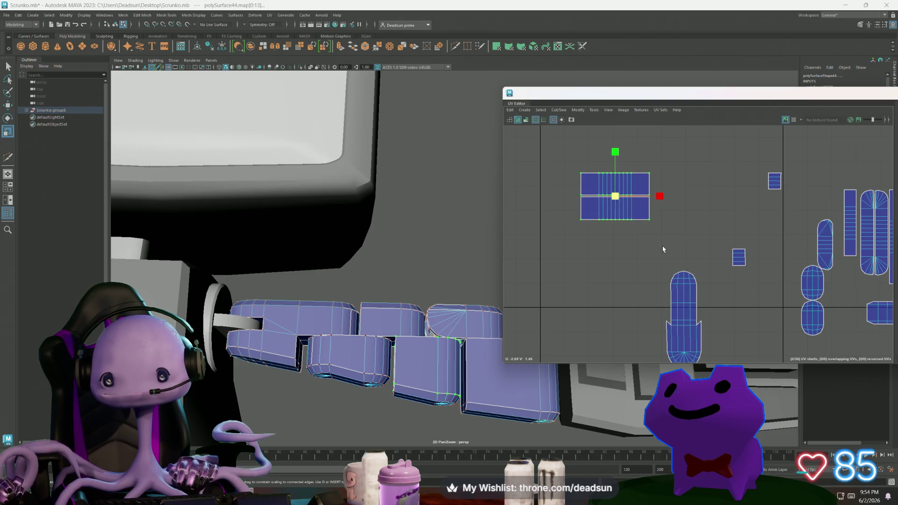
scroll(663, 249, down, 3)
alt+middle_drag(662, 249, 561, 249)
Place the rectangle shell beside the stacked shells, undoing an accidental UV stretch first
key(w)
drag(529, 209, 820, 222)
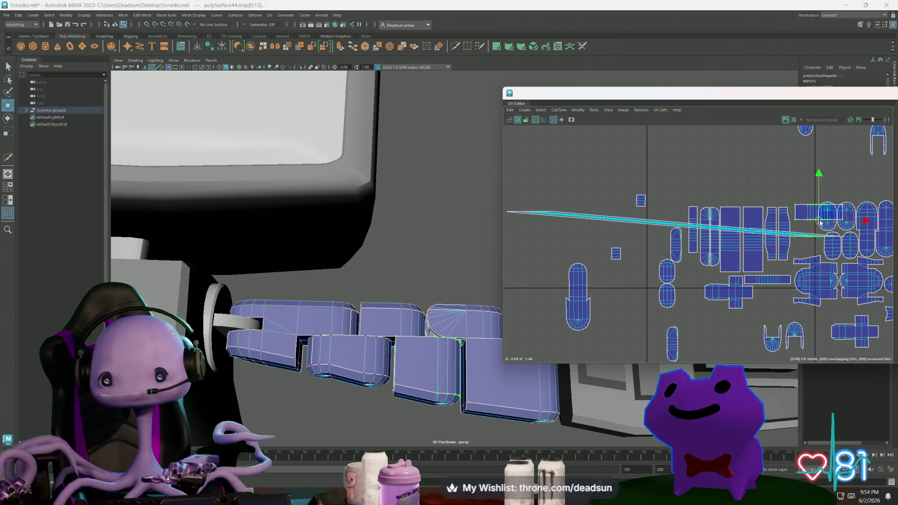
key(ctrl+z)
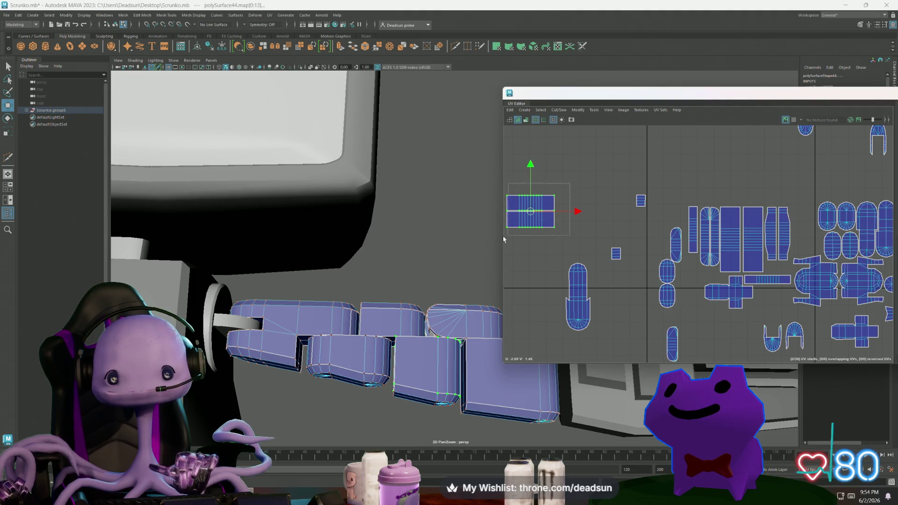
mouse_move(532, 214)
mouse_down()
mouse_move(803, 216)
mouse_move(776, 238)
mouse_move(742, 244)
mouse_up()
key(e)
key(w)
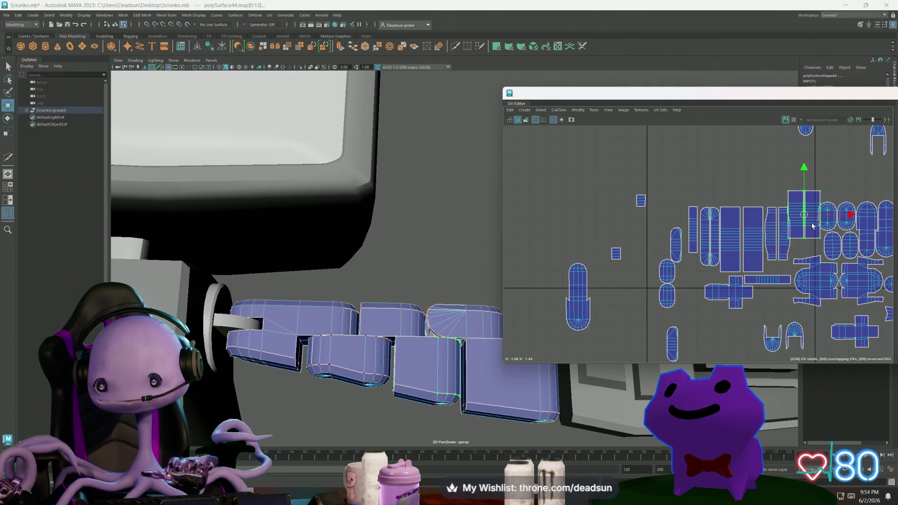
drag(800, 218, 796, 229)
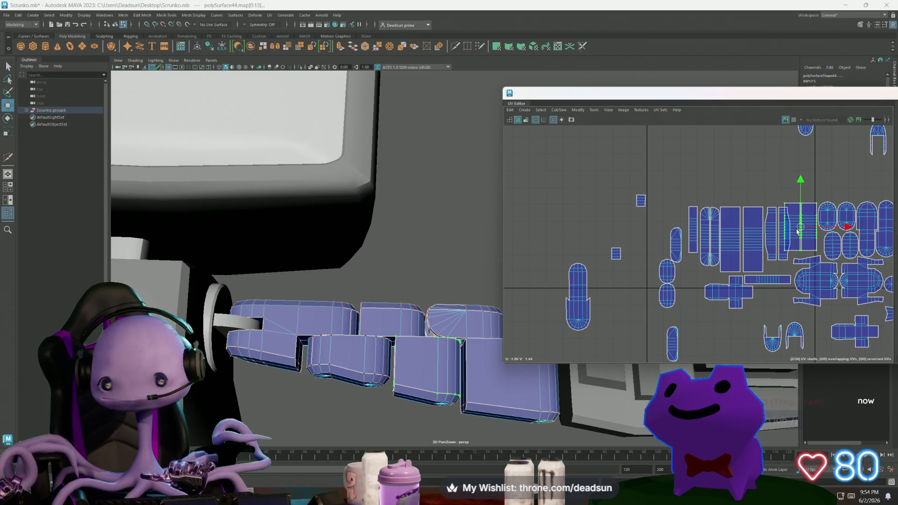
alt+middle_drag(796, 229, 772, 253)
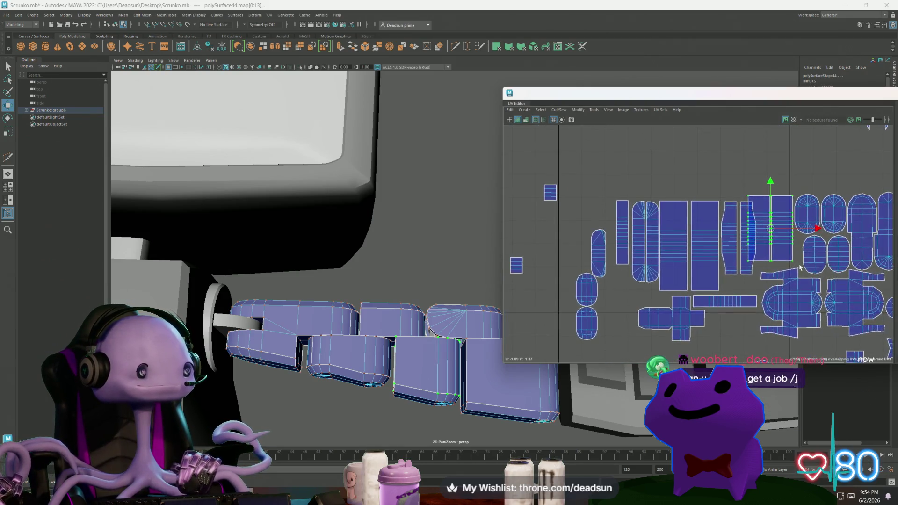
Select the neighbouring strip shells and slide them left together to close the gaps
scroll(772, 253, up, 3)
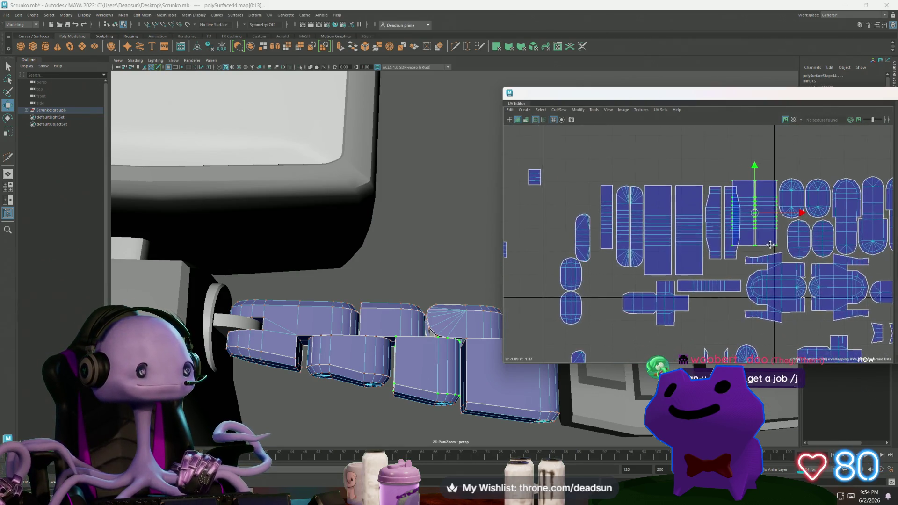
click(726, 246)
click(713, 243)
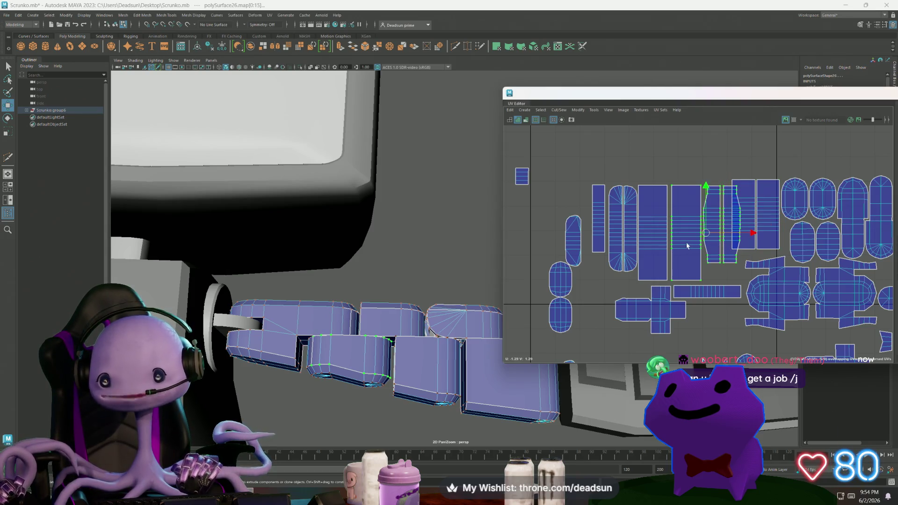
middle_drag(751, 232, 748, 232)
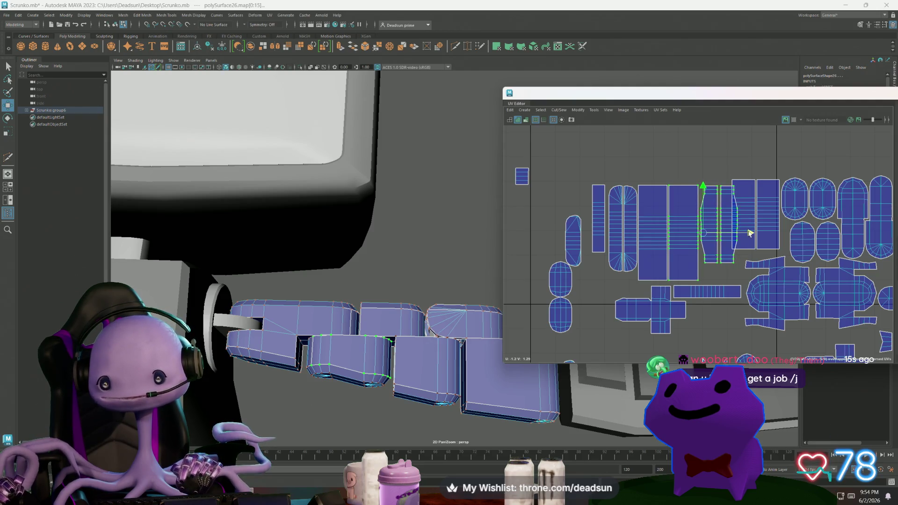
shift+click(659, 240)
shift+click(628, 242)
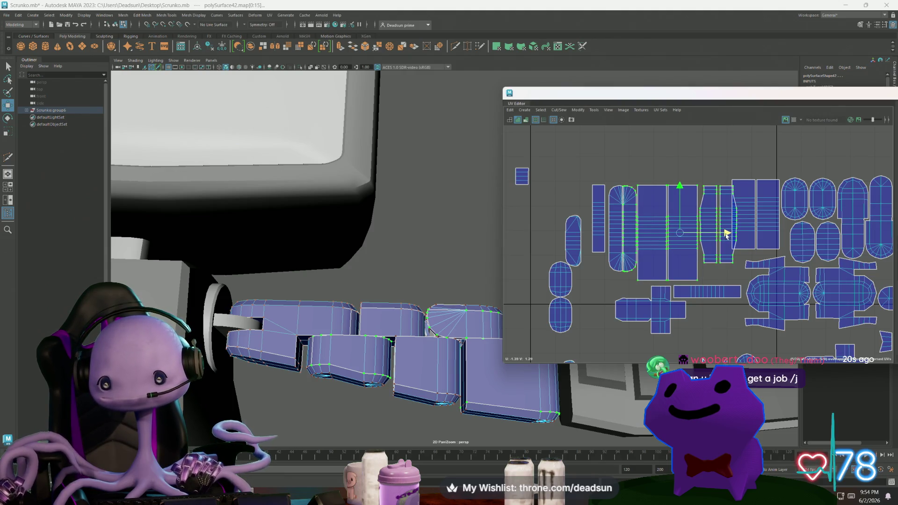
middle_drag(725, 234, 727, 234)
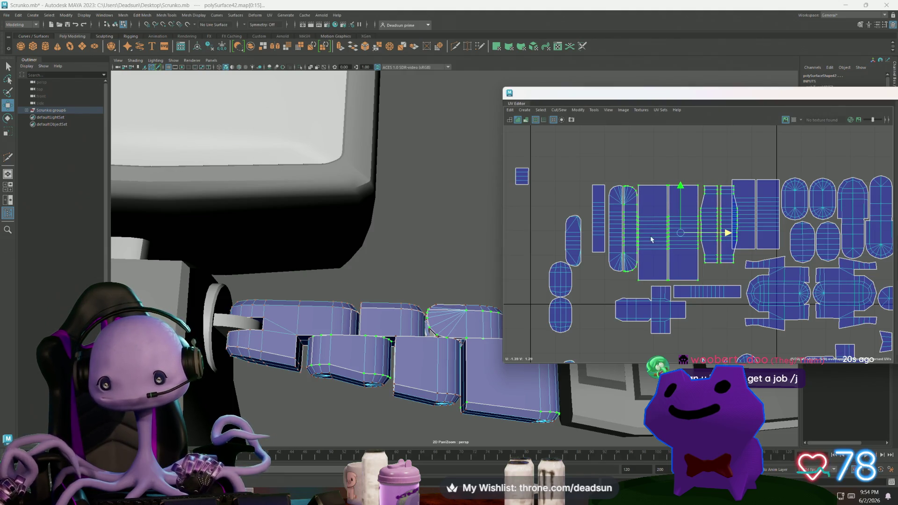
drag(726, 233, 717, 234)
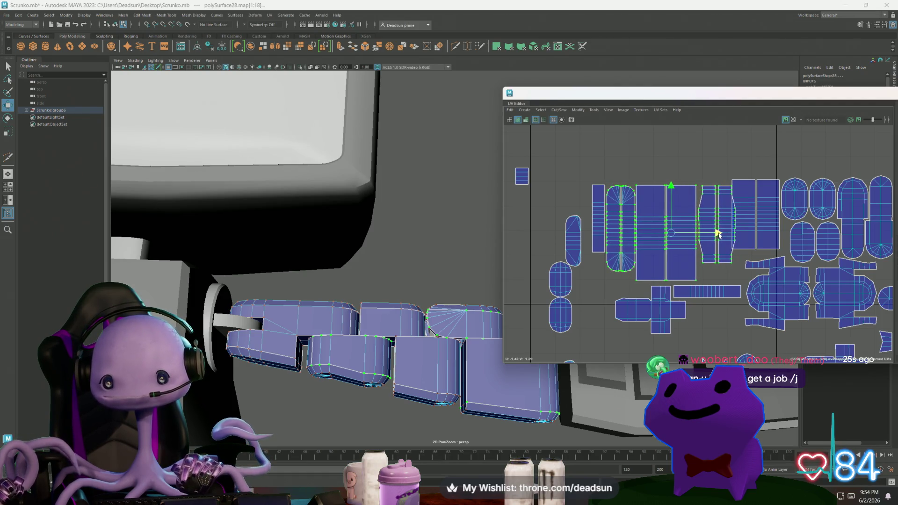
shift+click(603, 234)
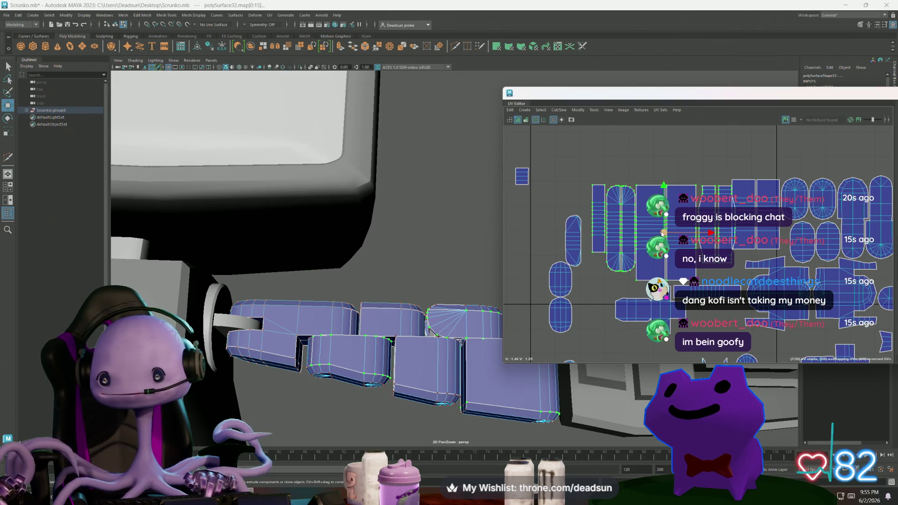
drag(663, 233, 661, 230)
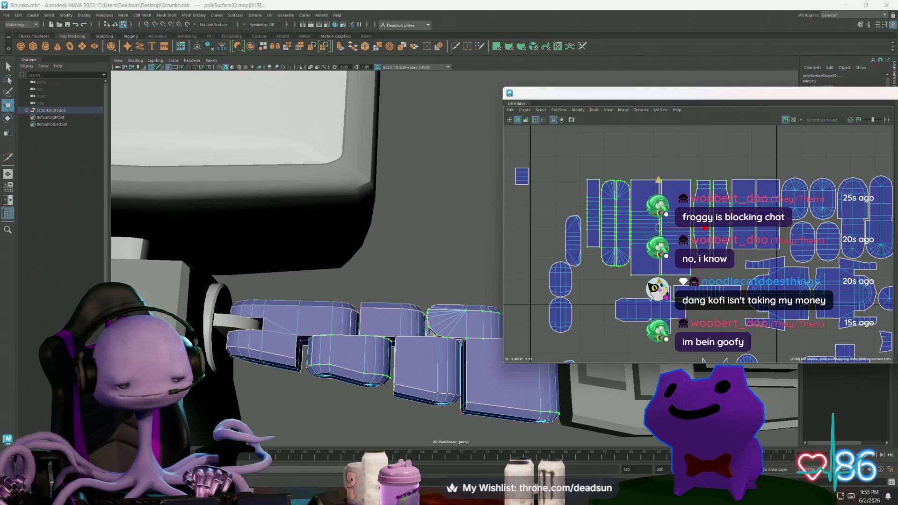
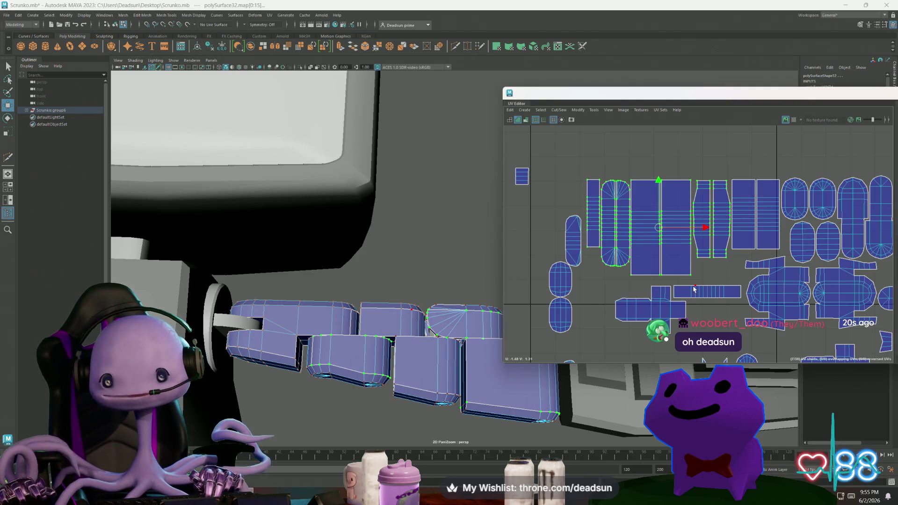
Undo the stray selection and select the left column shell, constraining movement to V
scroll(604, 203, up, 3)
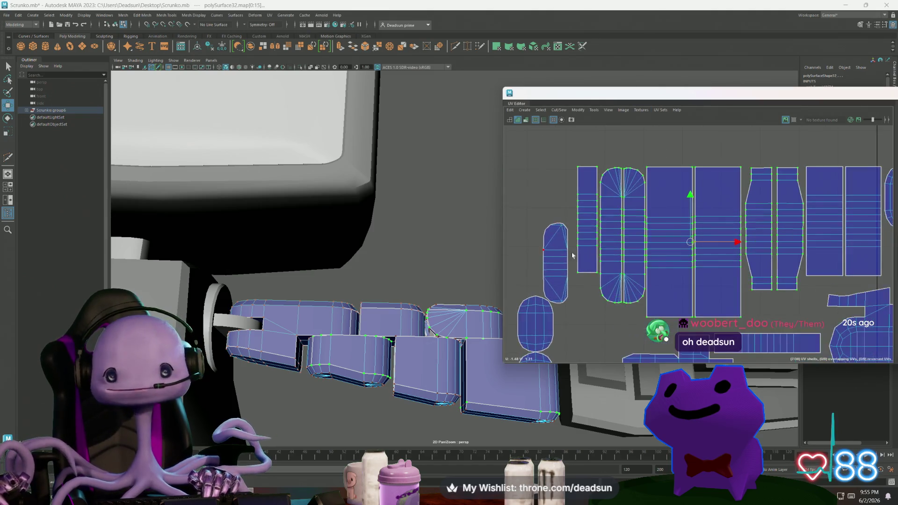
click(626, 229)
key(ctrl+z)
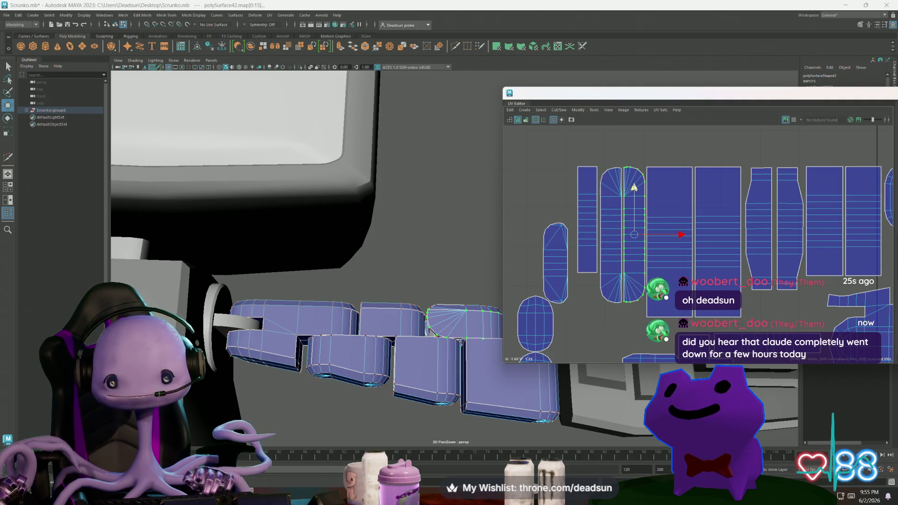
double_click(609, 198)
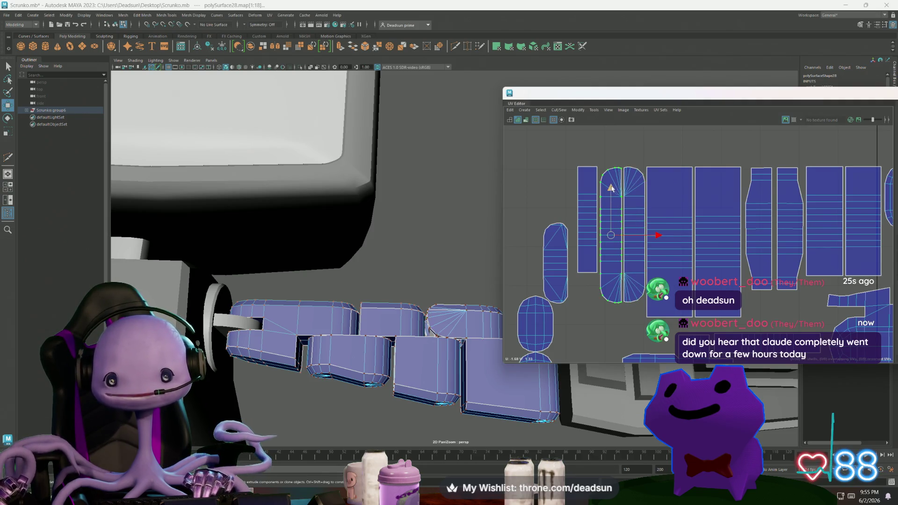
click(610, 187)
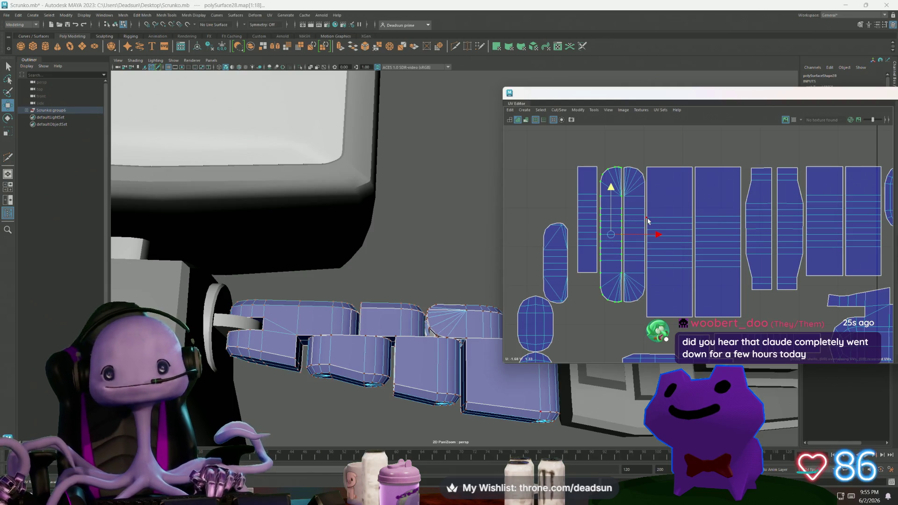
Select the narrow strip shell's border edges and switch to scaling
scroll(644, 211, down, 5)
scroll(685, 234, up, 2)
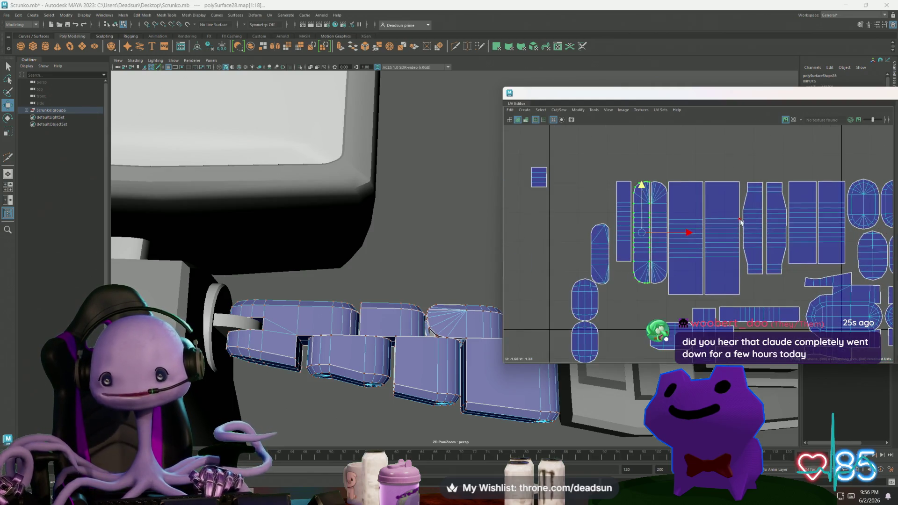
scroll(685, 234, up, 2)
click(680, 227)
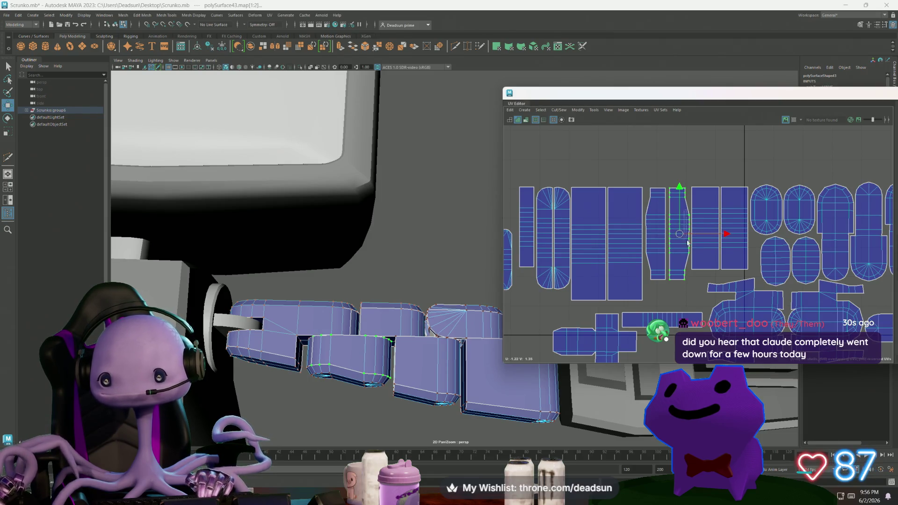
click(688, 257)
key(r)
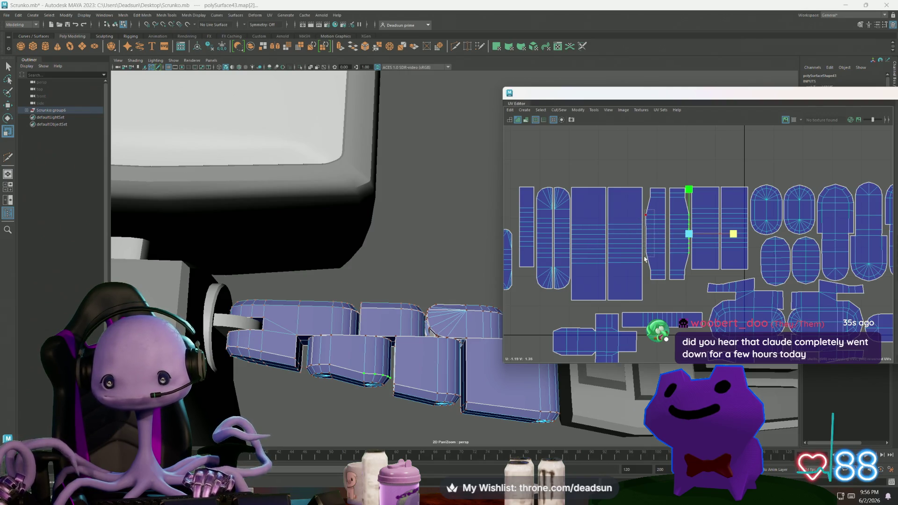
click(646, 239)
Select the narrow shell's left edge and constrain the change to the horizontal direction
scroll(749, 241, down, 5)
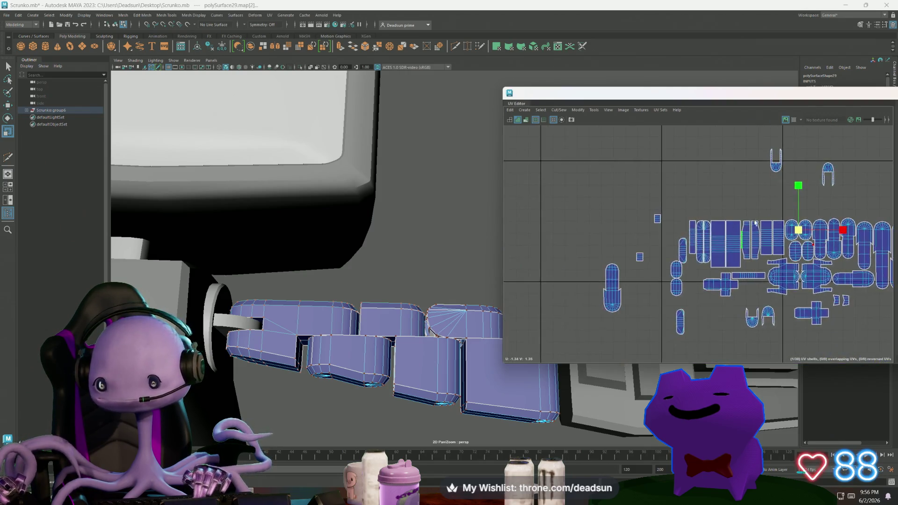
scroll(795, 262, down, 3)
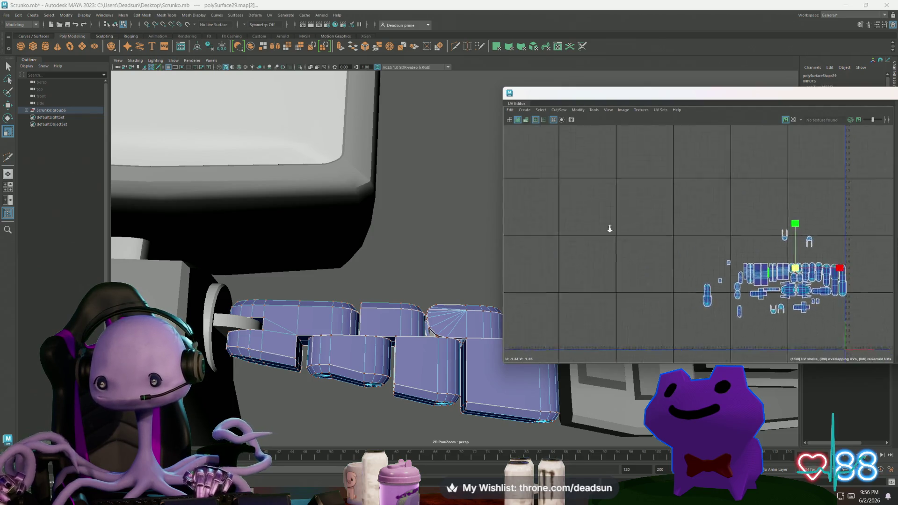
alt+middle_drag(753, 250, 691, 251)
scroll(691, 252, up, 5)
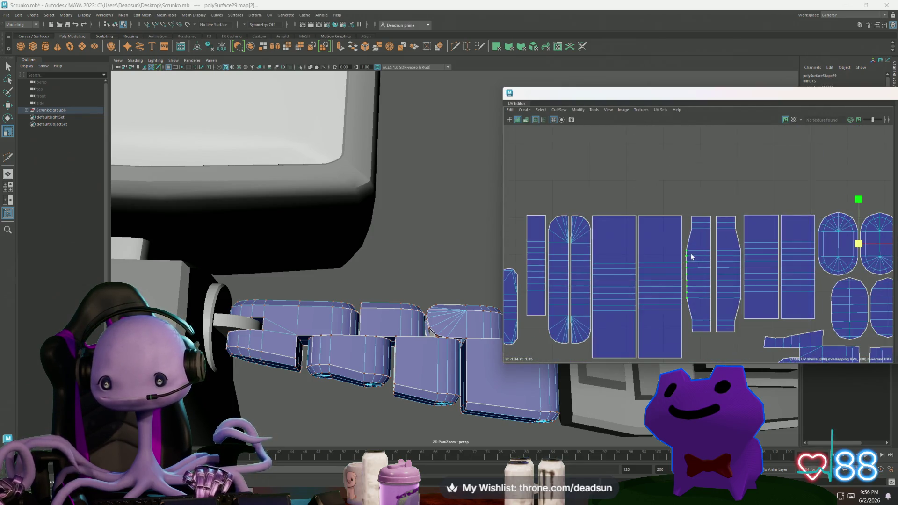
drag(696, 244, 684, 302)
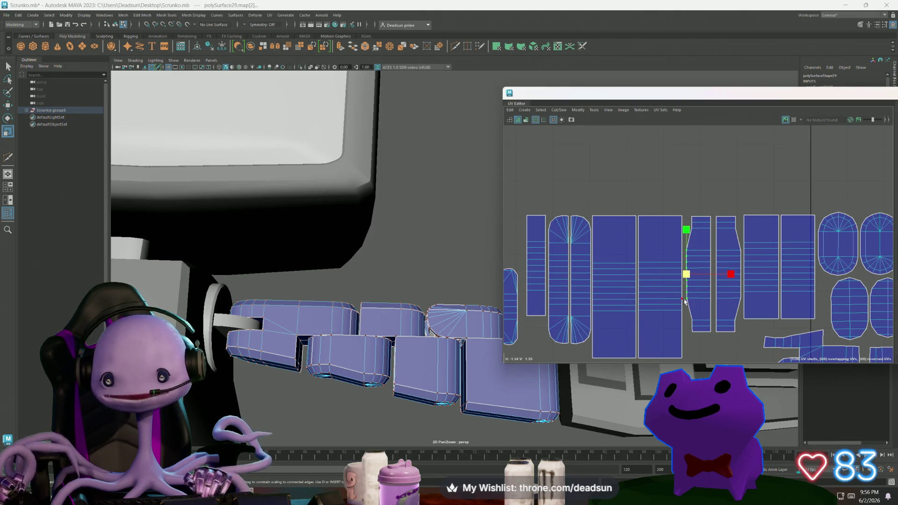
click(729, 275)
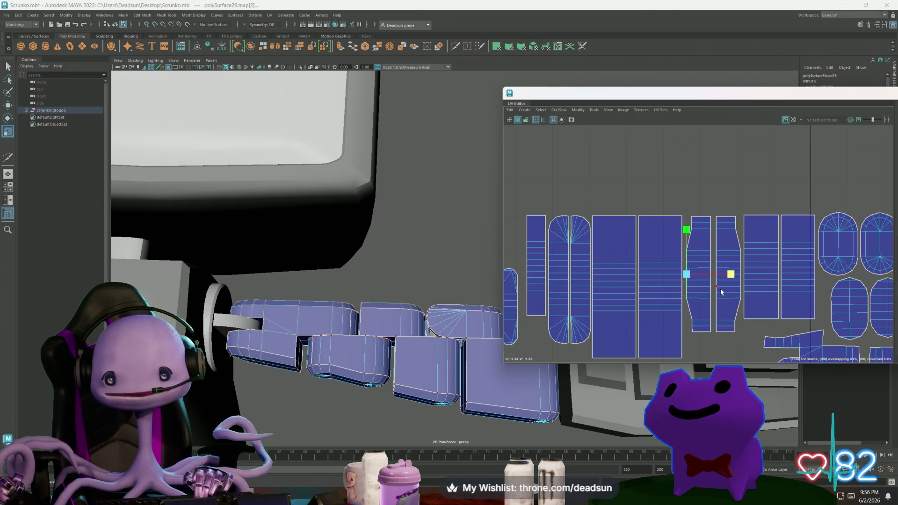
Select the two strip shells and nudge them slightly right
scroll(720, 292, down, 2)
alt+middle_drag(739, 278, 669, 259)
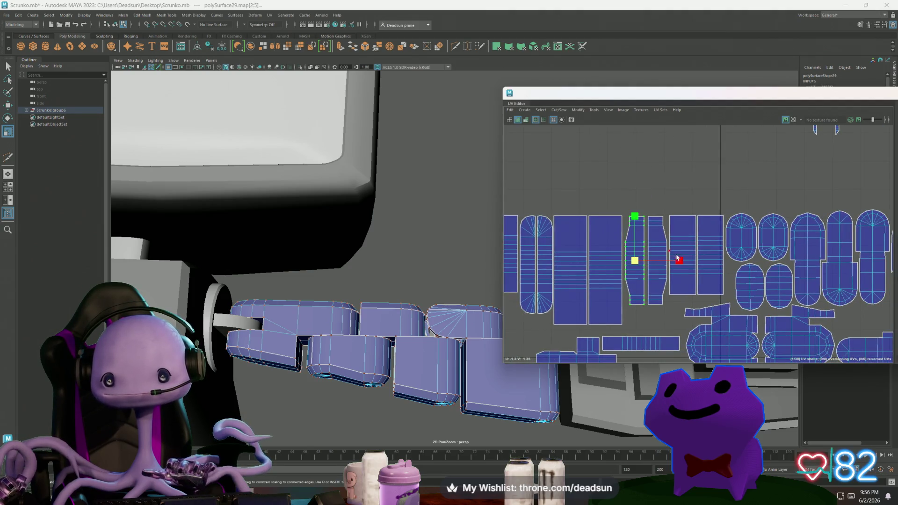
scroll(677, 258, up, 3)
drag(650, 258, 658, 257)
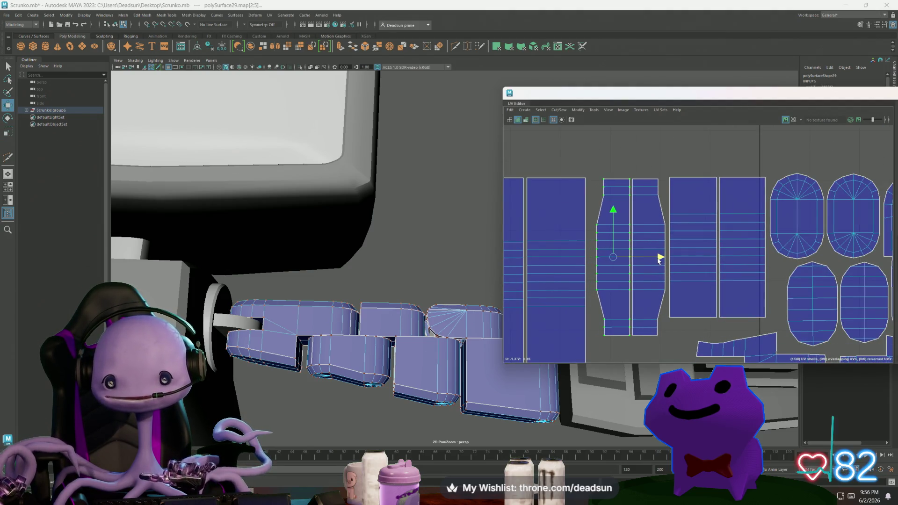
click(656, 227)
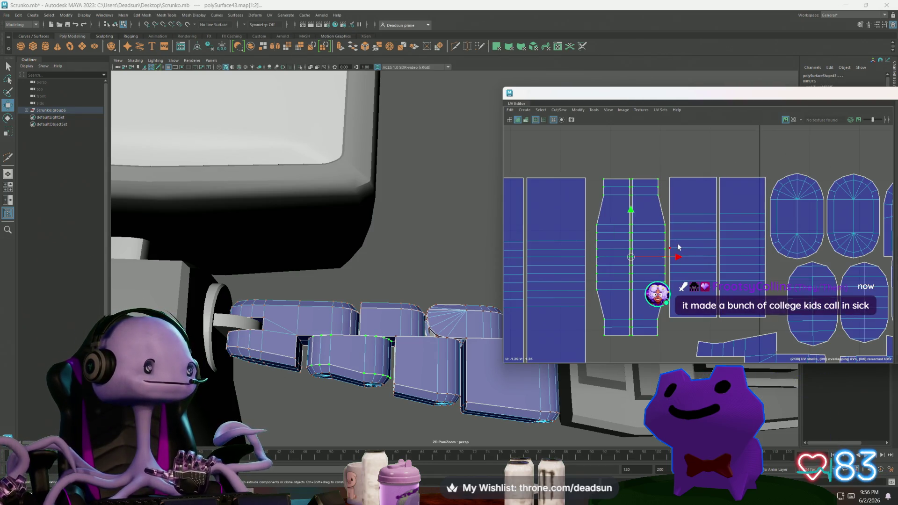
middle_drag(677, 257, 679, 257)
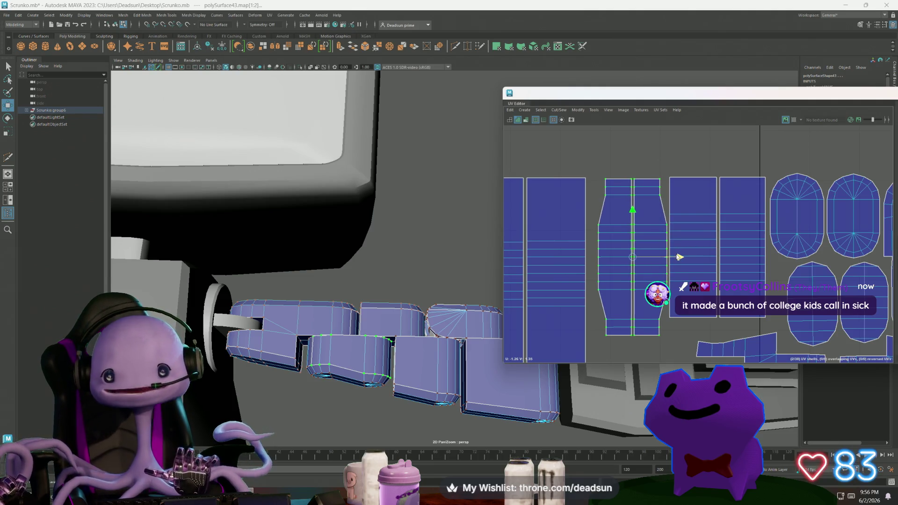
Slide the left strip shell rightward to close the gap with its neighbours
click(527, 260)
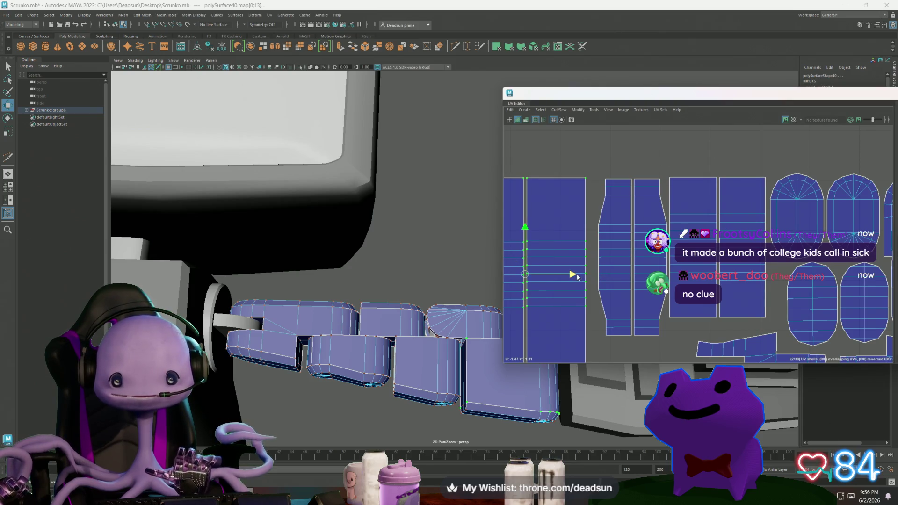
mouse_move(577, 277)
middle_down()
mouse_move(720, 240)
mouse_move(696, 245)
middle_up()
scroll(662, 253, up, 3)
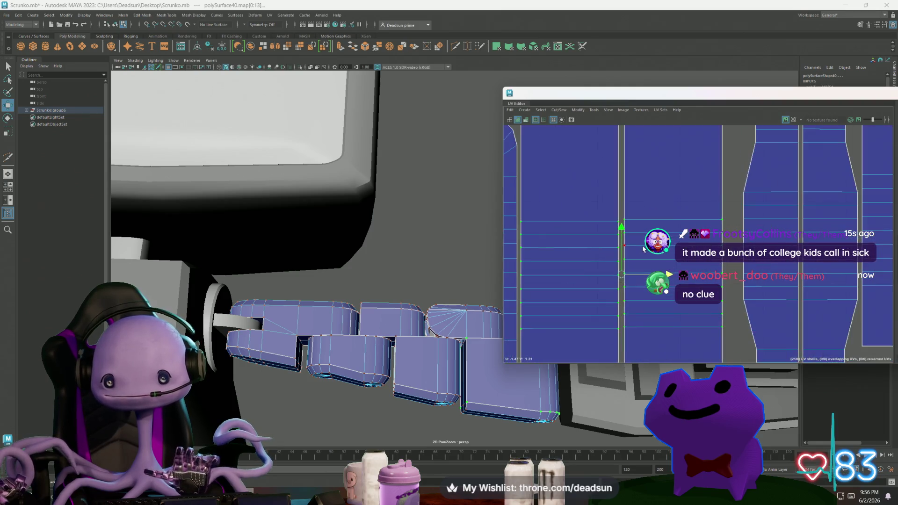
middle_drag(670, 275, 688, 275)
alt+right_drag(688, 275, 608, 261)
mouse_move(608, 261)
alt+middle_down()
mouse_move(601, 255)
mouse_move(622, 267)
mouse_move(617, 274)
alt+middle_up()
Butt the two tall left shells against their neighbours and raise the narrow shell beside them
click(557, 261)
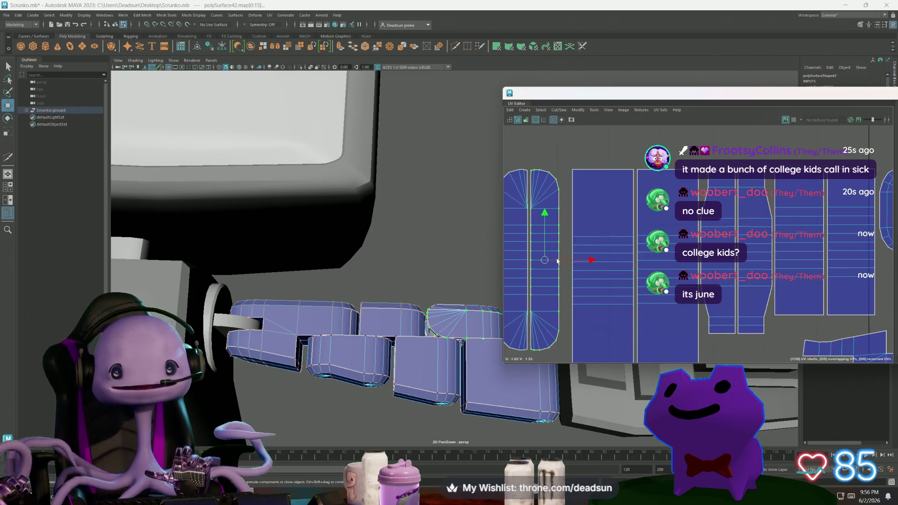
shift+click(518, 280)
drag(578, 260, 586, 260)
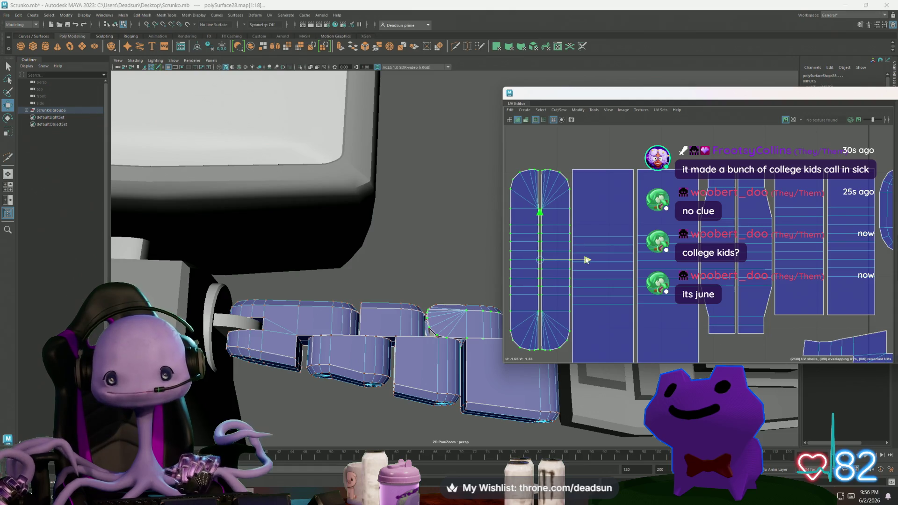
scroll(579, 252, down, 5)
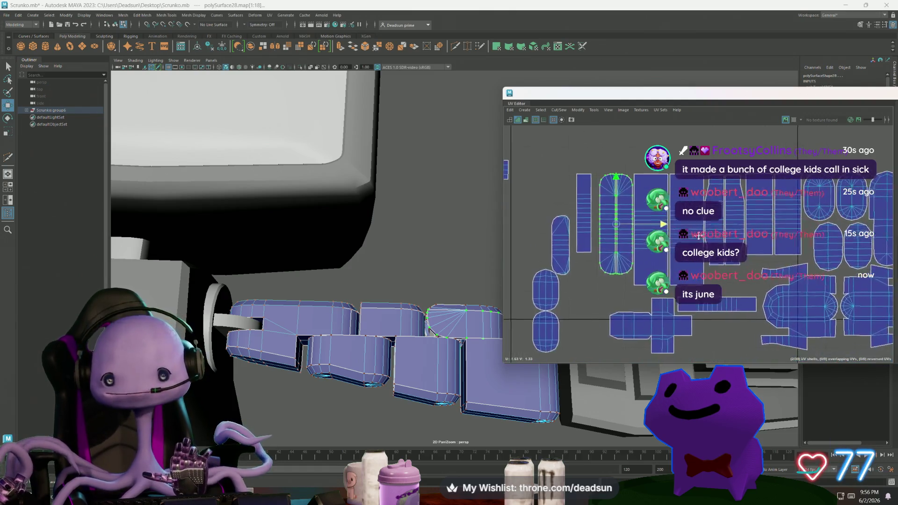
click(571, 249)
drag(570, 230, 576, 190)
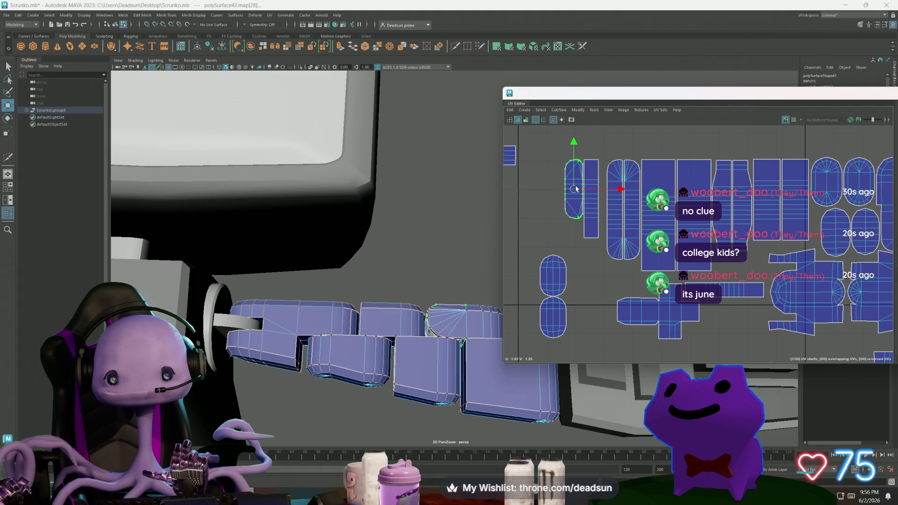
Shift the two narrow shells right and move the small square shell toward the others
shift+click(590, 208)
drag(582, 198, 588, 199)
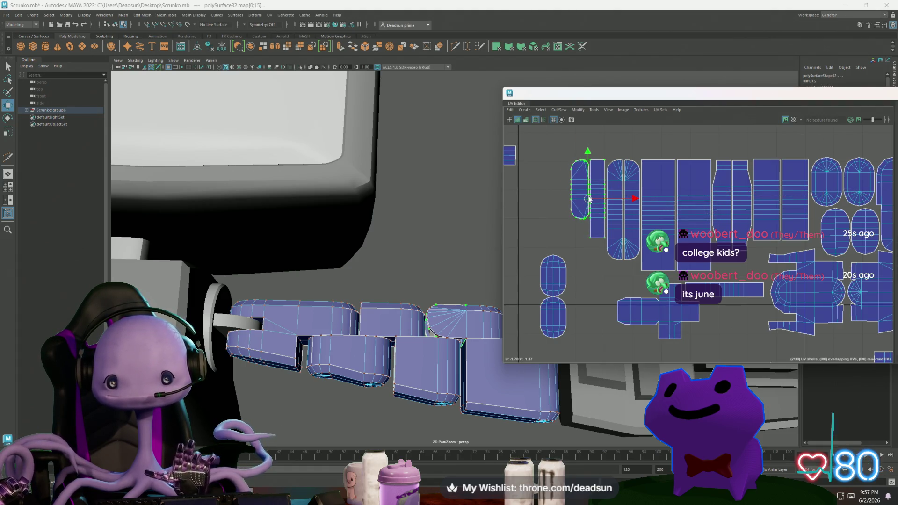
scroll(596, 215, down, 3)
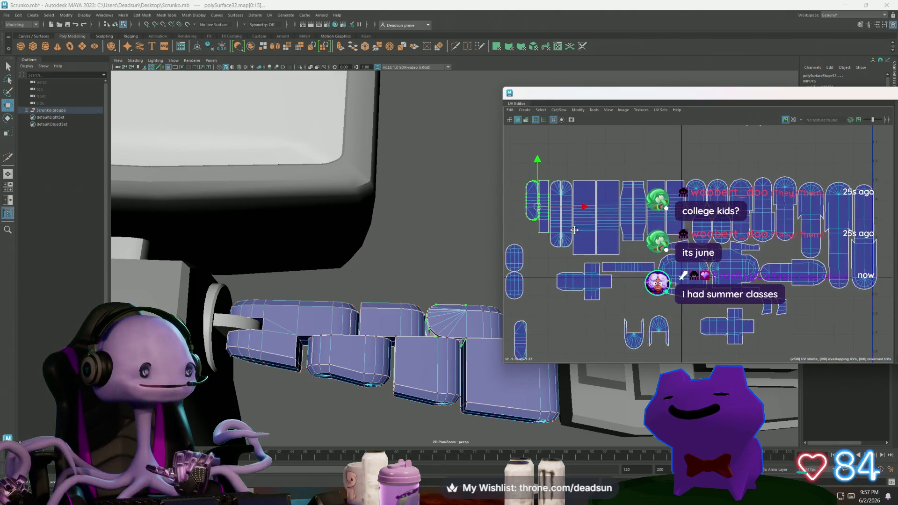
click(531, 187)
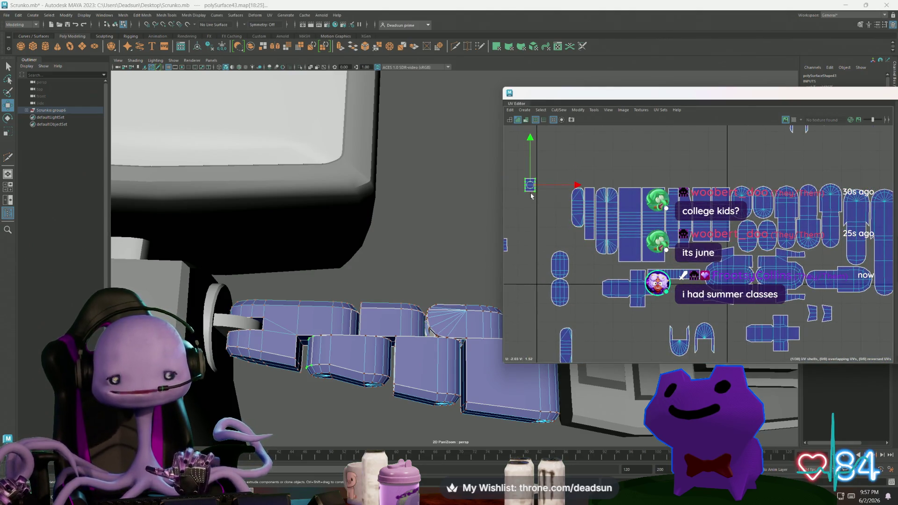
scroll(532, 196, up, 2)
mouse_move(528, 186)
mouse_down()
mouse_move(570, 199)
mouse_move(592, 260)
mouse_move(588, 249)
mouse_up()
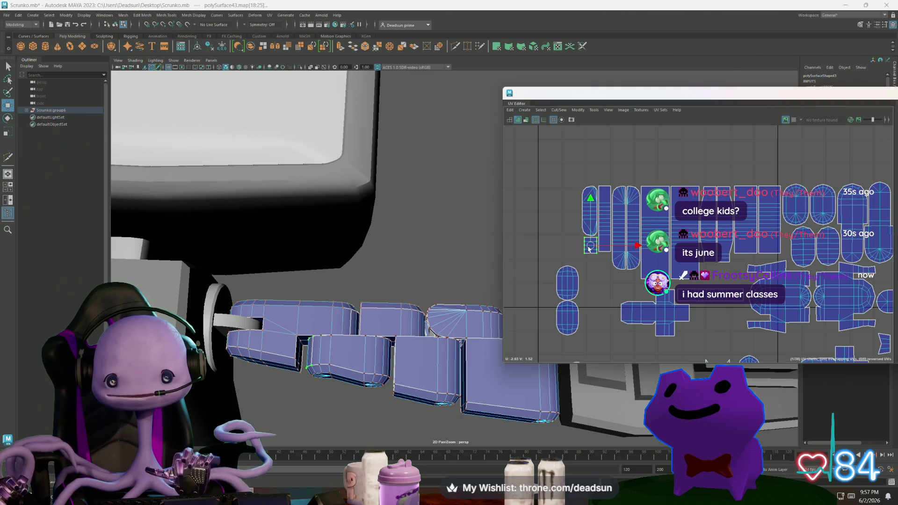
Raise the capsule shells up into the main row of shells
click(569, 305)
drag(569, 306, 568, 213)
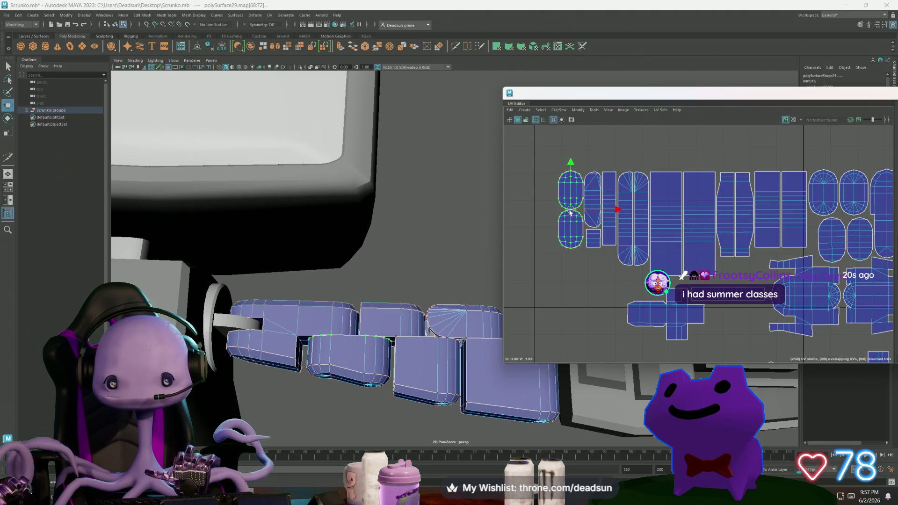
scroll(568, 213, down, 4)
mouse_move(618, 280)
alt+middle_down()
mouse_move(584, 257)
mouse_move(567, 268)
alt+middle_up()
click(545, 296)
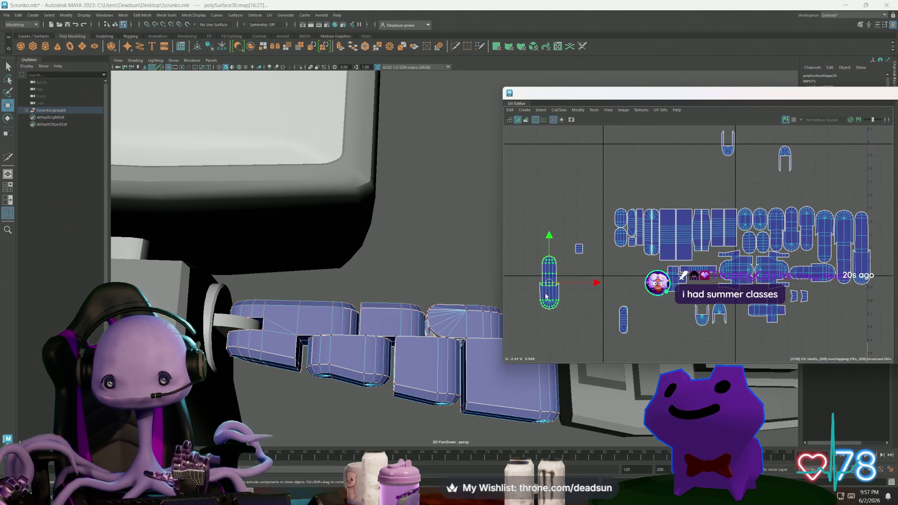
mouse_move(551, 286)
mouse_down()
mouse_move(567, 258)
mouse_move(559, 217)
mouse_up()
Orbit the perspective view to check the arm side-on
mouse_move(417, 309)
alt+mouse_down()
mouse_move(410, 340)
mouse_move(427, 324)
mouse_move(369, 307)
mouse_move(363, 341)
mouse_move(405, 337)
mouse_move(380, 351)
mouse_move(388, 317)
mouse_move(447, 323)
mouse_move(377, 324)
alt+mouse_up()
scroll(616, 299, down, 5)
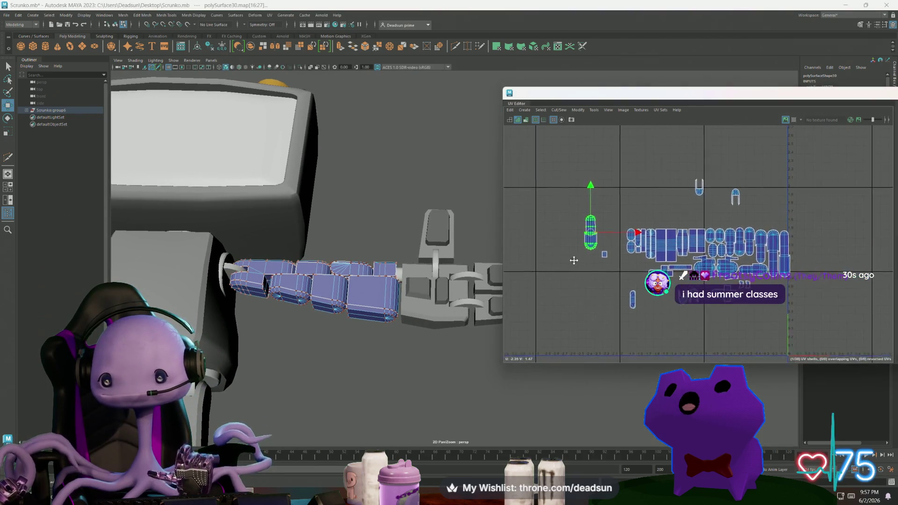
scroll(613, 264, up, 3)
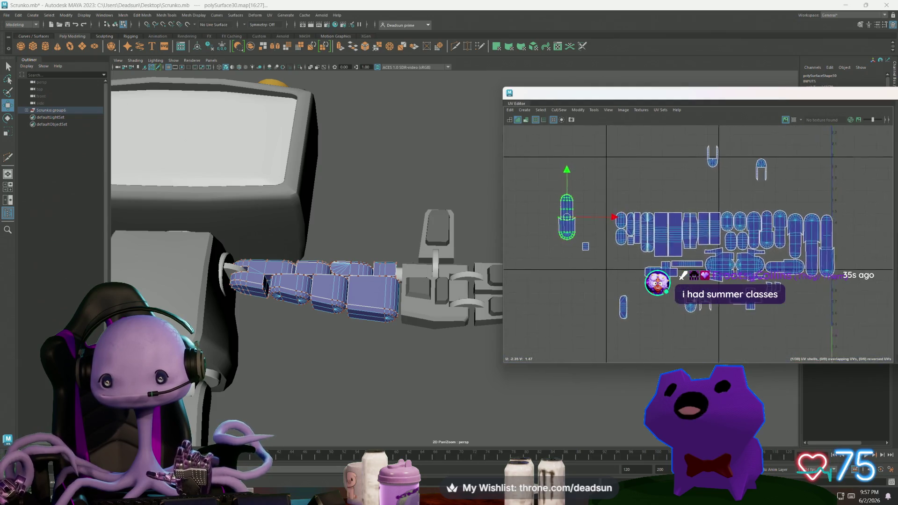
Move the arm's cross-shaped shell onto the left shell, rotate it about 90° upright, and nudge it up
click(811, 268)
double_click(811, 267)
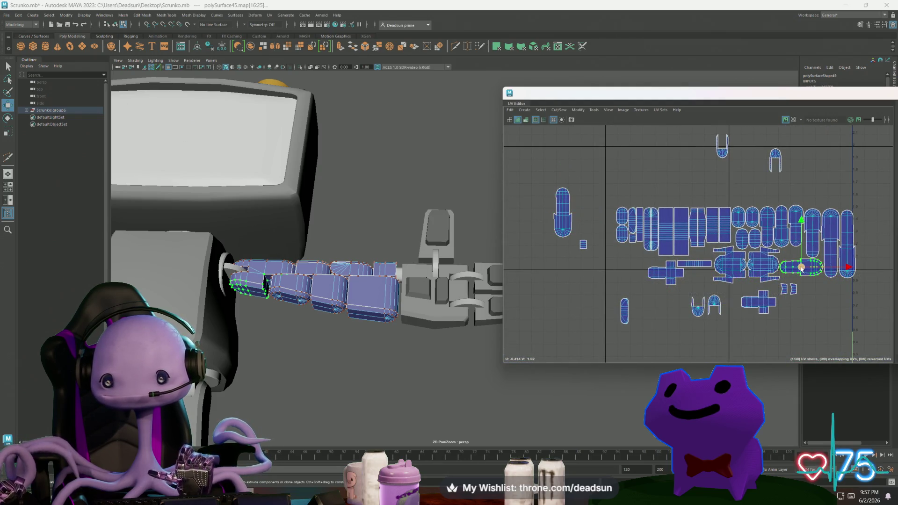
drag(811, 268, 561, 219)
key(e)
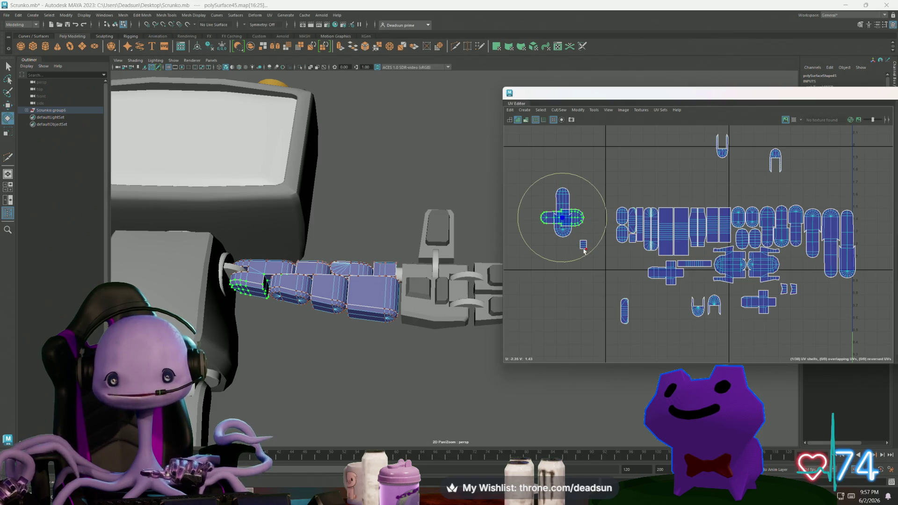
drag(583, 252, 491, 272)
scroll(535, 242, up, 4)
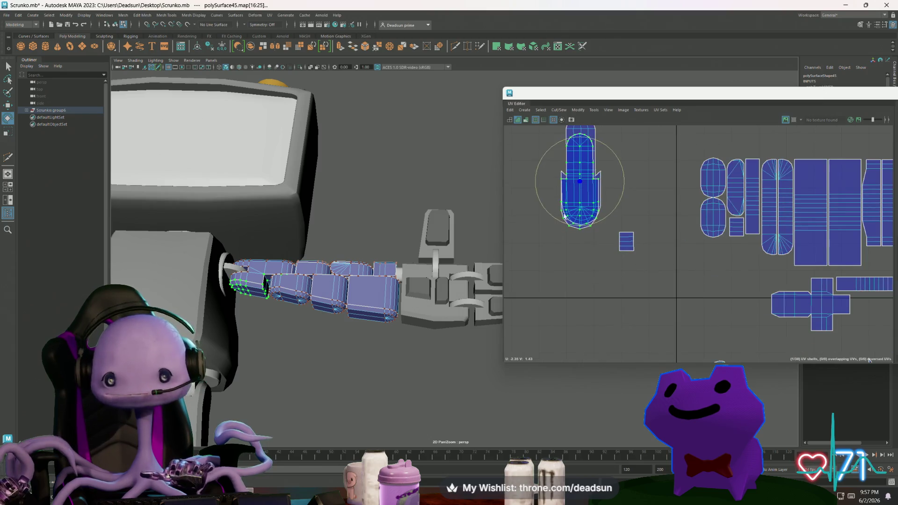
key(w)
mouse_move(579, 183)
mouse_down()
mouse_move(581, 173)
mouse_move(534, 175)
mouse_up()
Undo the trial scale and move the shell right, off the left shell
alt+middle_drag(541, 182, 578, 236)
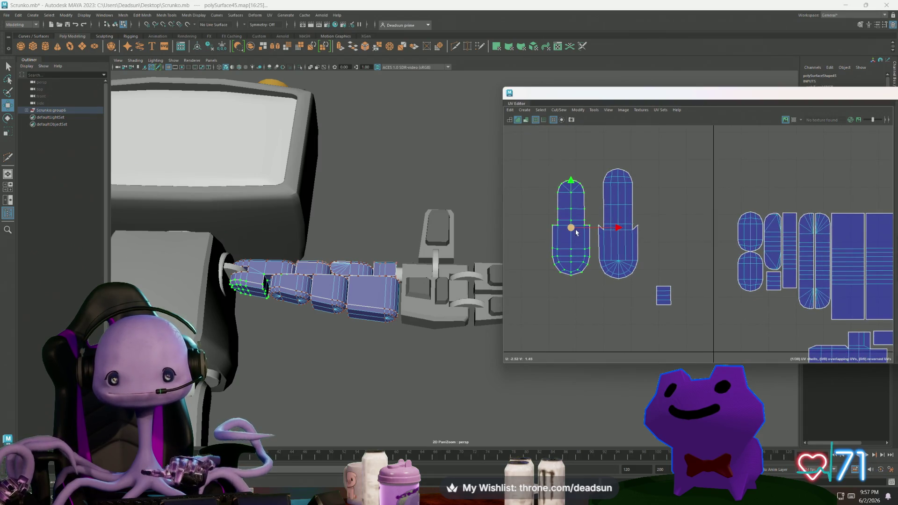
key(r)
drag(573, 230, 581, 229)
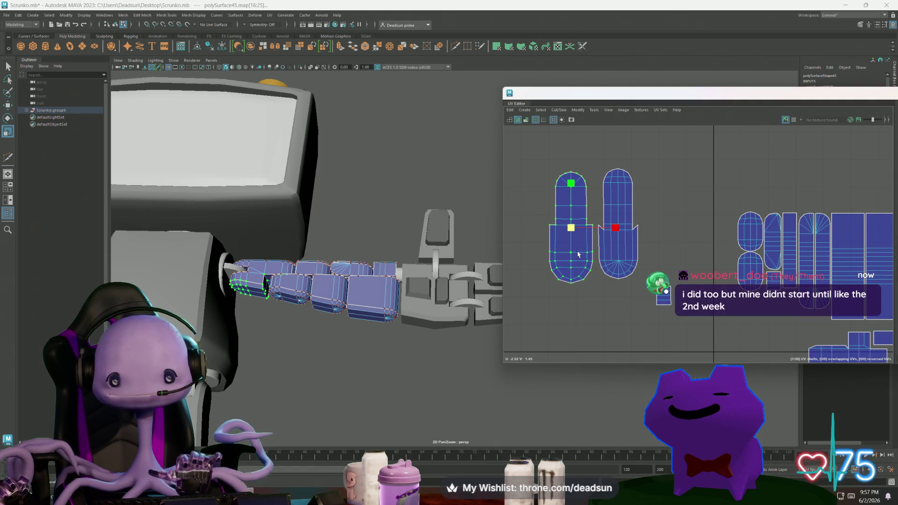
key(ctrl+z)
key(ctrl+z)
key(w)
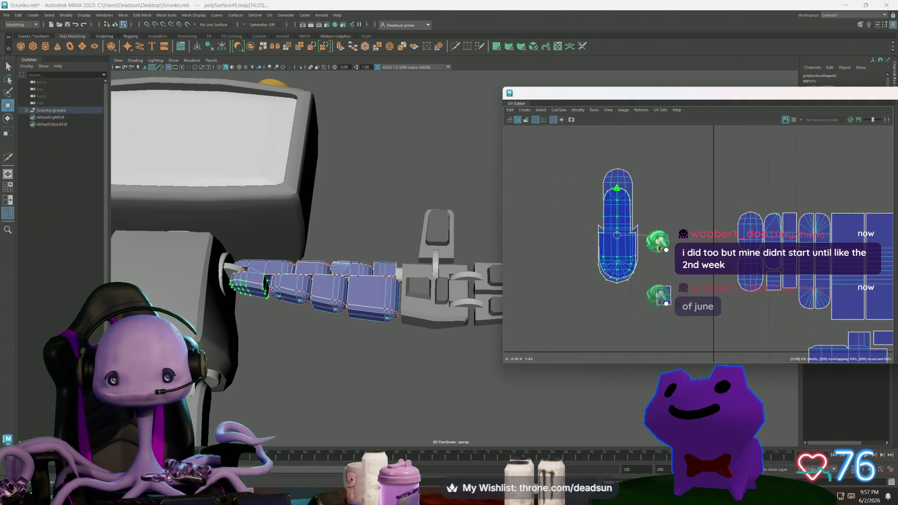
drag(661, 235, 707, 234)
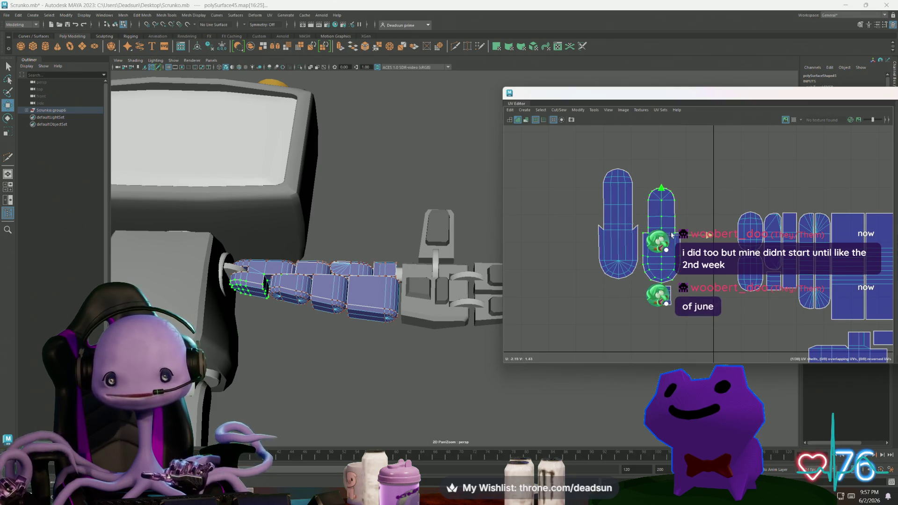
Select several shells and UVs in the cluster to inspect the layout
click(672, 234)
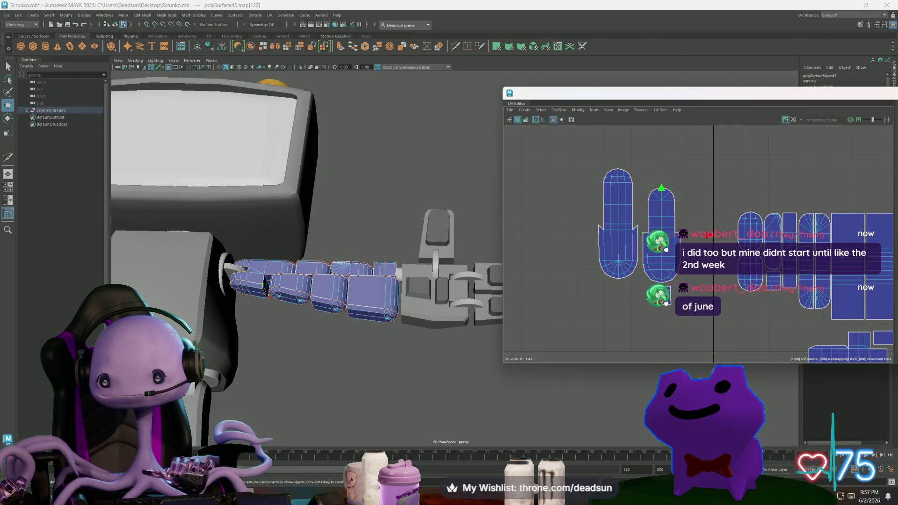
click(662, 194)
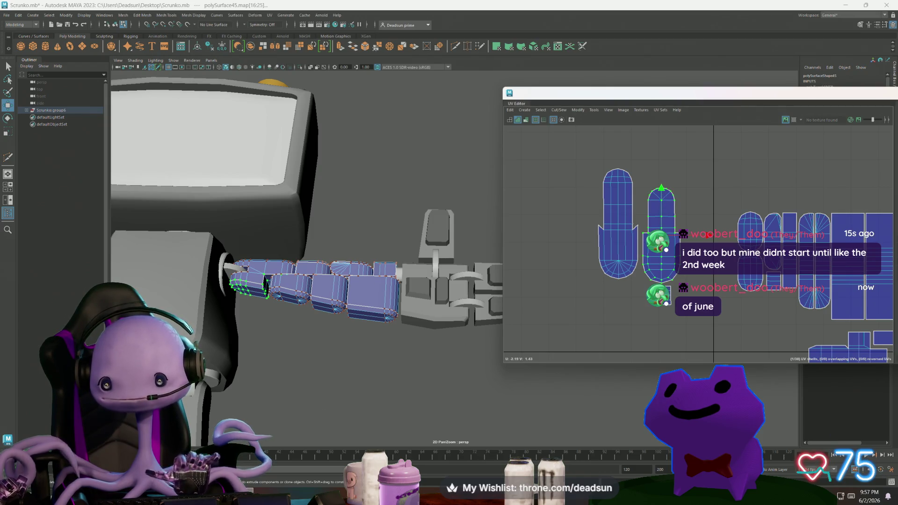
click(641, 234)
click(661, 187)
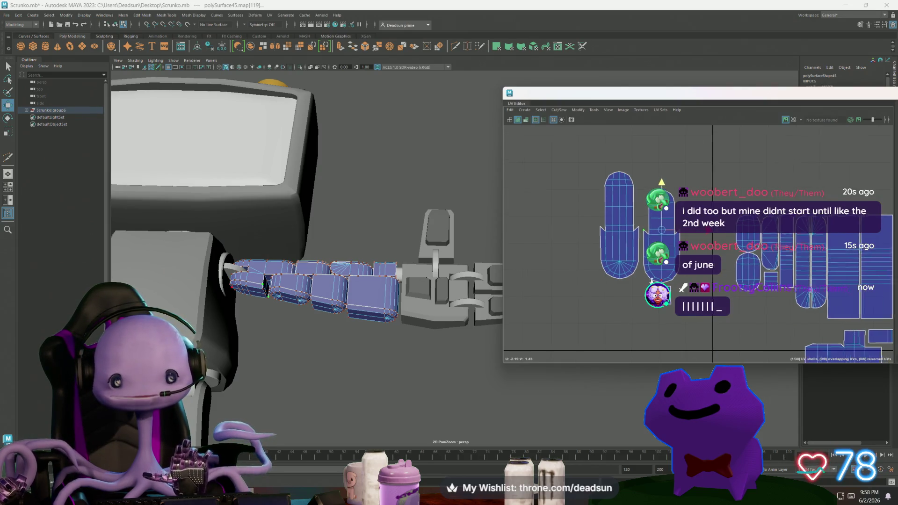
scroll(630, 258, down, 5)
scroll(633, 265, down, 5)
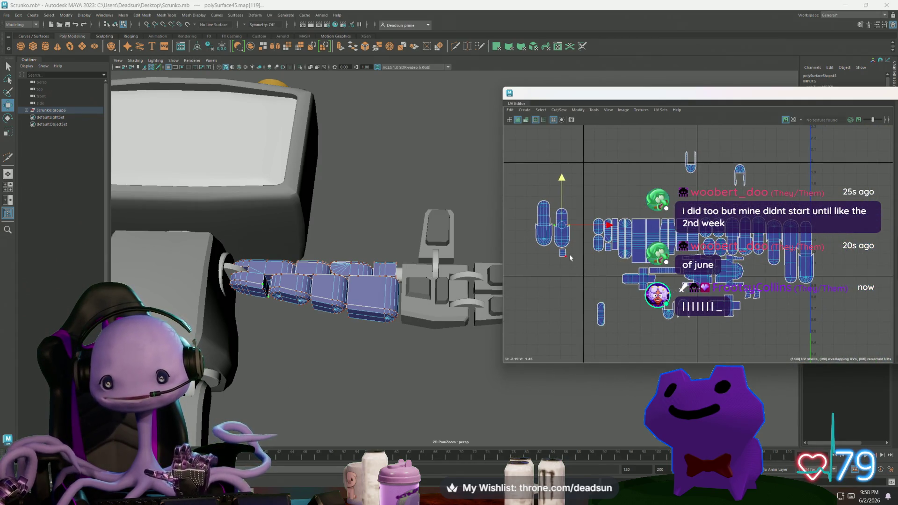
click(669, 269)
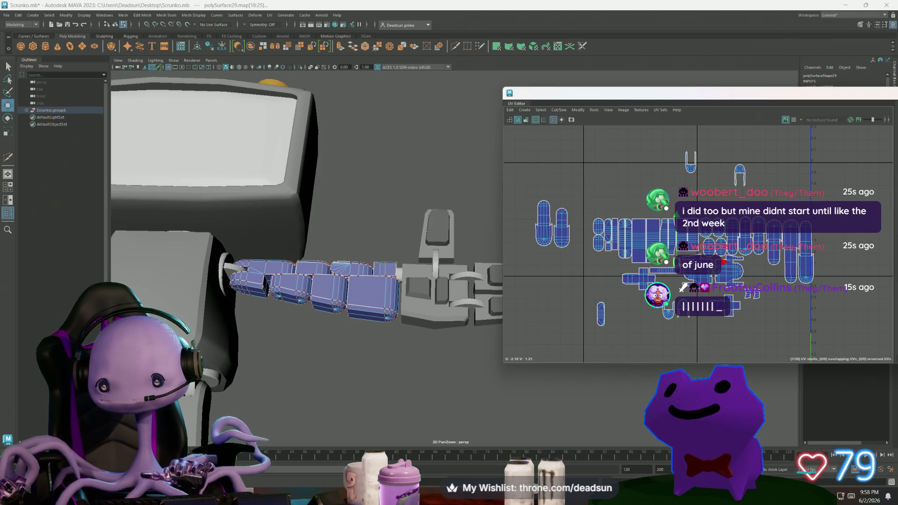
scroll(609, 232, down, 5)
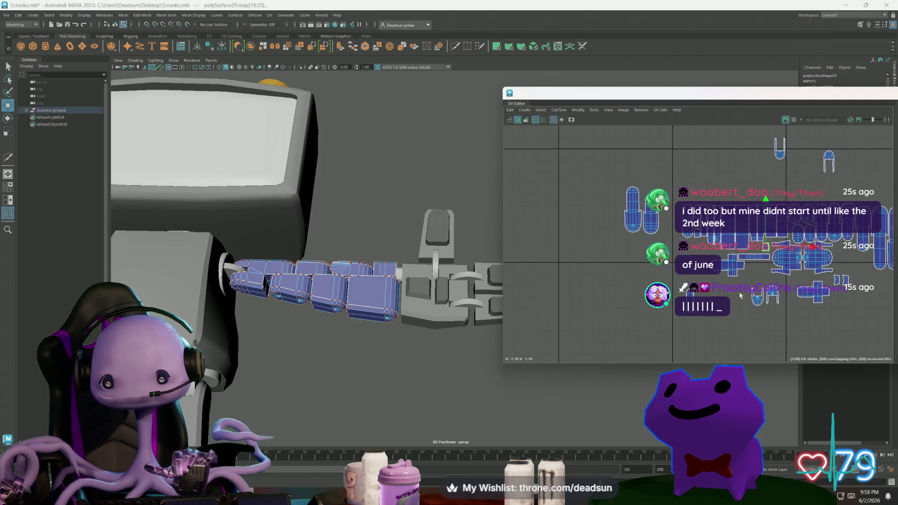
scroll(610, 232, up, 5)
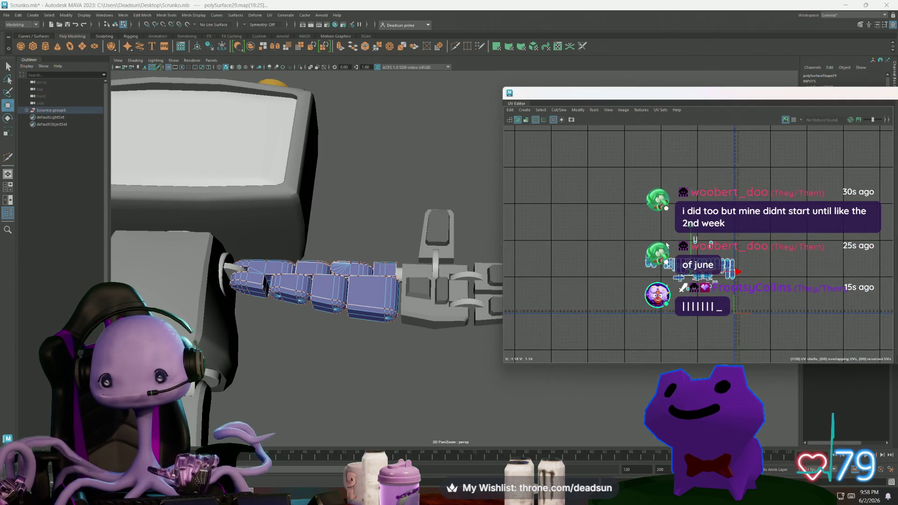
click(651, 189)
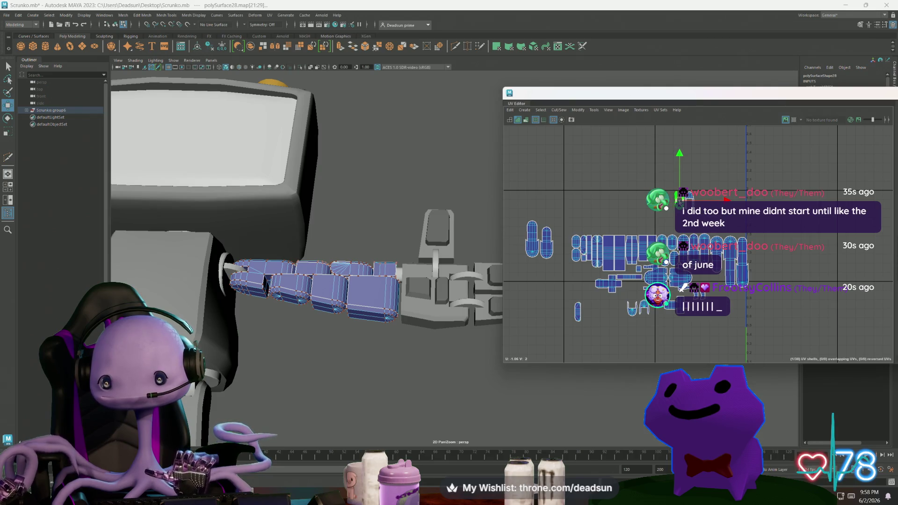
scroll(651, 258, up, 1)
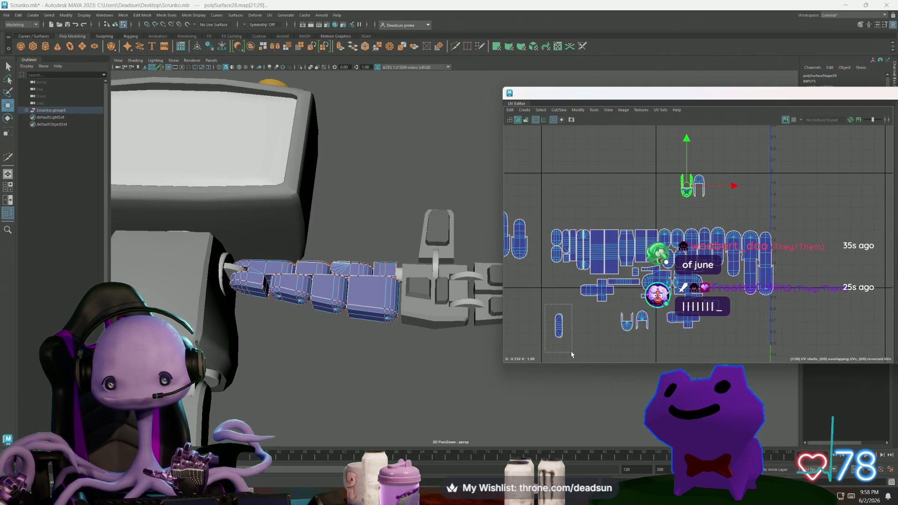
Box-select the small lower-left shell and move it up beside the cluster
drag(571, 355, 558, 326)
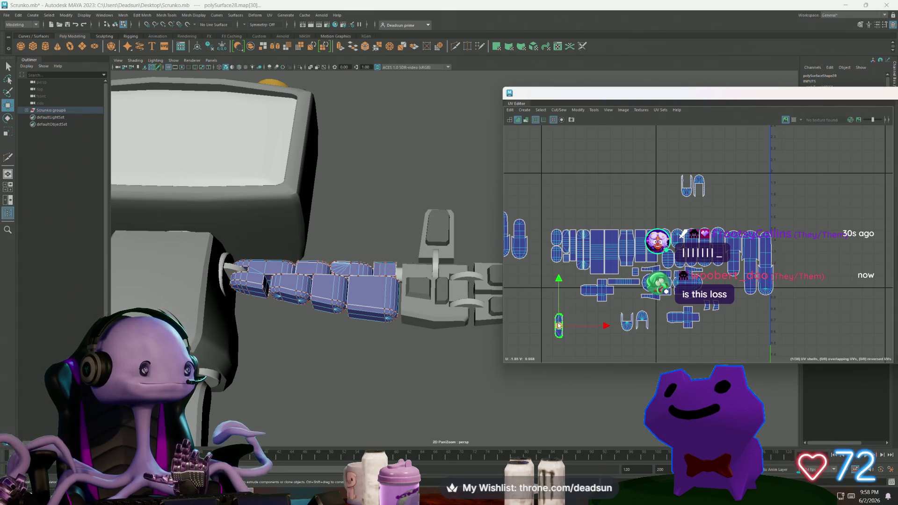
drag(561, 326, 551, 243)
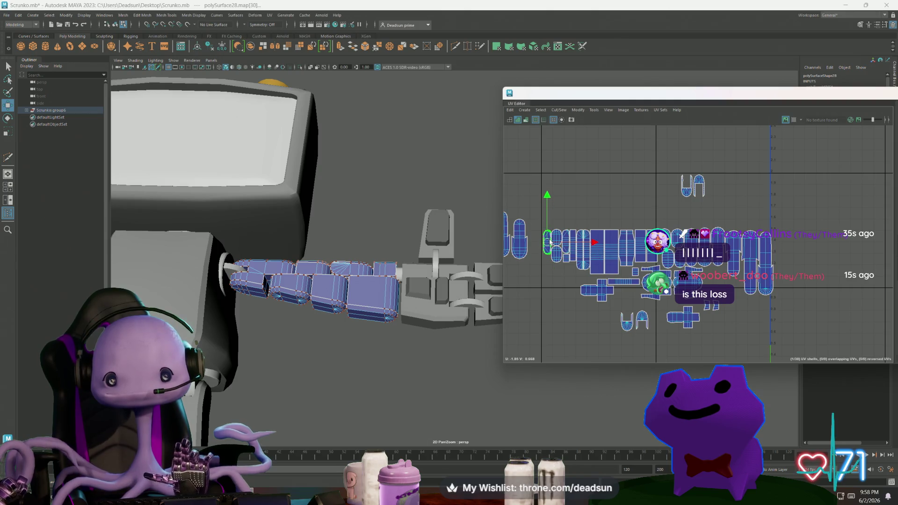
scroll(555, 262, up, 5)
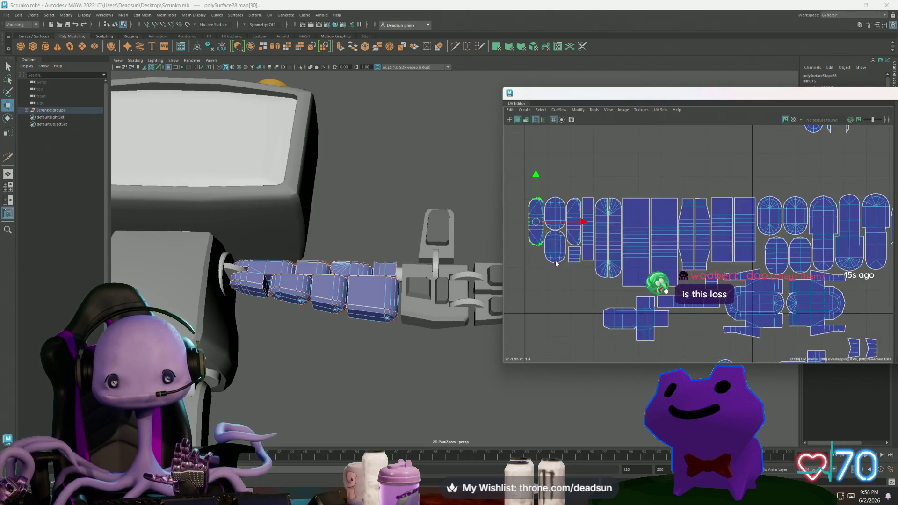
scroll(540, 257, down, 4)
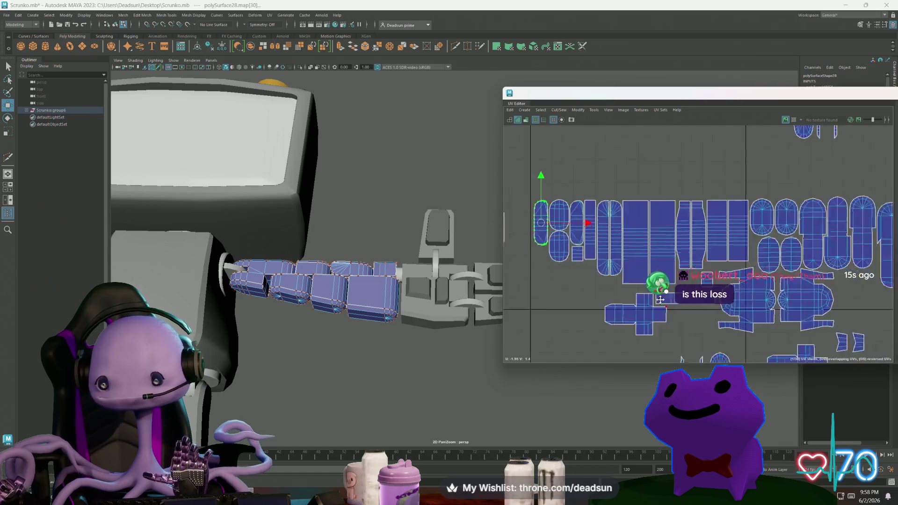
Nudge a lower-cluster shell upward and select shells on the cluster's right side
middle_drag(612, 266, 682, 283)
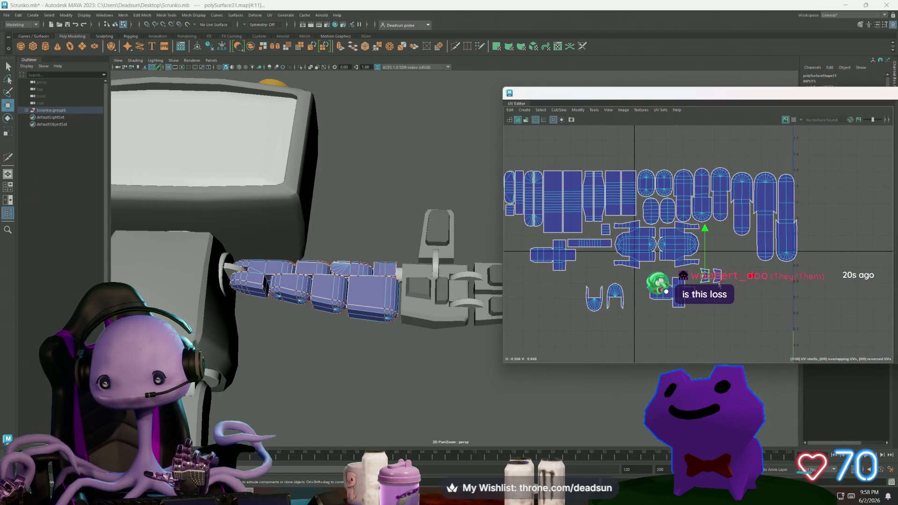
click(602, 264)
drag(602, 263, 602, 258)
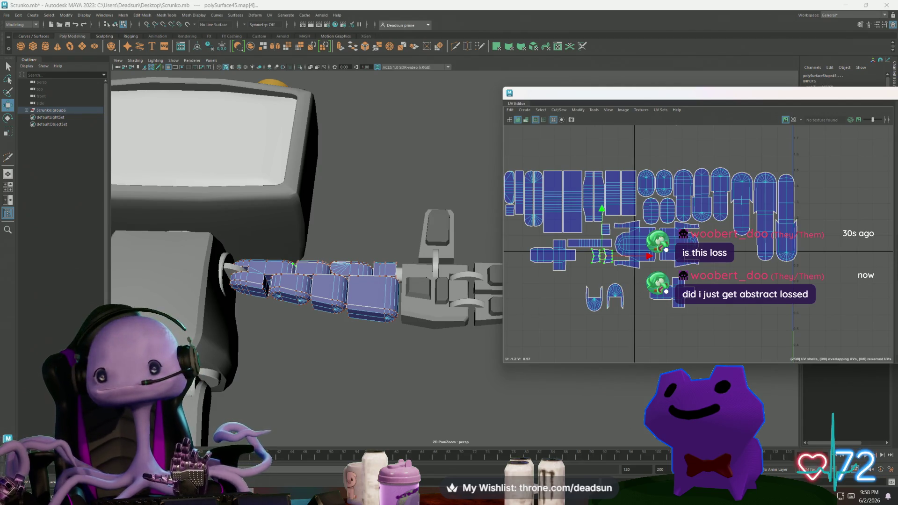
click(734, 255)
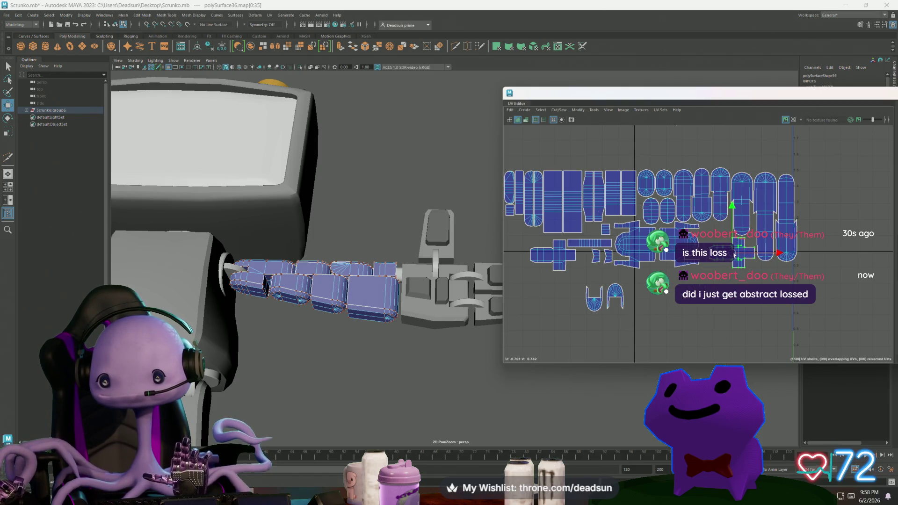
click(623, 294)
scroll(601, 294, down, 3)
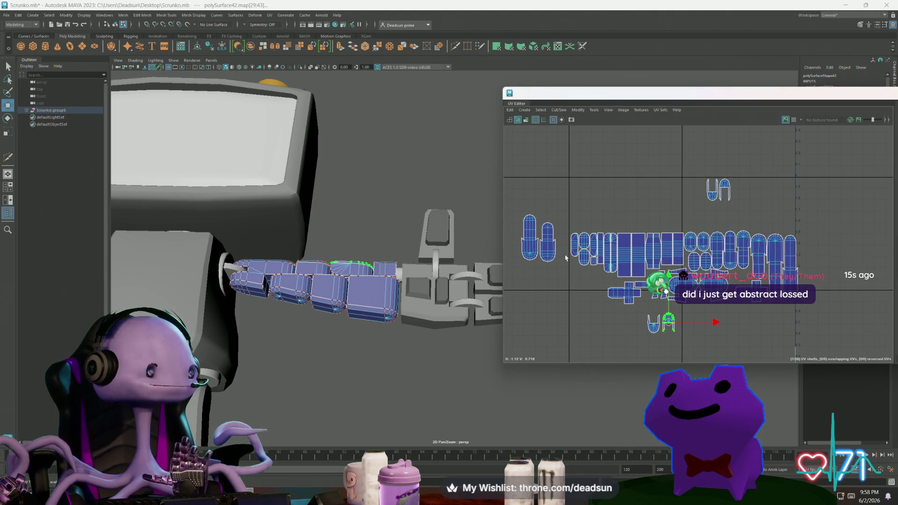
Nudge the arm segment's shell up slightly and add the left shell to the selection
alt+middle_drag(549, 245, 610, 232)
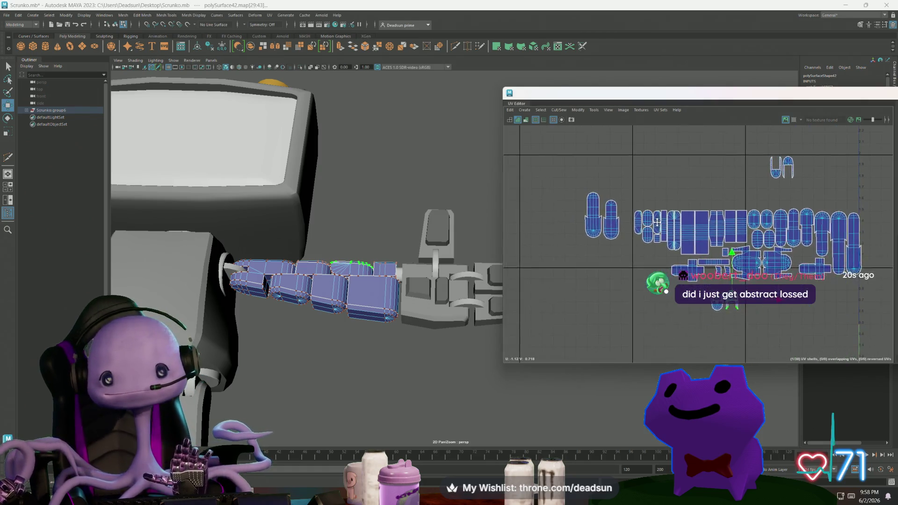
click(610, 230)
drag(610, 230, 610, 228)
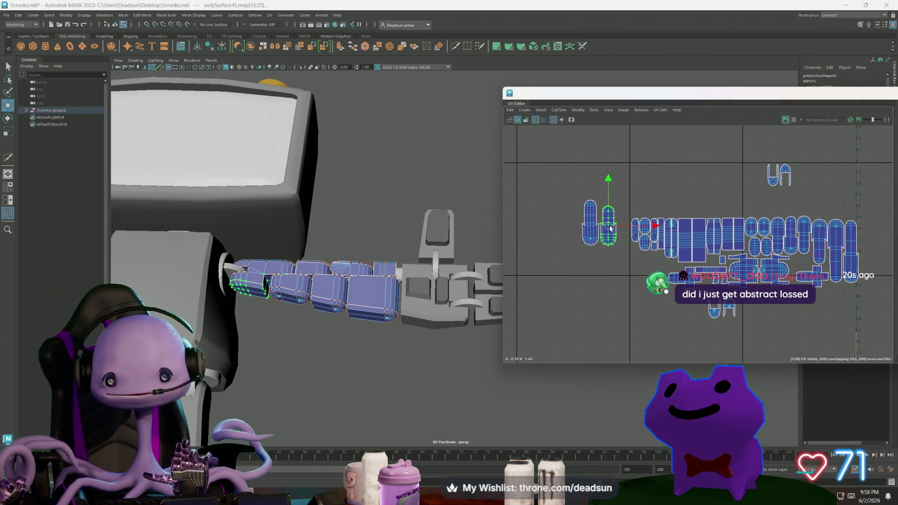
shift+click(592, 234)
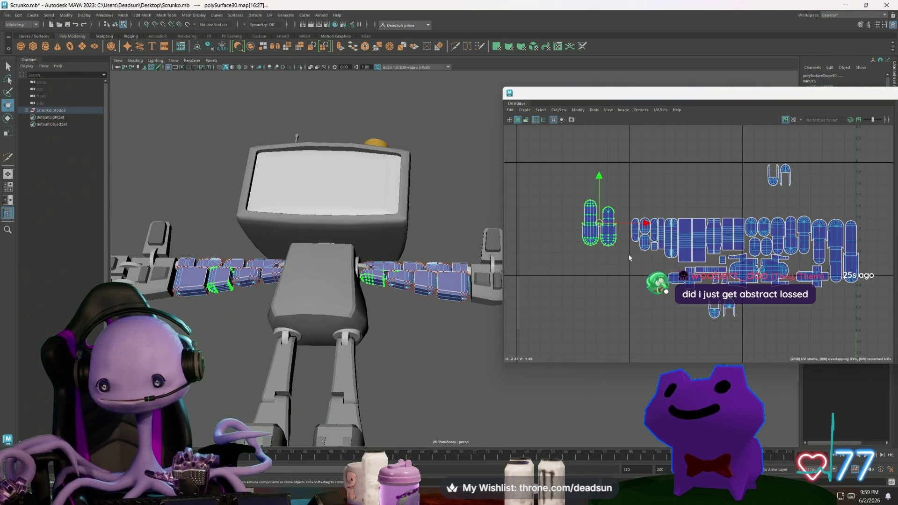
Select the fourth shell on its own and move it upward
scroll(724, 255, up, 1)
shift+click(785, 236)
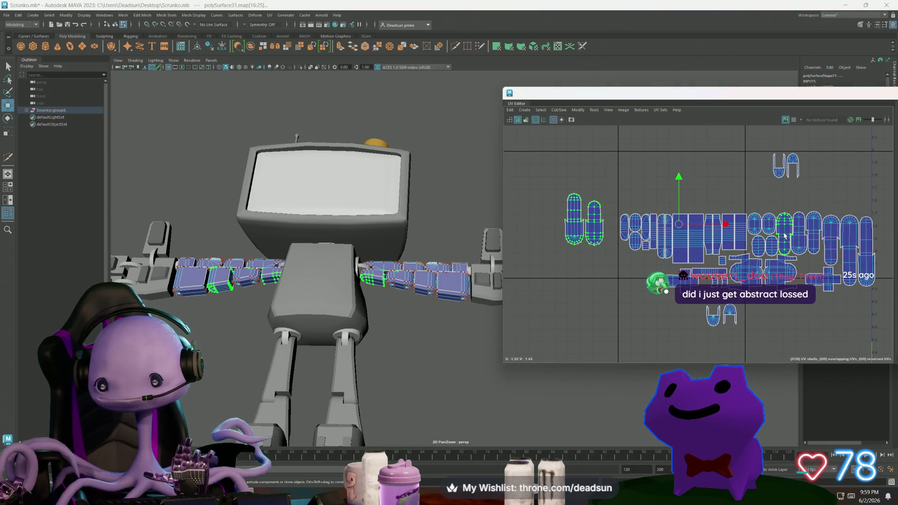
mouse_move(803, 246)
alt+middle_down()
mouse_move(631, 262)
mouse_move(735, 267)
mouse_move(658, 269)
alt+middle_up()
scroll(680, 257, up, 10)
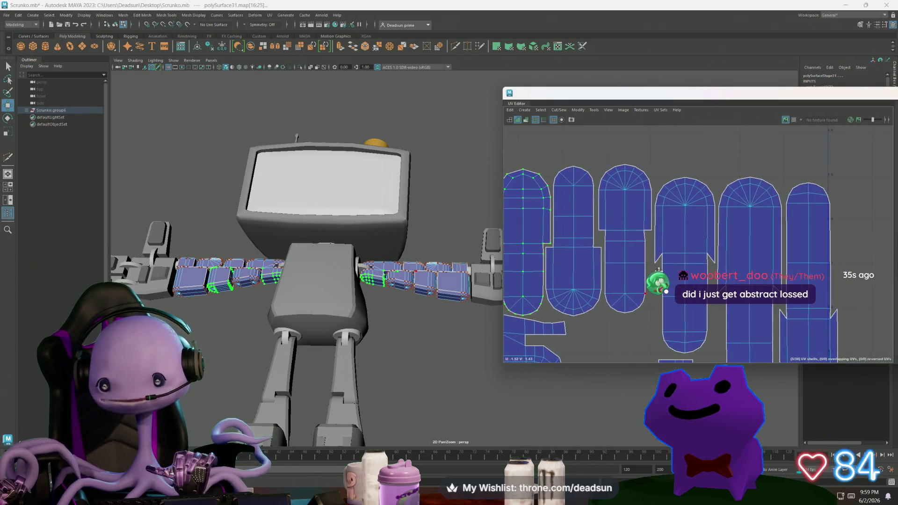
click(657, 264)
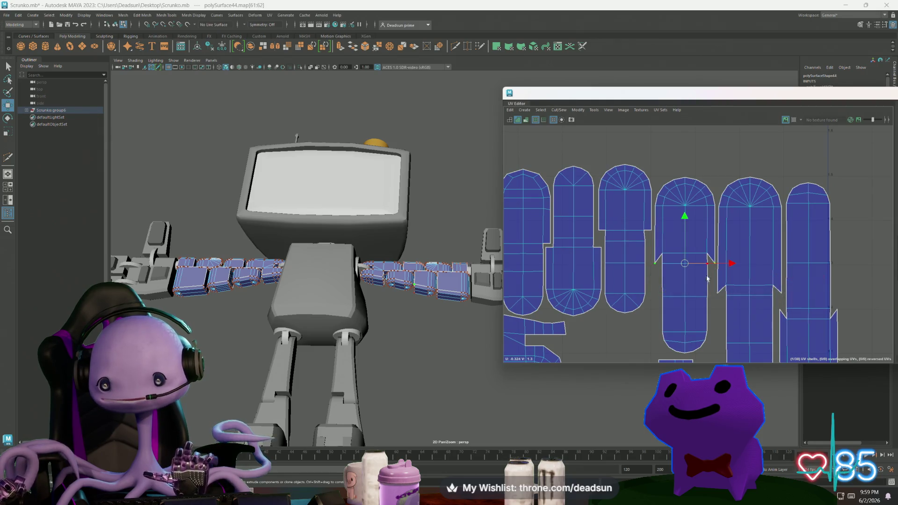
scroll(444, 281, up, 3)
scroll(505, 288, up, 3)
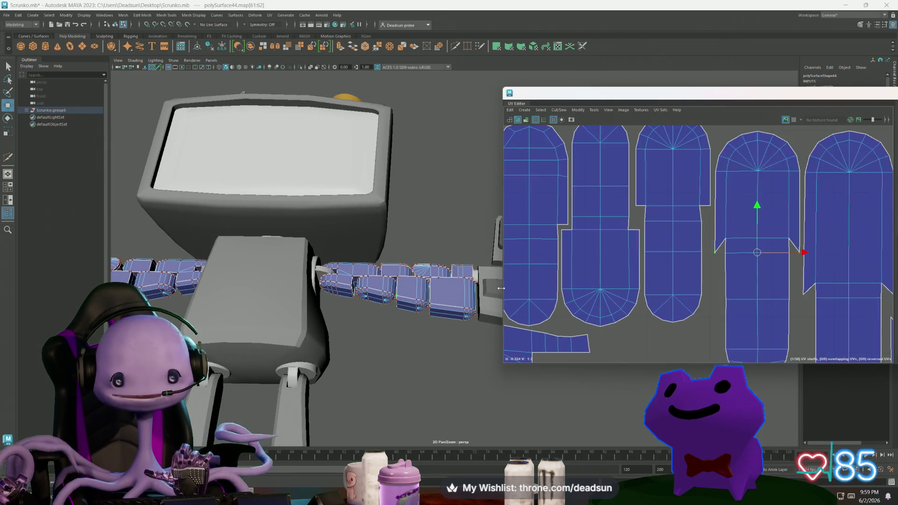
drag(758, 206, 758, 192)
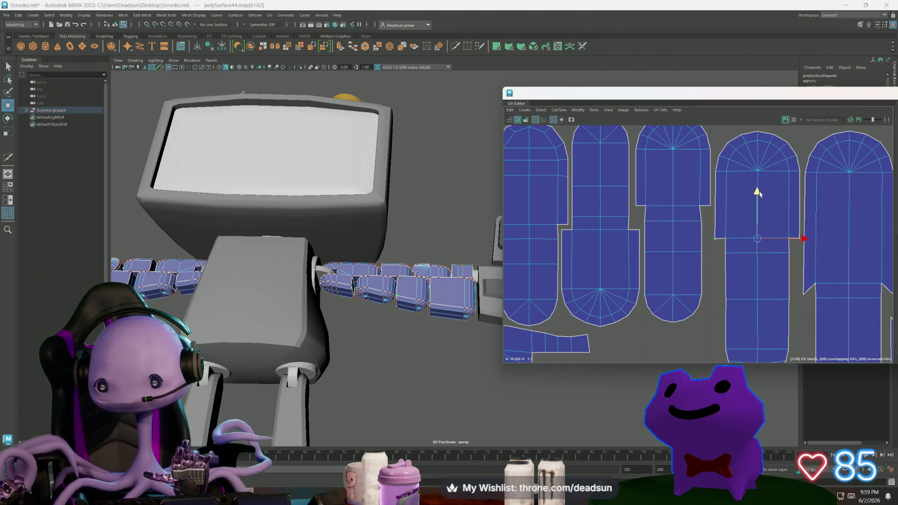
alt+middle_drag(758, 193, 502, 228)
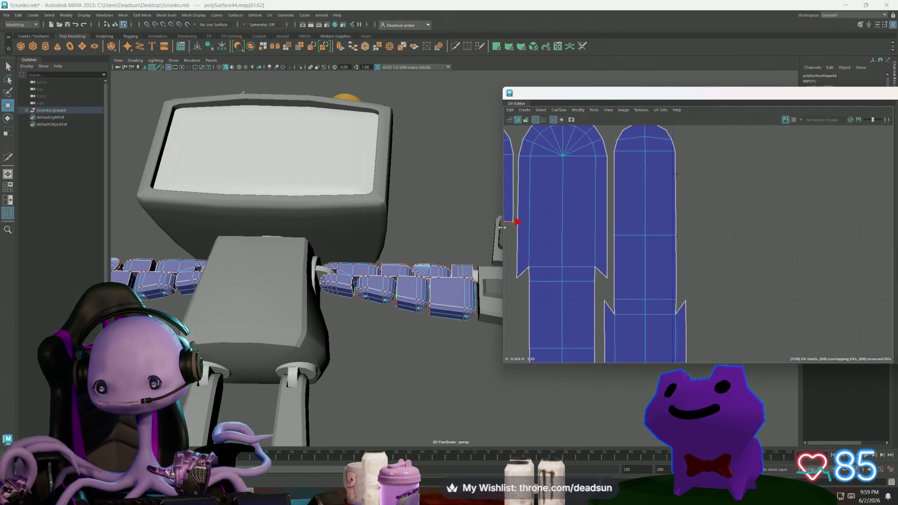
Raise one pair of notch corner UVs and lower the right shell's pair to flatten the edges
click(604, 274)
shift+click(512, 280)
drag(562, 231, 562, 219)
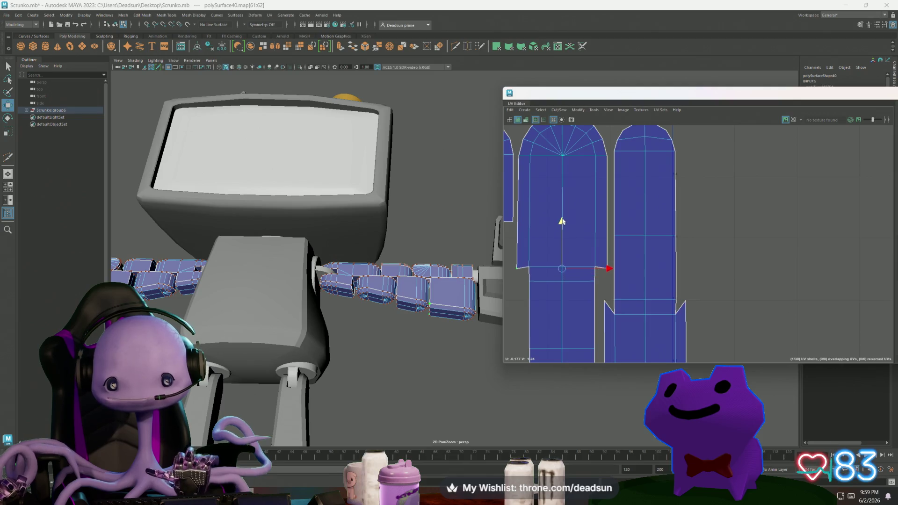
click(604, 301)
shift+click(685, 300)
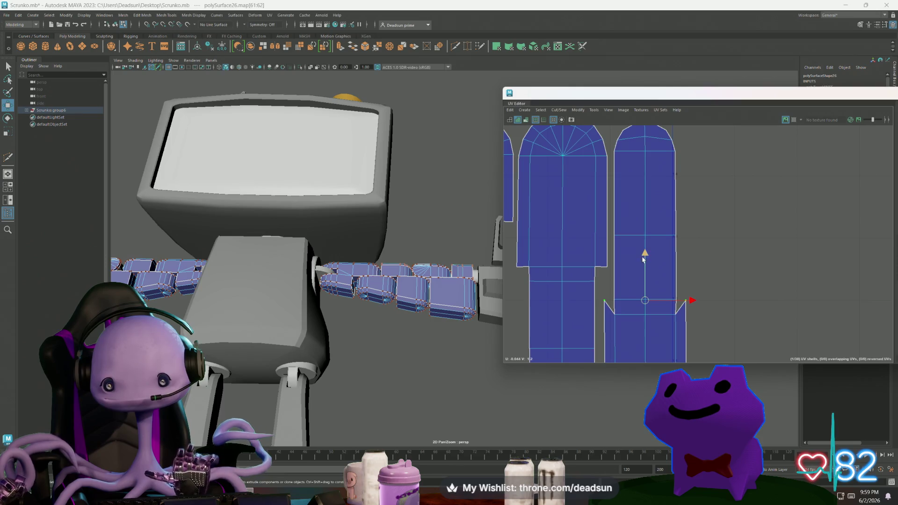
drag(643, 259, 644, 270)
Lower the notch corners on the two tall shells to flatten their edge
scroll(661, 287, down, 5)
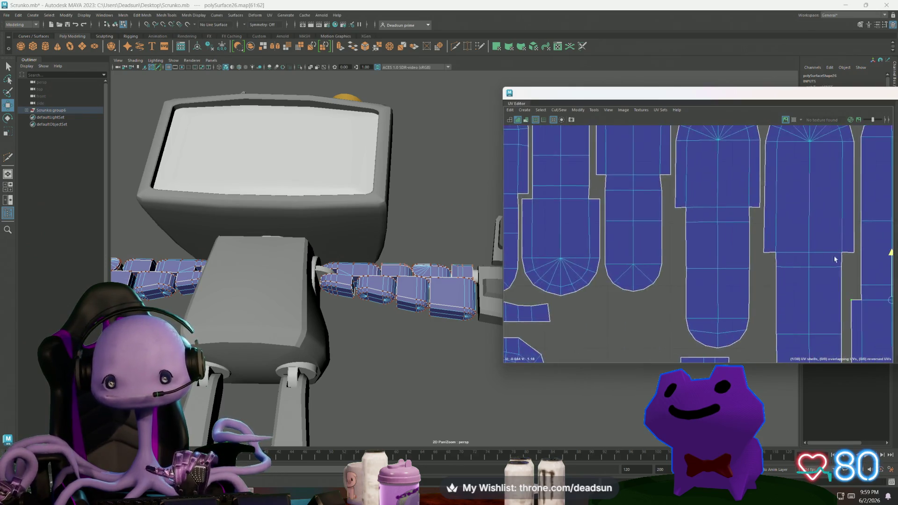
scroll(609, 280, down, 4)
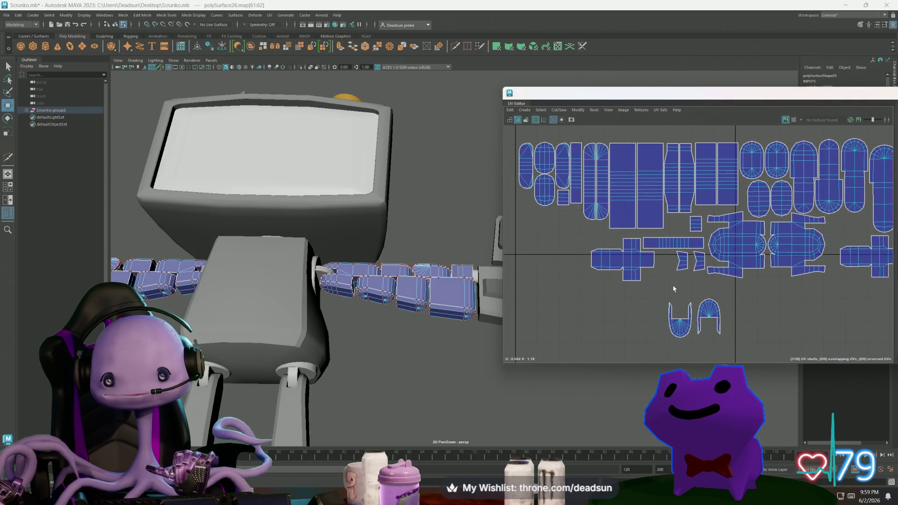
alt+middle_drag(674, 288, 843, 322)
scroll(577, 171, up, 5)
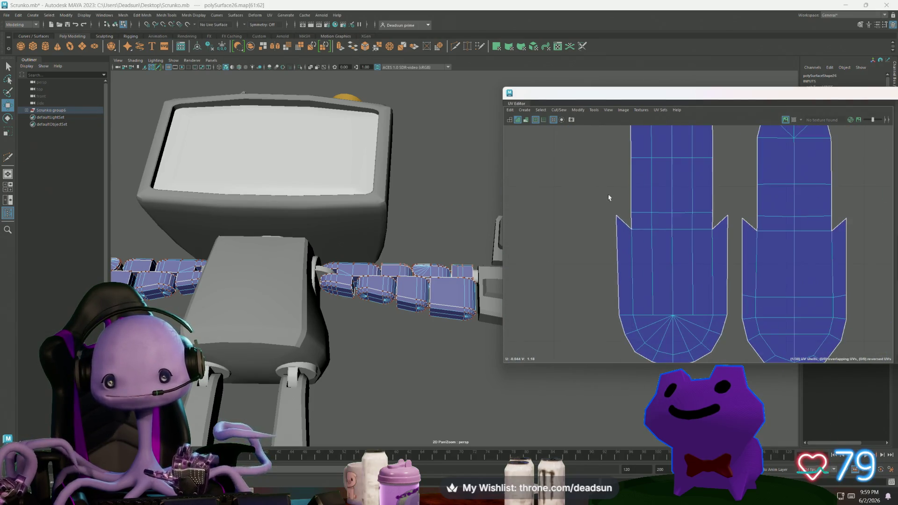
shift+click(728, 220)
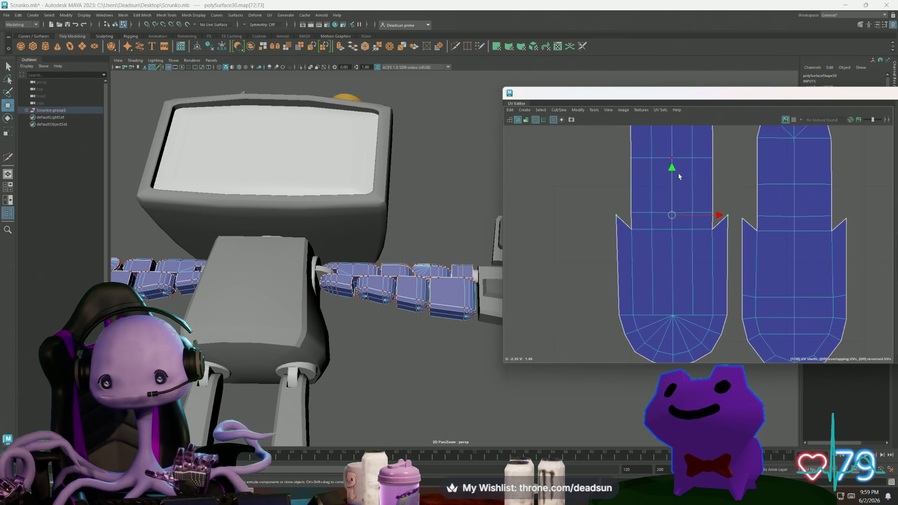
drag(673, 173, 688, 186)
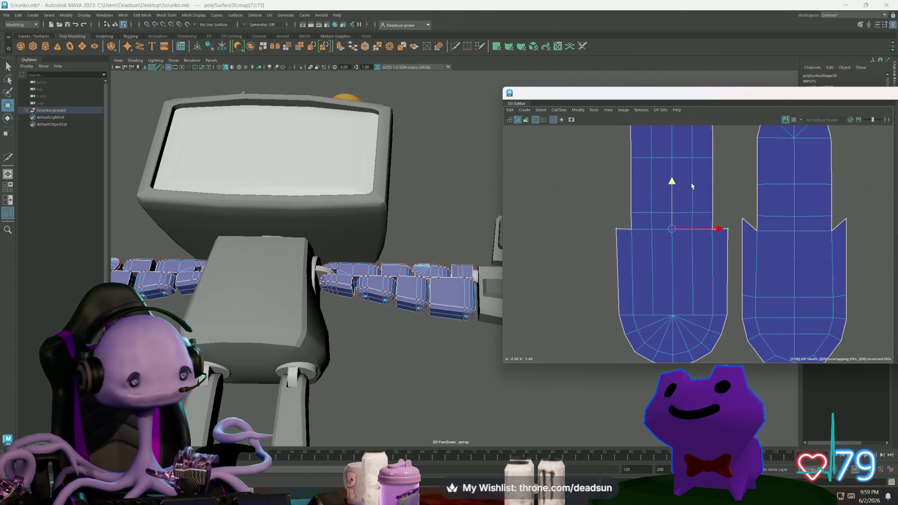
Select both notch corner pairs and lower the right shell's corners to straighten its sides
click(692, 188)
click(618, 230)
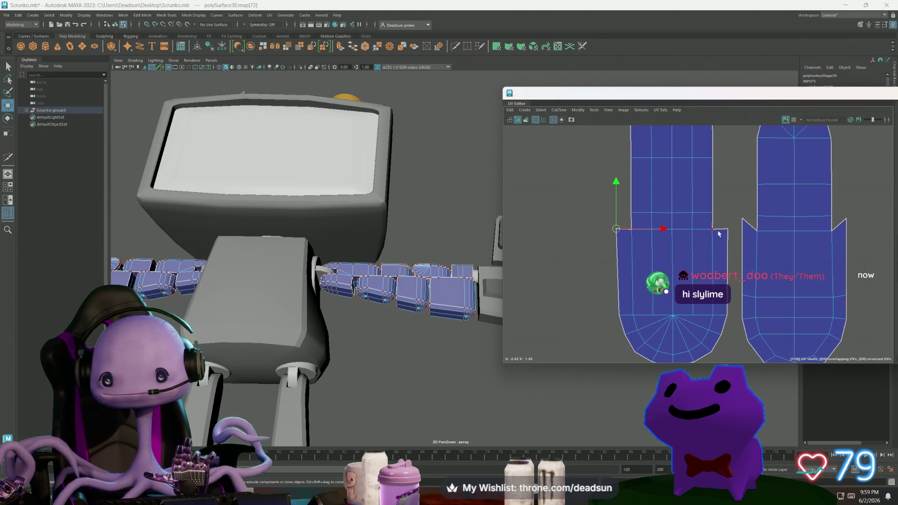
shift+click(726, 230)
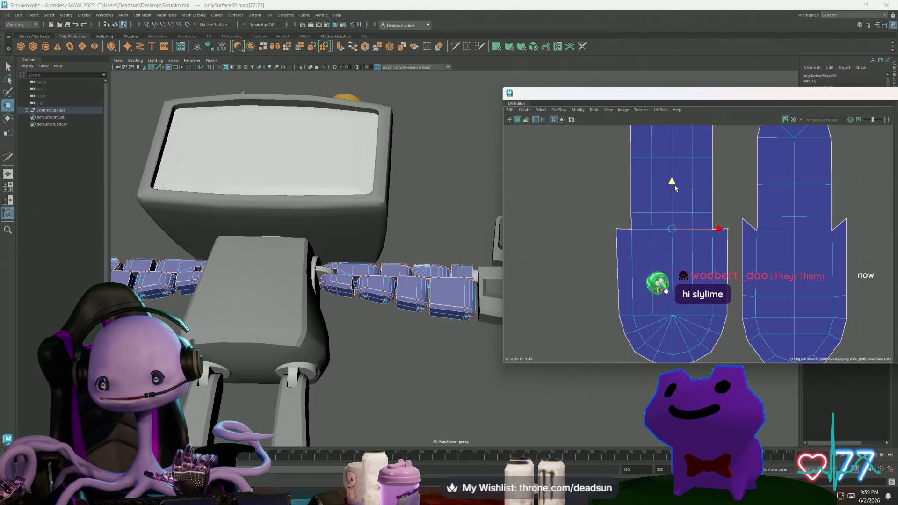
click(744, 218)
shift+click(844, 218)
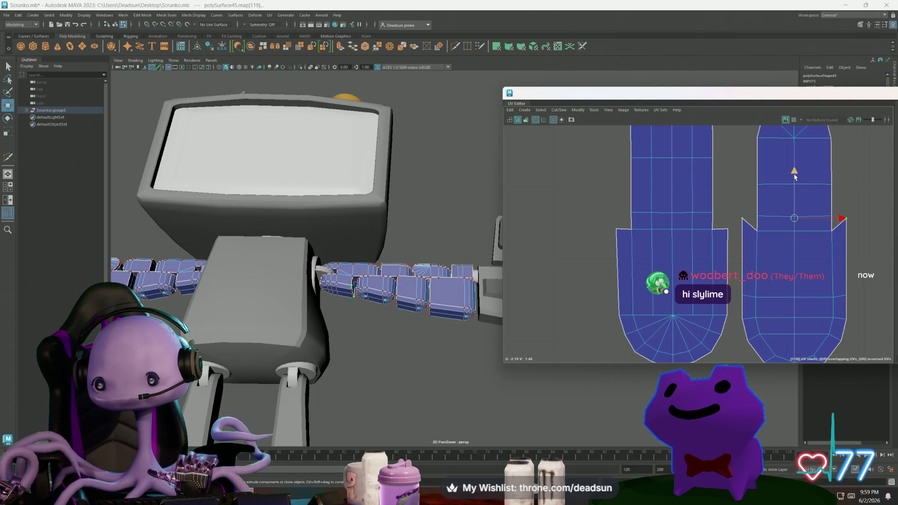
drag(795, 176, 796, 186)
Rotate the left tall shell 180° and shift it down and right
scroll(666, 224, down, 3)
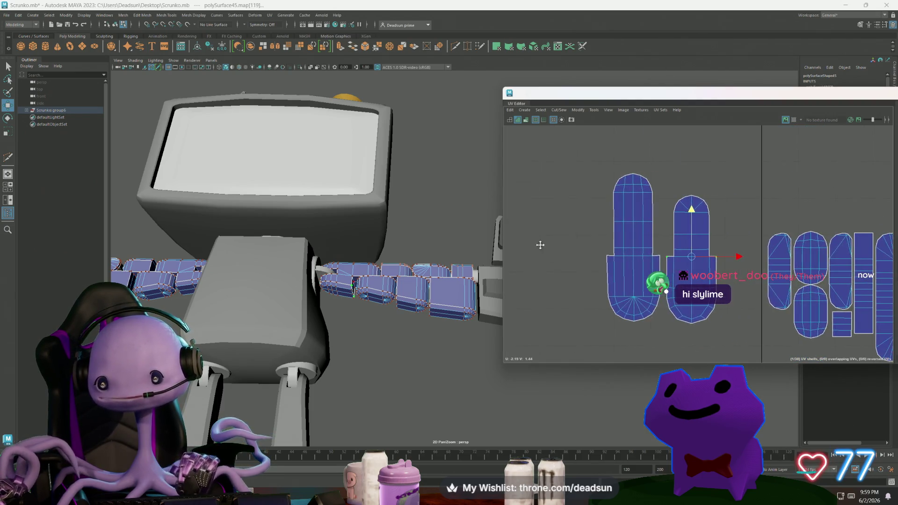
mouse_move(540, 244)
alt+middle_down()
mouse_move(505, 240)
mouse_move(607, 230)
alt+middle_up()
click(574, 242)
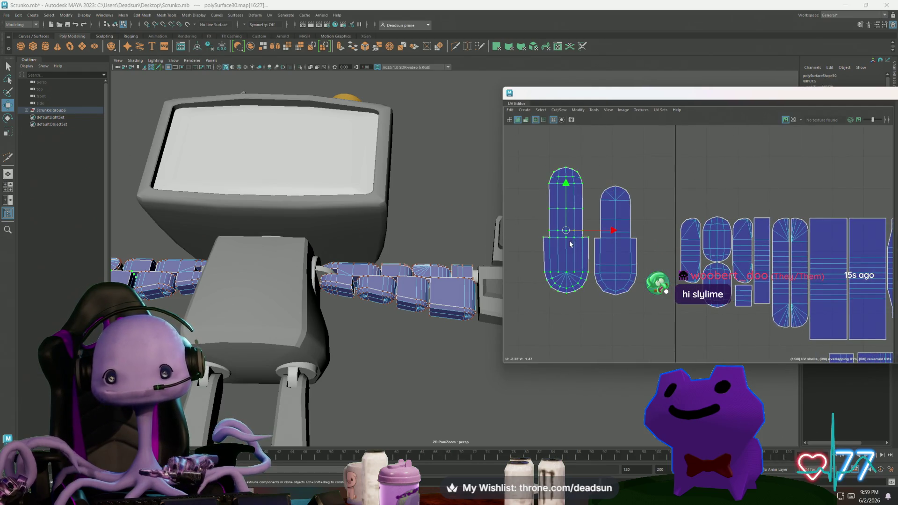
key(e)
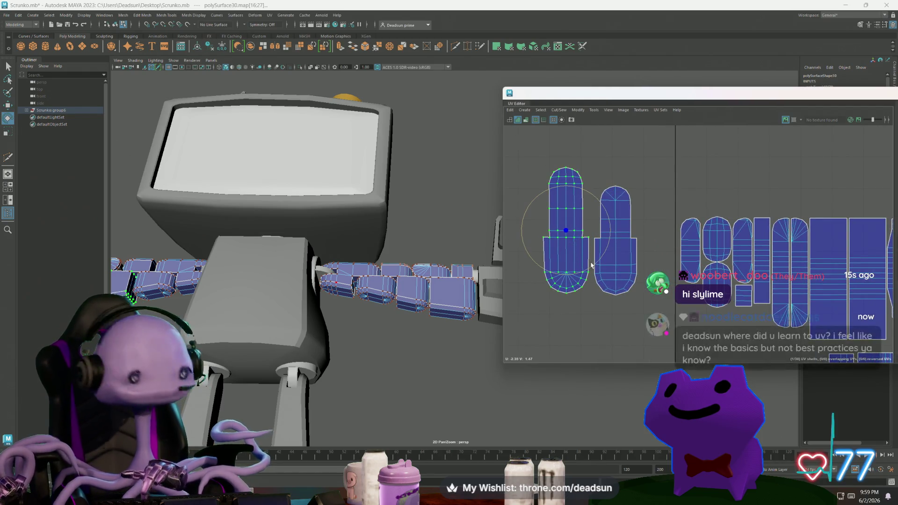
mouse_move(592, 265)
mouse_down()
mouse_move(464, 176)
mouse_move(491, 134)
mouse_up()
key(w)
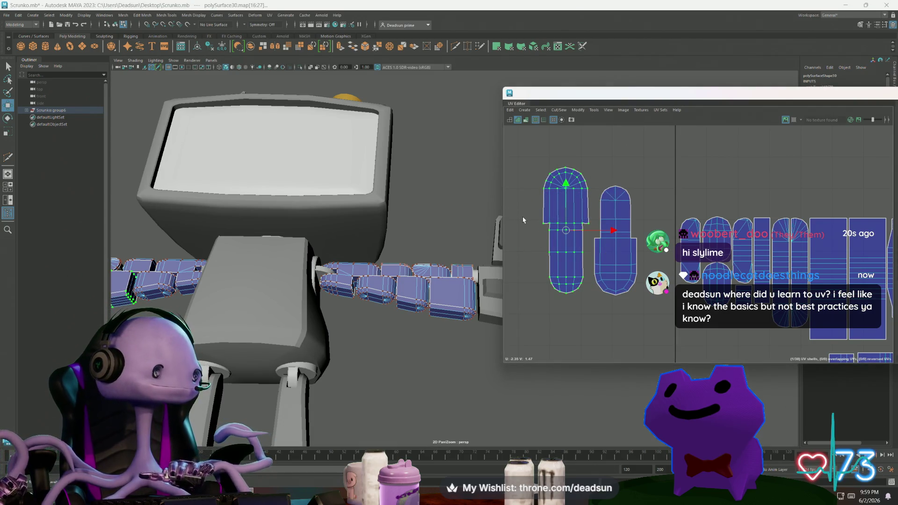
drag(566, 230, 575, 243)
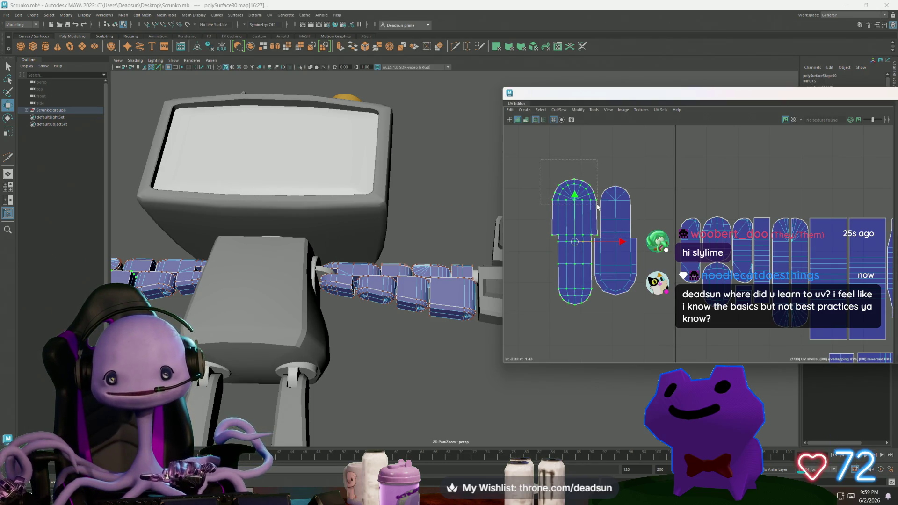
Select the left shell's dome UVs and scale them up slightly
scroll(570, 210, up, 4)
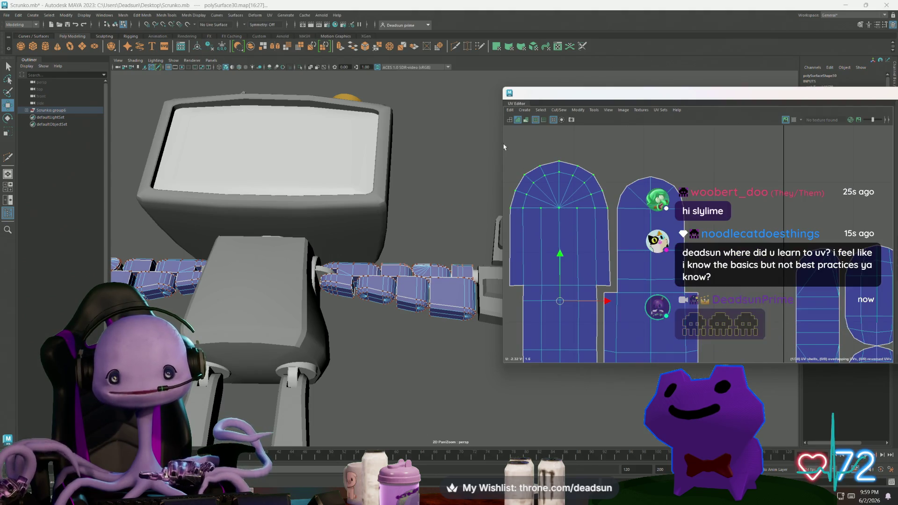
drag(610, 223, 505, 143)
key(r)
mouse_move(560, 187)
mouse_down()
mouse_move(508, 208)
mouse_move(617, 222)
mouse_up()
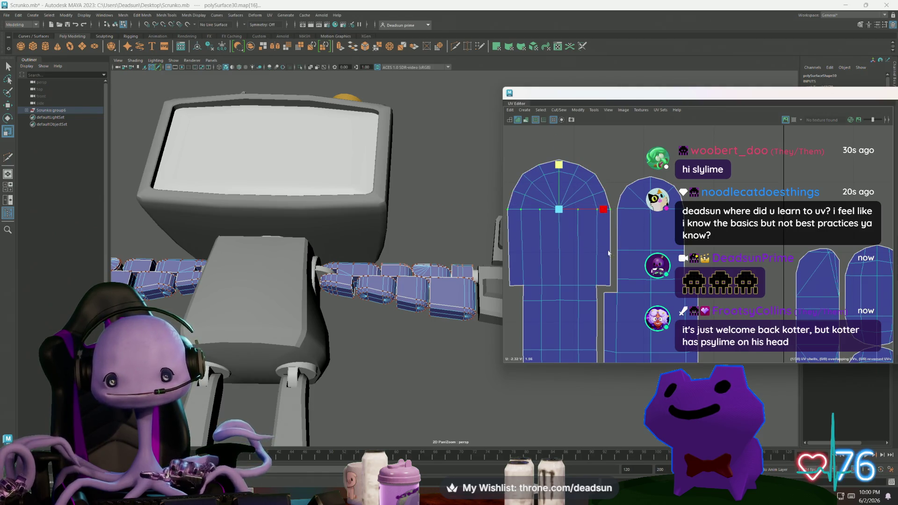
Reselect the whole left shell and nudge it into place beside its partner
scroll(566, 196, down, 2)
key(w)
double_click(557, 231)
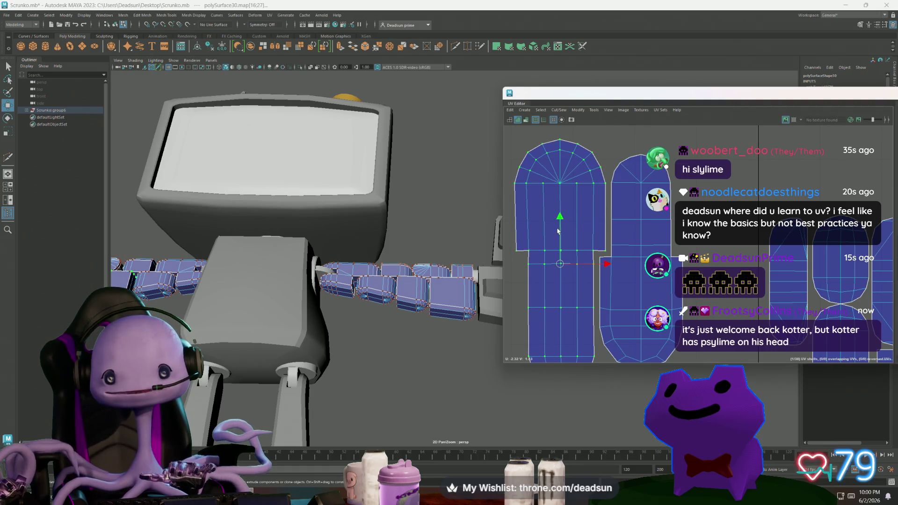
drag(561, 261, 562, 257)
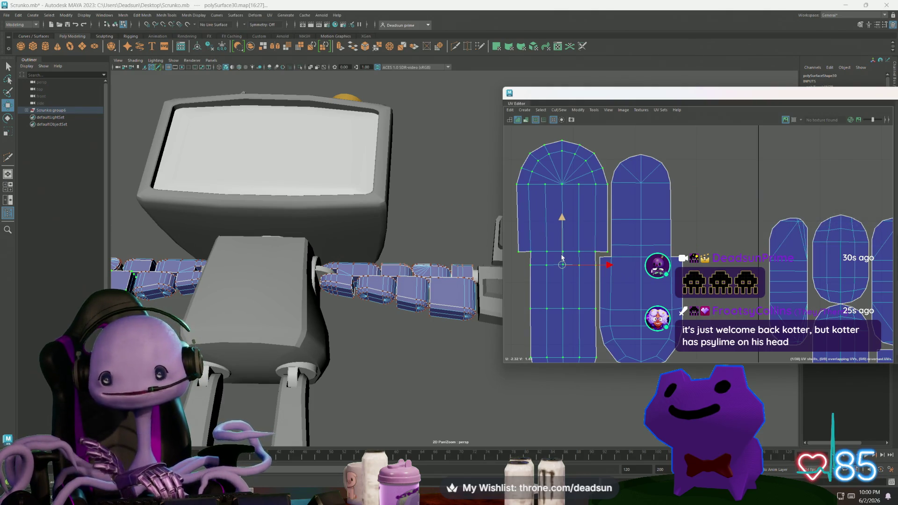
scroll(709, 227, down, 10)
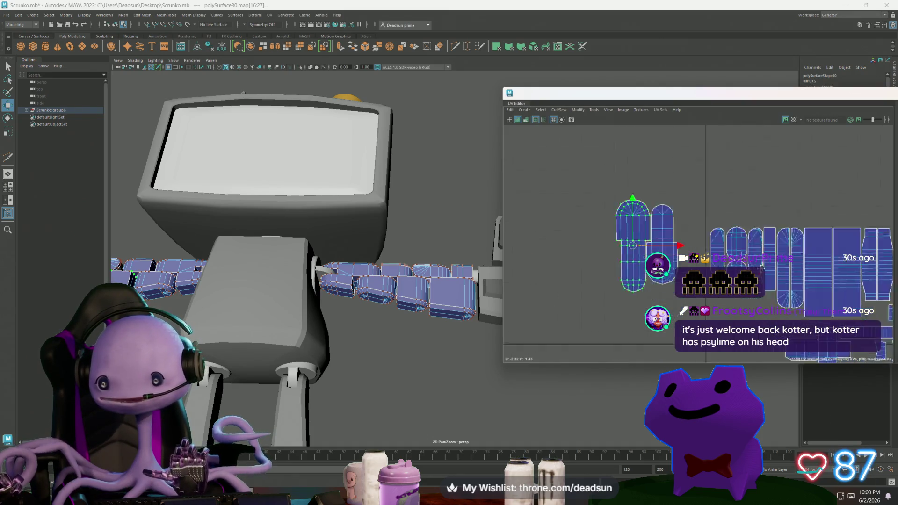
scroll(673, 245, down, 3)
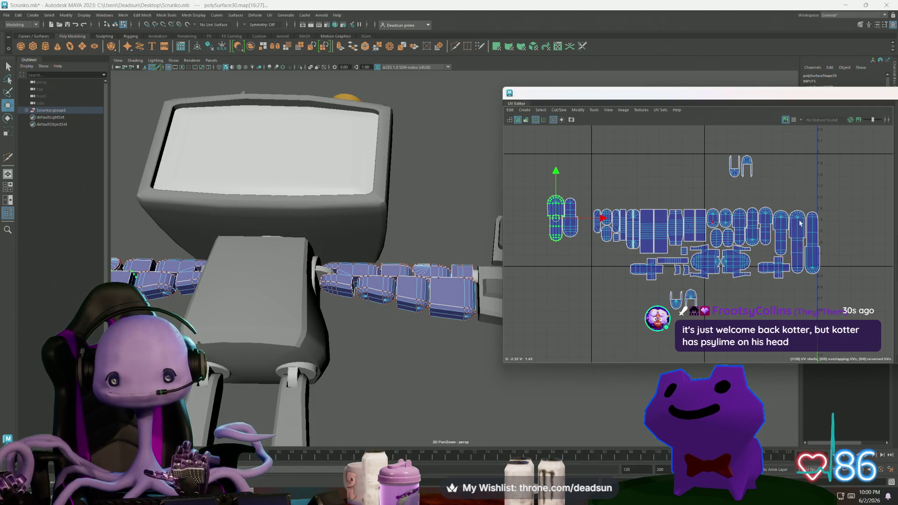
Move the two neighbouring shells to the layout's right end and nudge them upward
shift+click(566, 221)
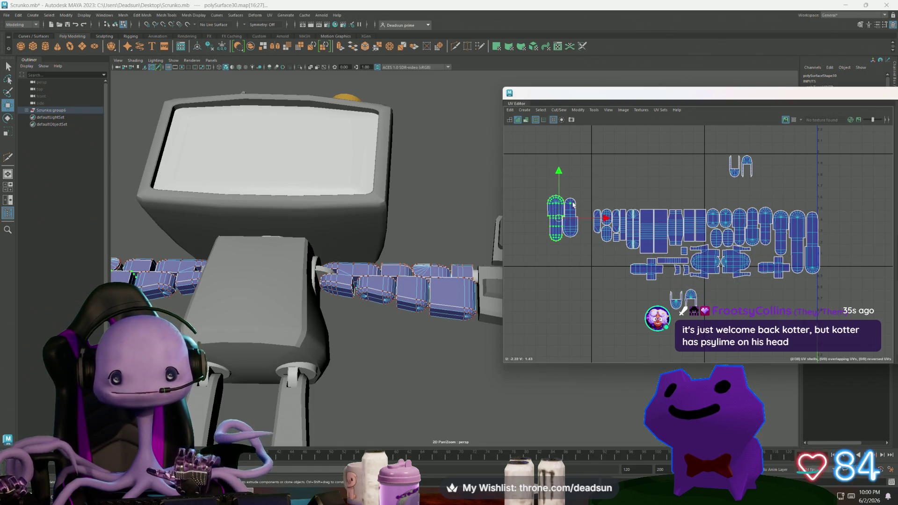
mouse_move(563, 225)
mouse_down()
mouse_move(879, 230)
mouse_move(836, 238)
mouse_up()
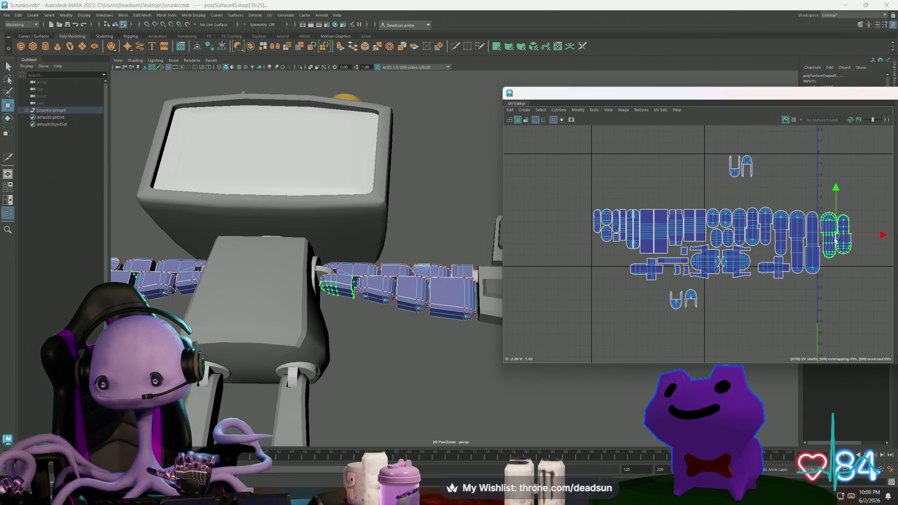
scroll(840, 236, up, 5)
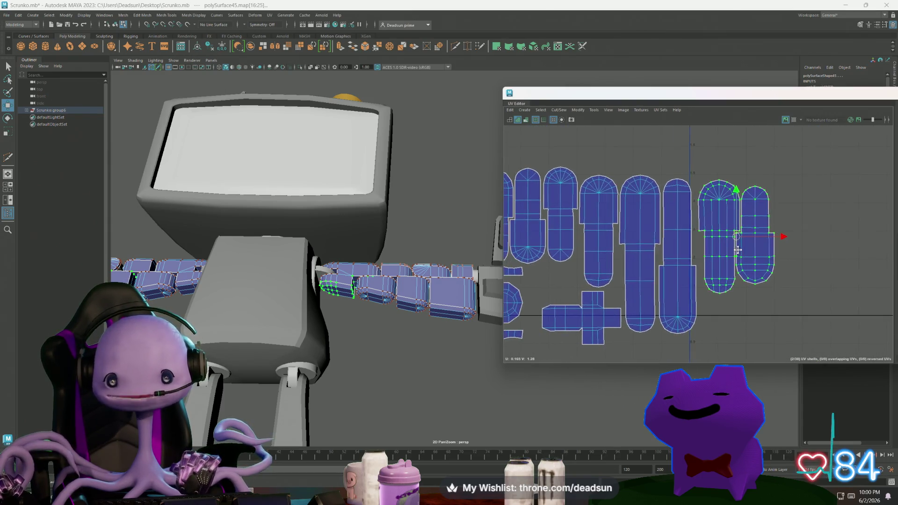
drag(736, 237, 735, 234)
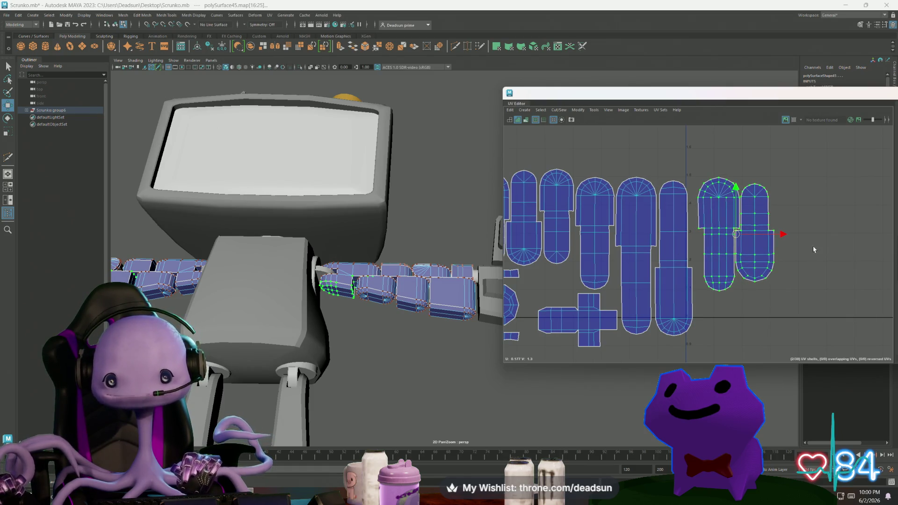
scroll(604, 279, down, 2)
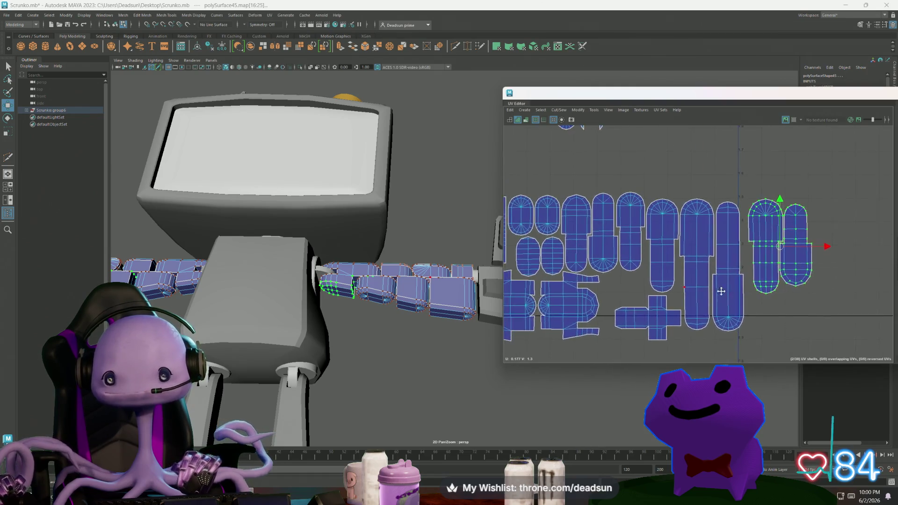
scroll(679, 278, up, 1)
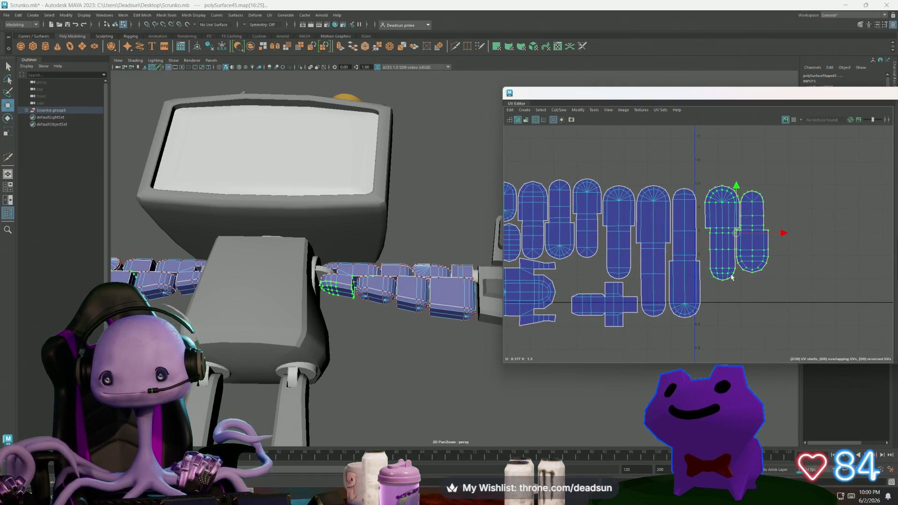
scroll(705, 287, down, 1)
Select the arm-end UV shell, scale it and move it to the far right of the arm shells
alt+drag(374, 315, 245, 285)
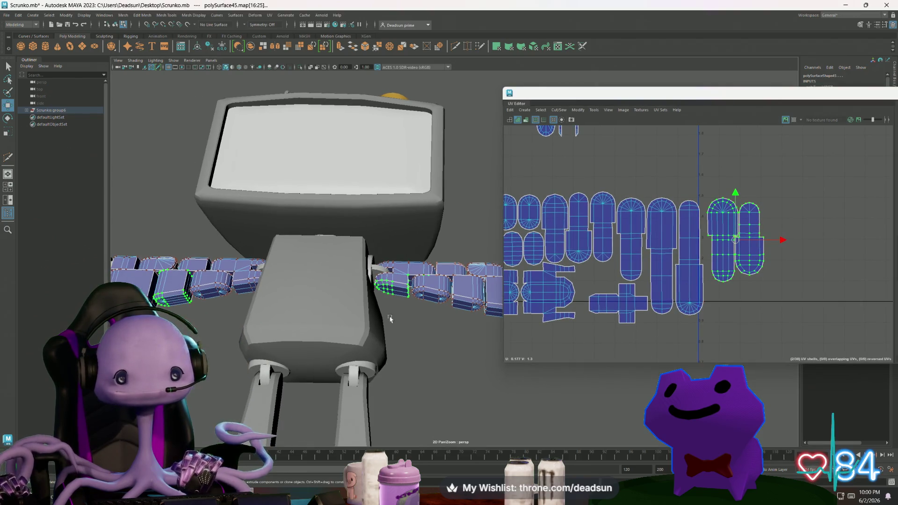
click(391, 282)
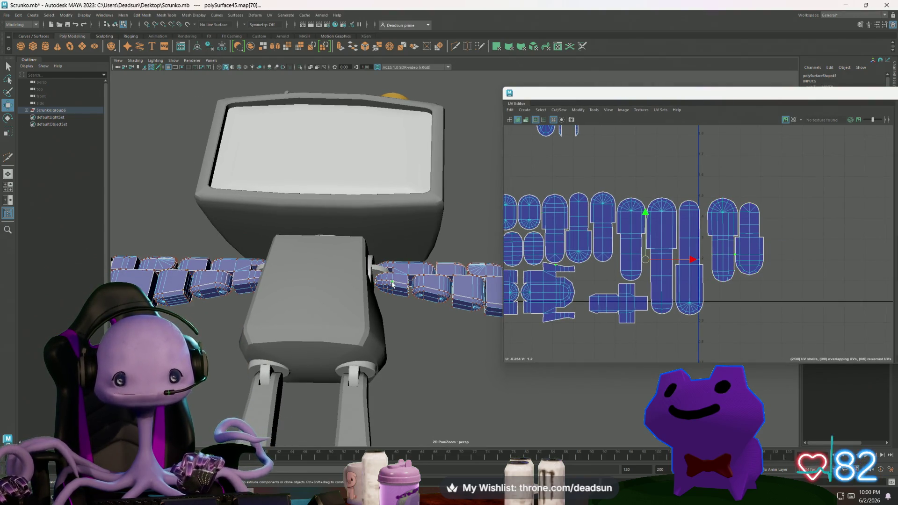
double_click(387, 285)
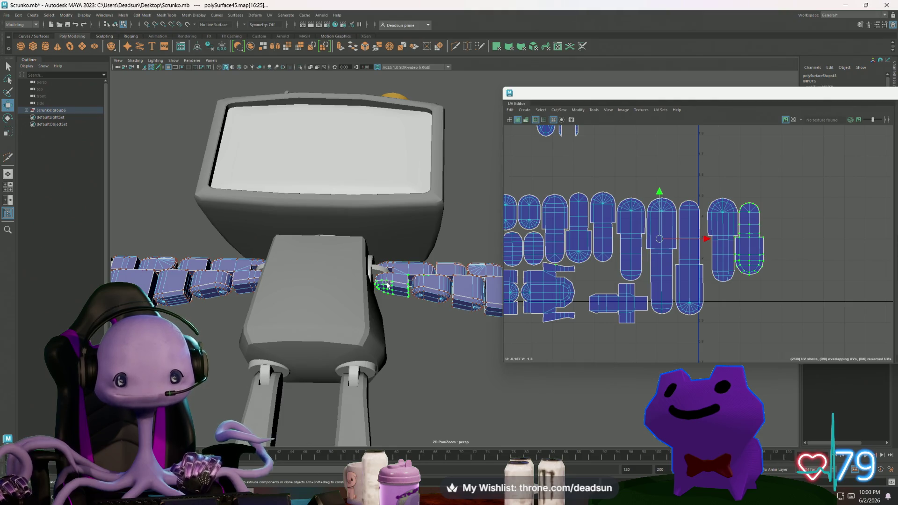
shift+double_click(245, 286)
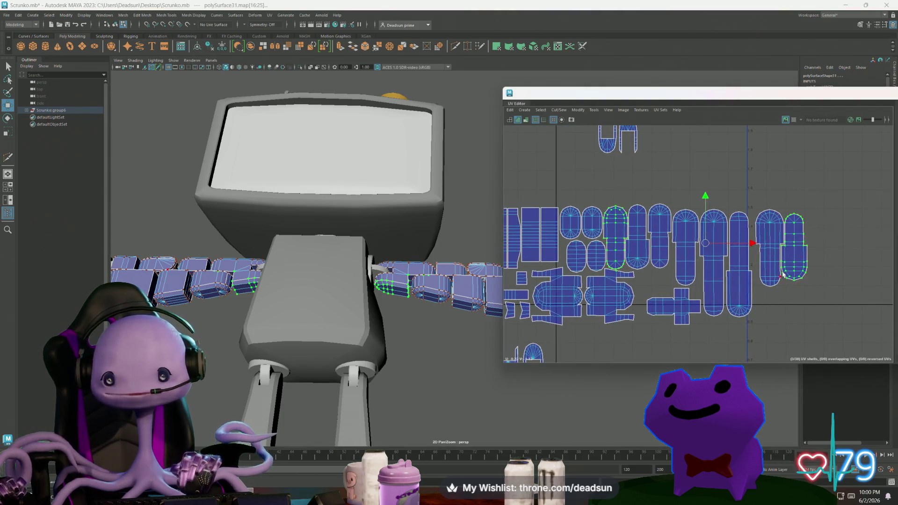
double_click(796, 266)
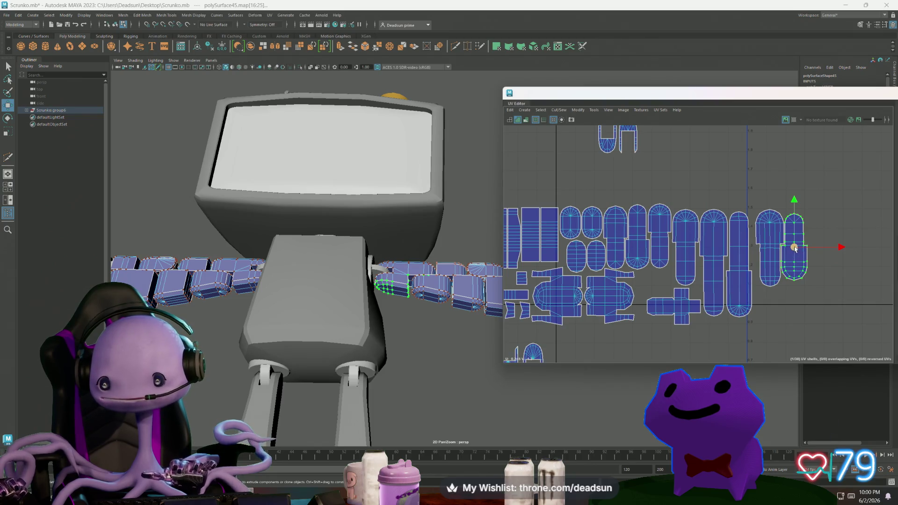
drag(794, 246, 605, 244)
scroll(608, 243, up, 5)
key(r)
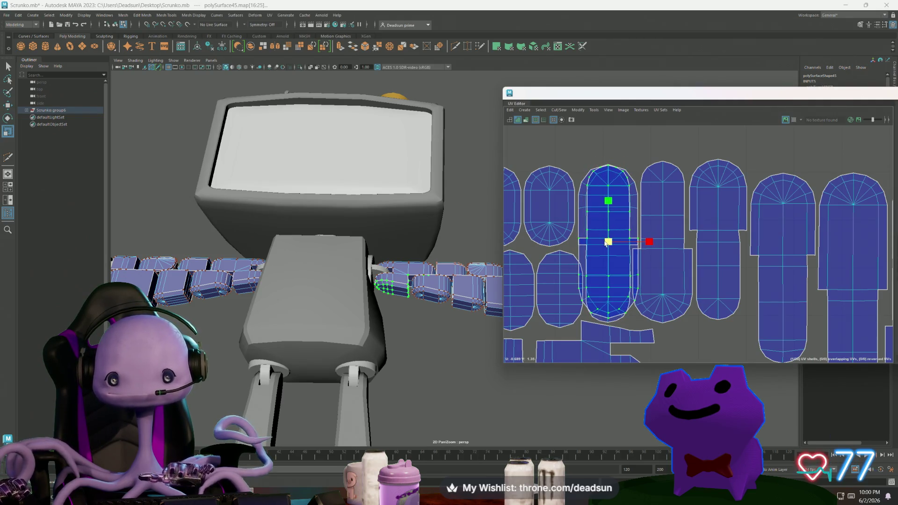
scroll(605, 244, down, 3)
key(w)
mouse_move(551, 262)
mouse_down()
mouse_move(859, 260)
mouse_move(795, 260)
mouse_move(792, 275)
mouse_up()
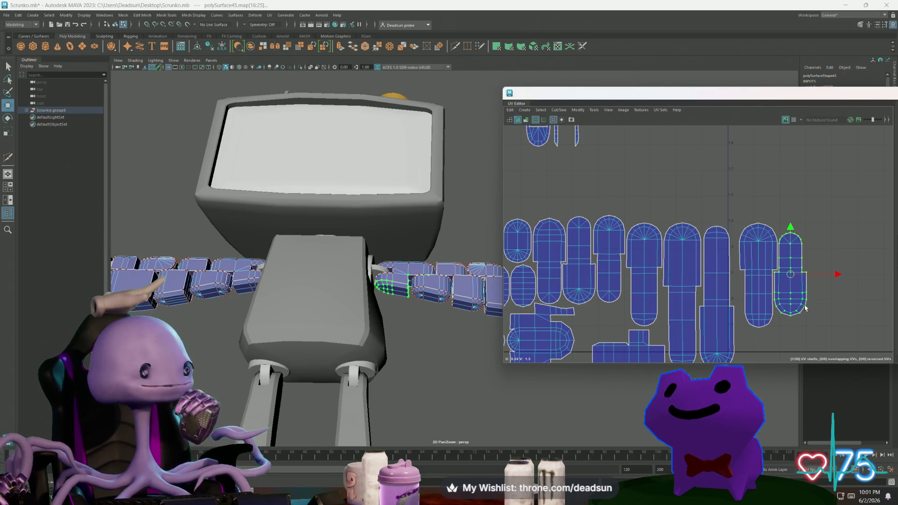
Turn on UV distortion shading and view the whole robot
click(620, 110)
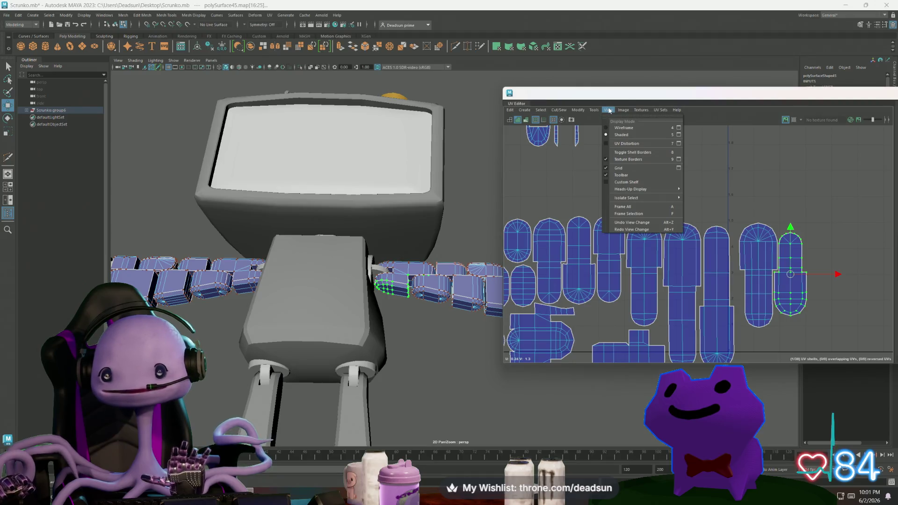
click(604, 143)
scroll(312, 206, down, 3)
mouse_move(312, 207)
alt+mouse_down()
mouse_move(315, 257)
mouse_move(346, 273)
mouse_move(359, 247)
mouse_move(360, 265)
alt+mouse_up()
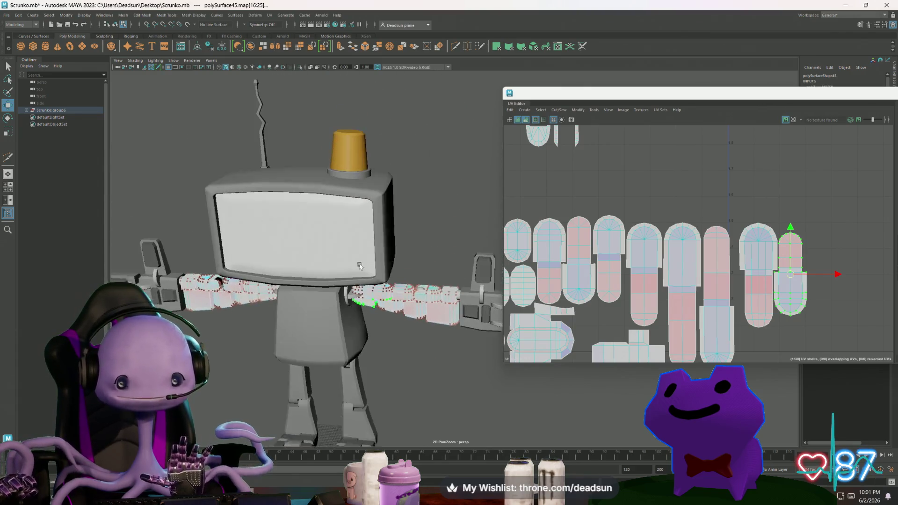
Switch UV distortion shading back off and apply the checker map
click(608, 110)
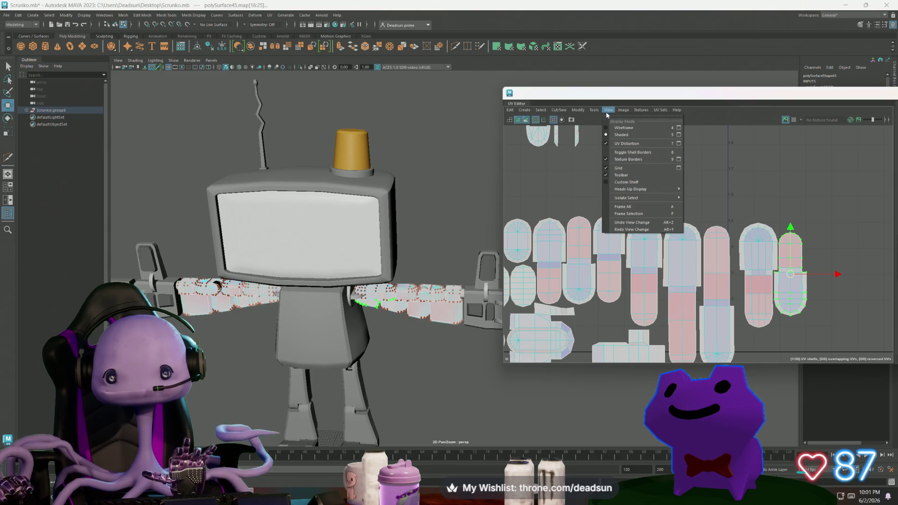
click(606, 147)
click(608, 109)
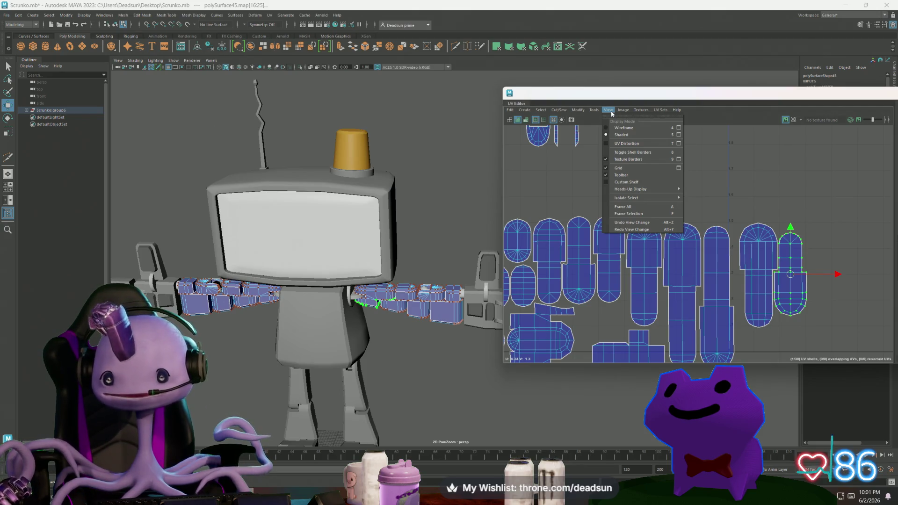
click(624, 114)
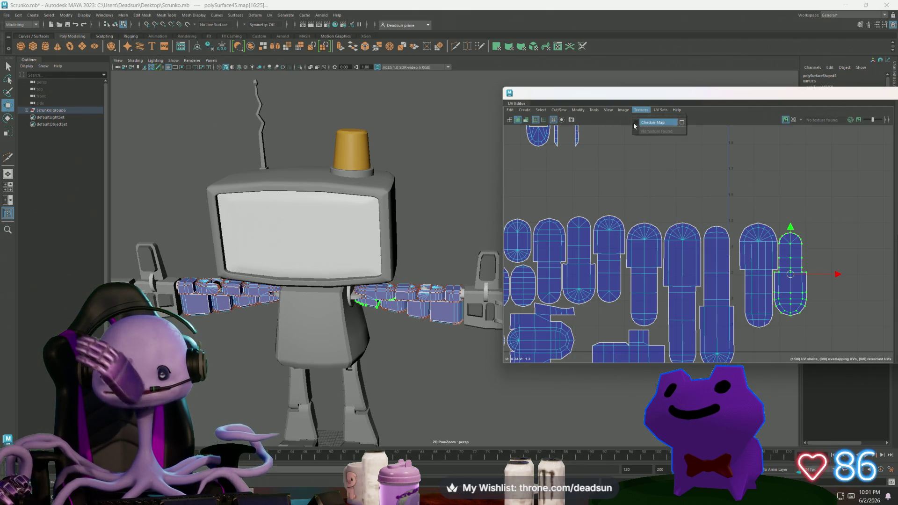
Zoom and pan along the arm to inspect its checker pattern
scroll(293, 302, up, 5)
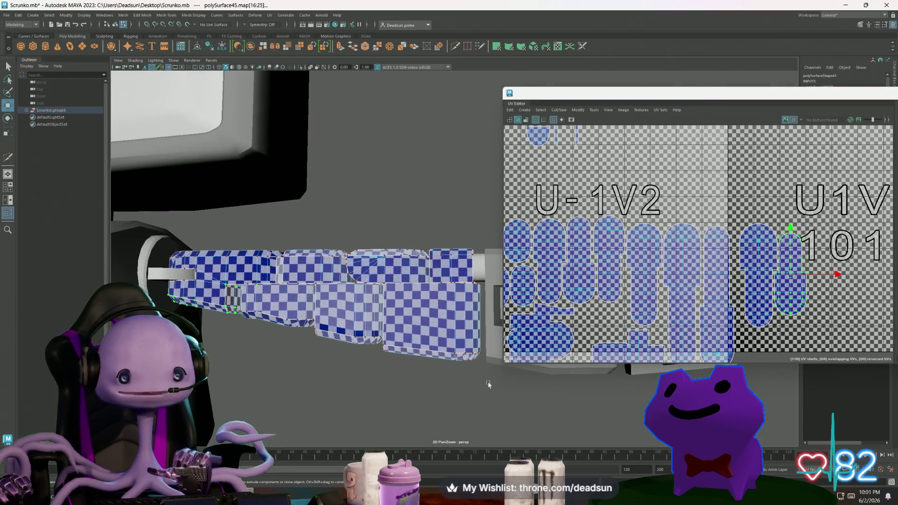
scroll(296, 289, up, 5)
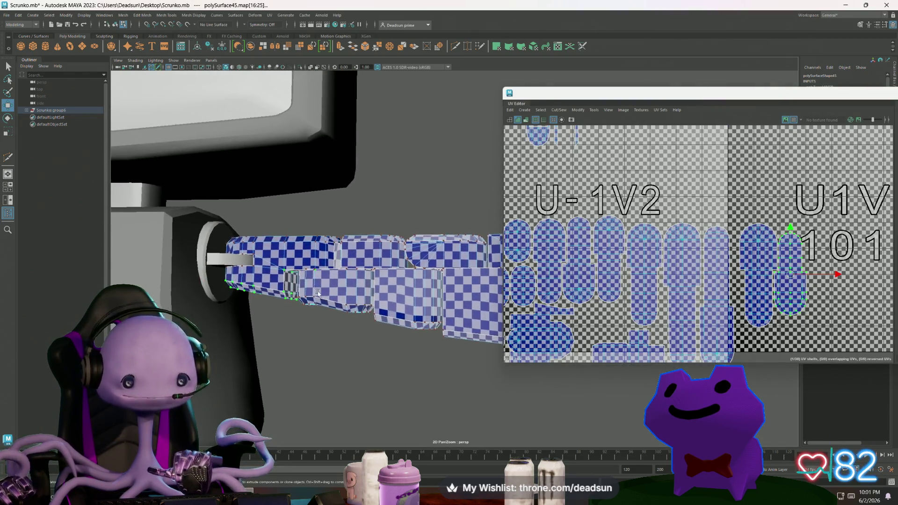
alt+middle_drag(386, 350, 327, 342)
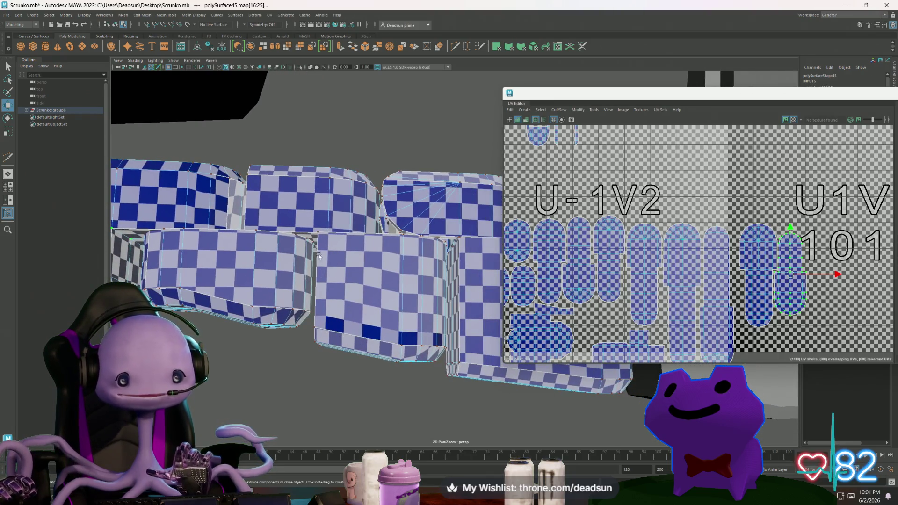
mouse_move(333, 337)
alt+middle_down()
mouse_move(347, 298)
mouse_move(356, 318)
mouse_move(362, 302)
alt+middle_up()
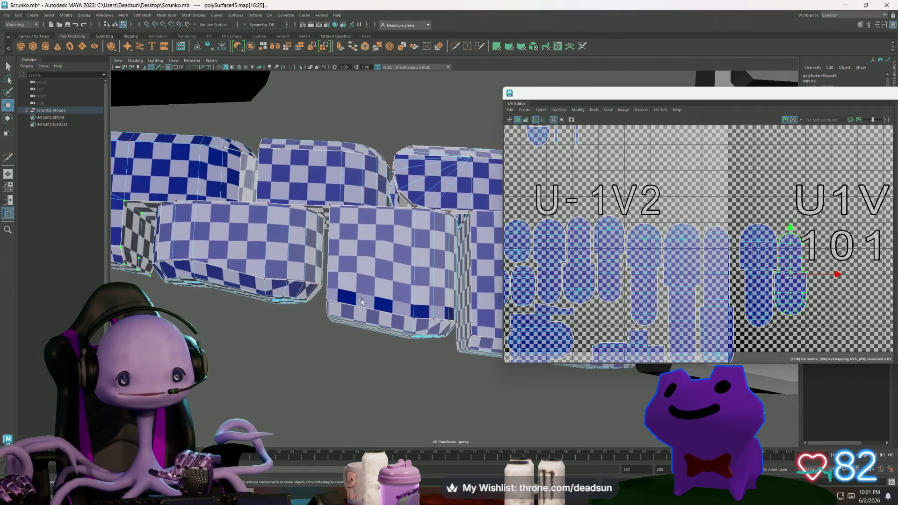
Select a UV on the arm shell and nudge it sideways to even the checker squares
click(326, 299)
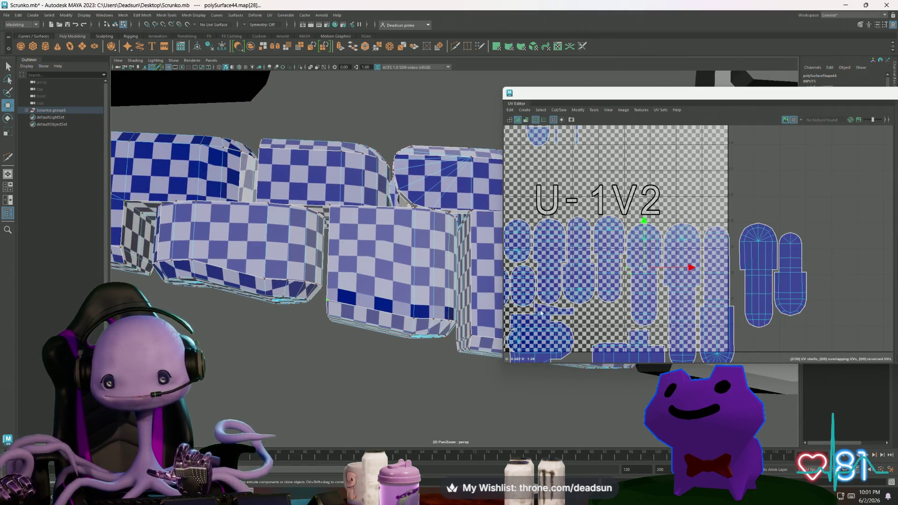
scroll(625, 279, up, 3)
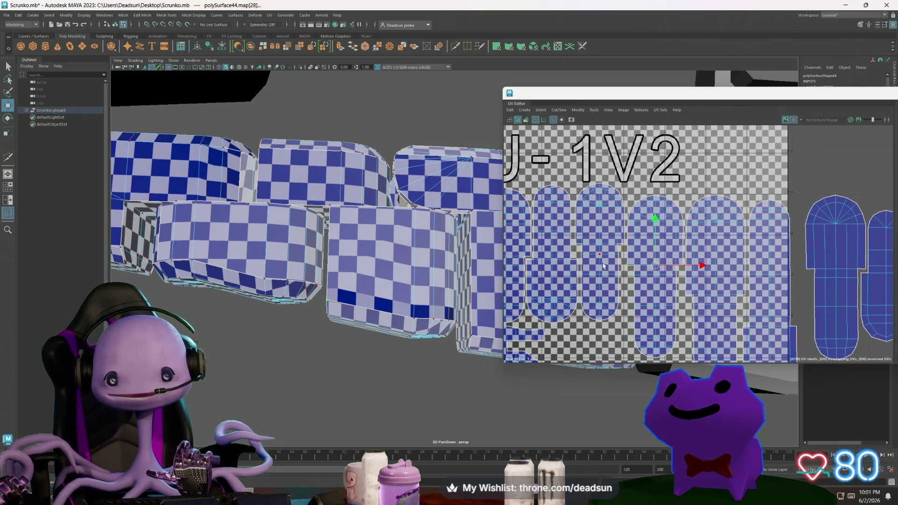
click(633, 276)
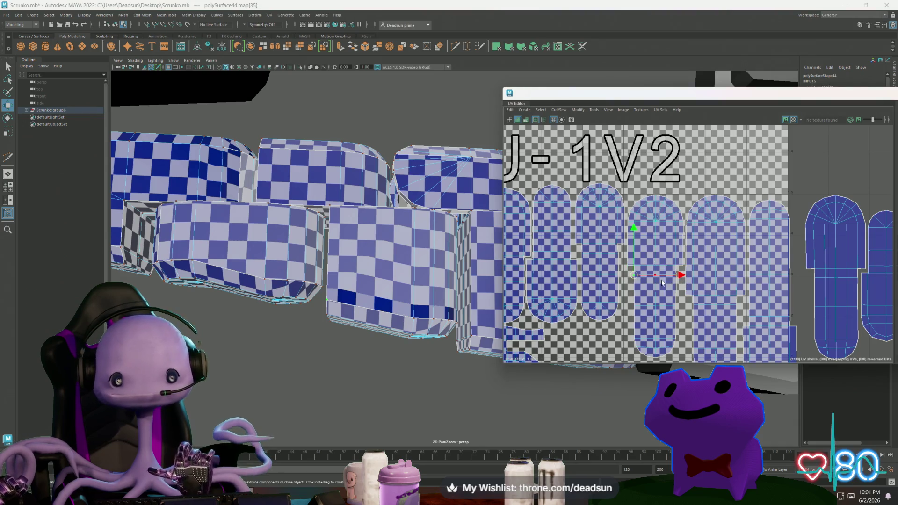
drag(682, 275, 680, 276)
mouse_move(353, 287)
alt+mouse_down()
mouse_move(348, 280)
mouse_move(380, 292)
mouse_move(355, 286)
mouse_move(388, 281)
alt+mouse_up()
scroll(661, 265, down, 3)
Orbit to a side view of the checkered arm
mouse_move(662, 265)
alt+middle_down()
mouse_move(611, 241)
mouse_move(625, 240)
alt+middle_up()
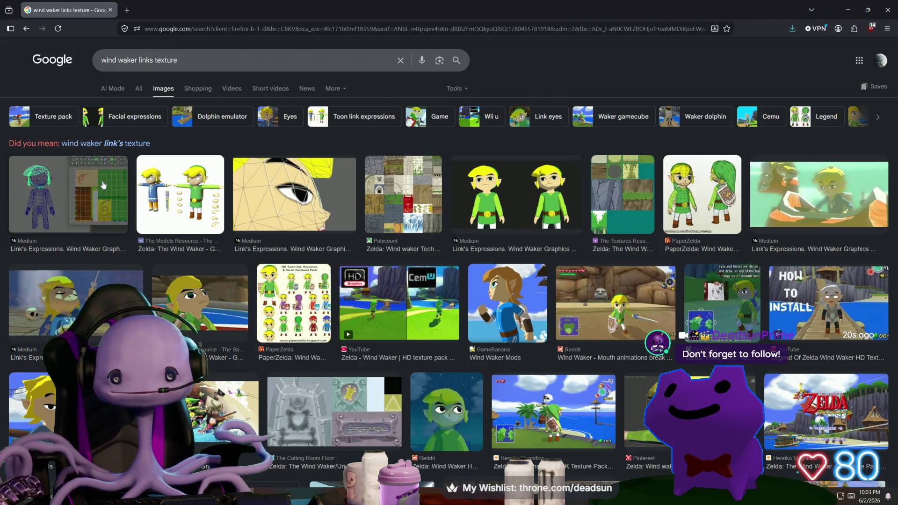
Preview the first Wind Waker reference image and browse the related images below it
click(103, 185)
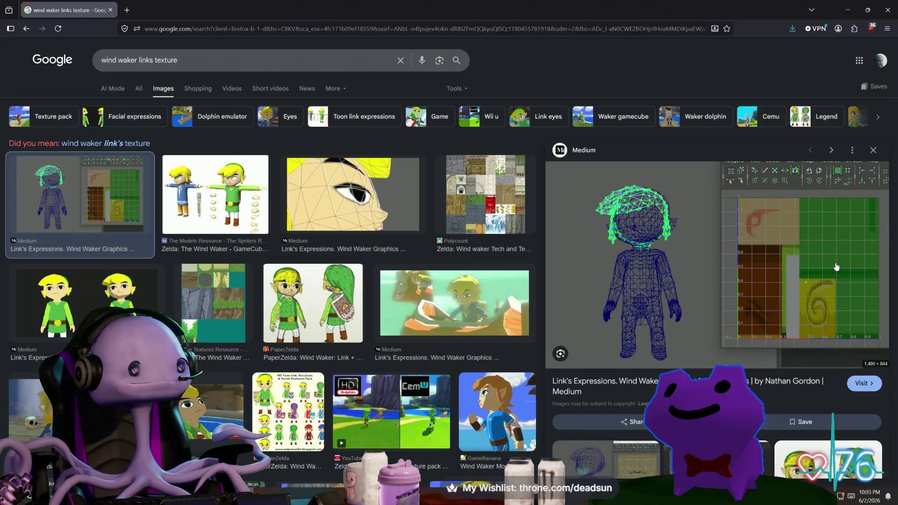
scroll(836, 267, down, 10)
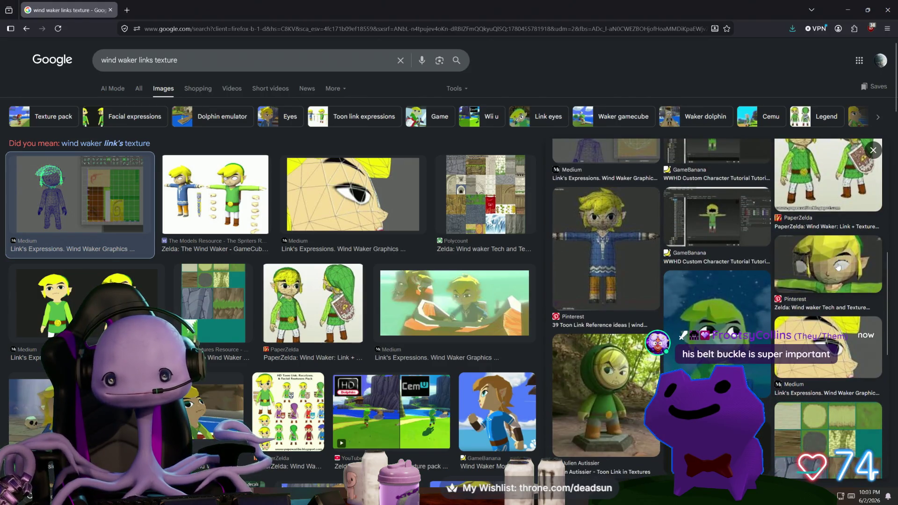
scroll(837, 267, down, 2)
scroll(838, 266, down, 2)
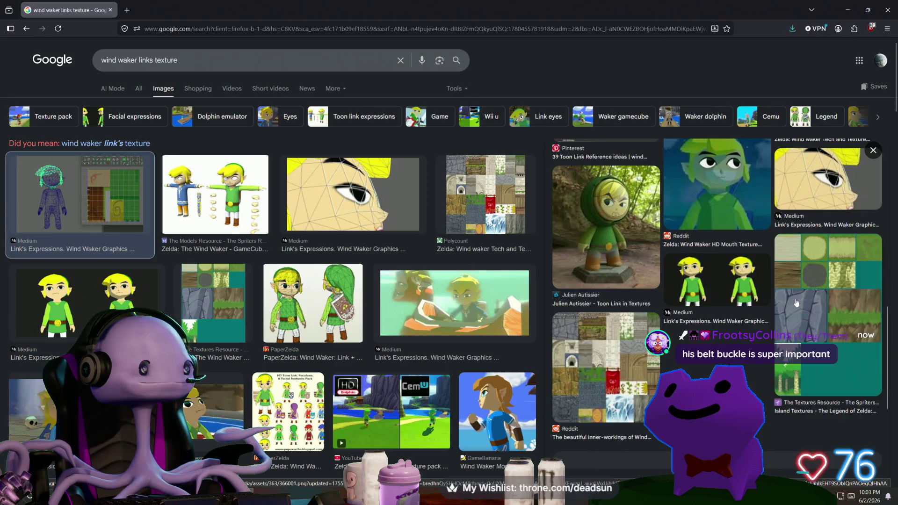
scroll(795, 304, up, 5)
scroll(798, 303, up, 1)
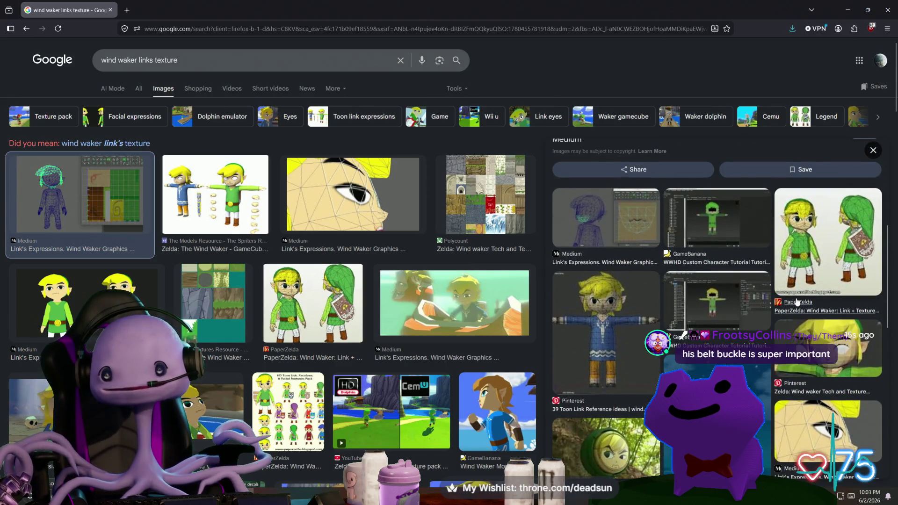
scroll(797, 301, up, 6)
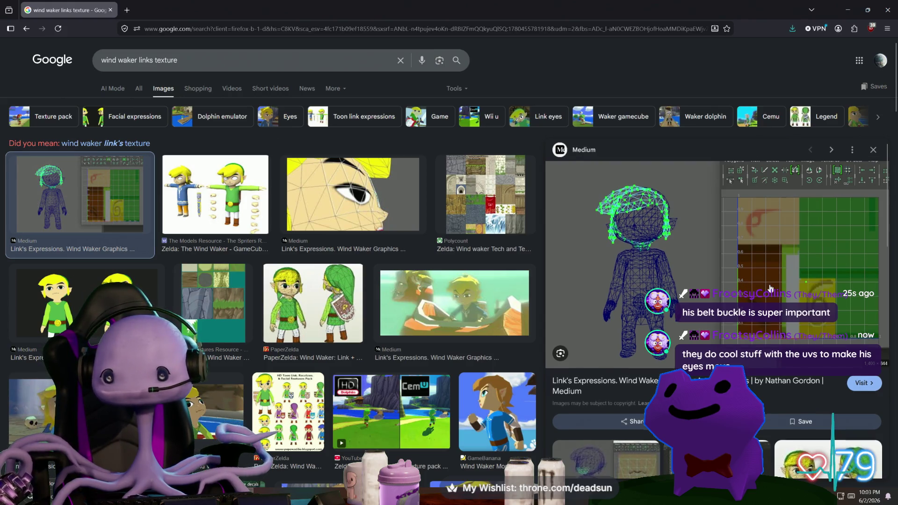
scroll(770, 287, down, 5)
scroll(761, 292, down, 2)
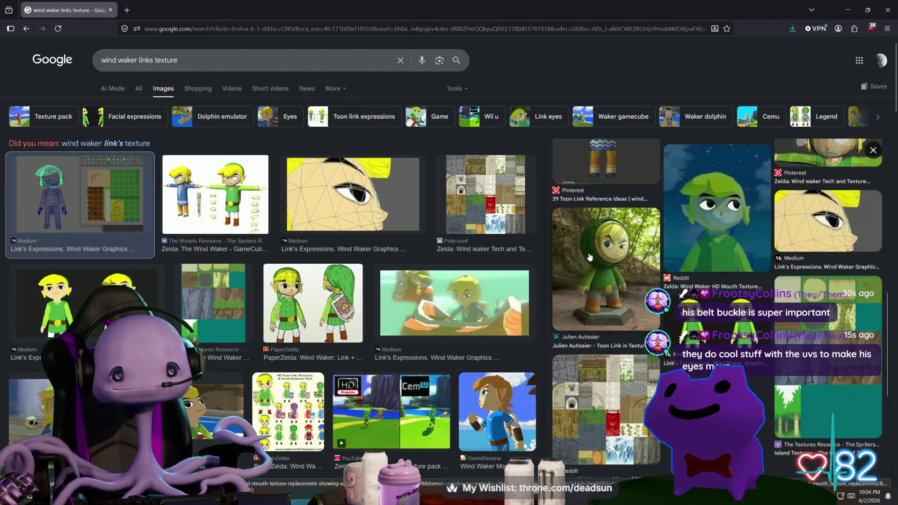
scroll(589, 256, down, 1)
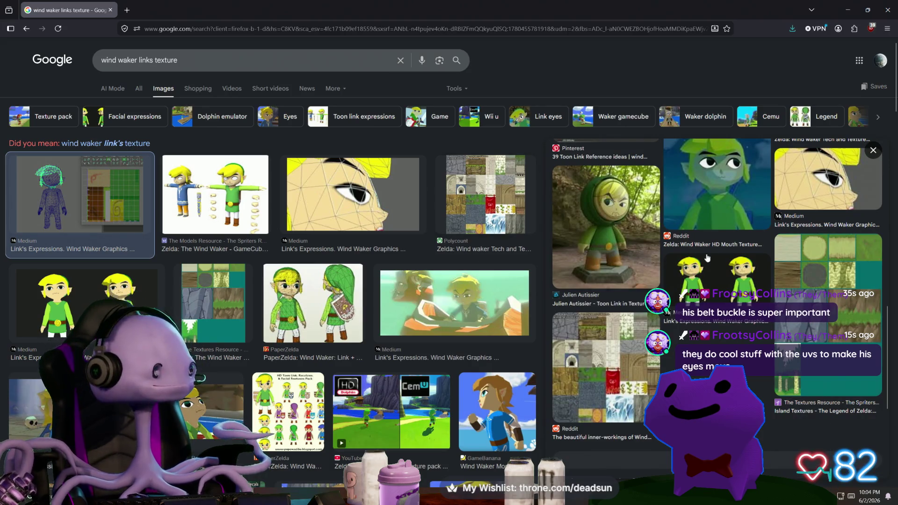
scroll(705, 259, up, 5)
scroll(704, 259, up, 1)
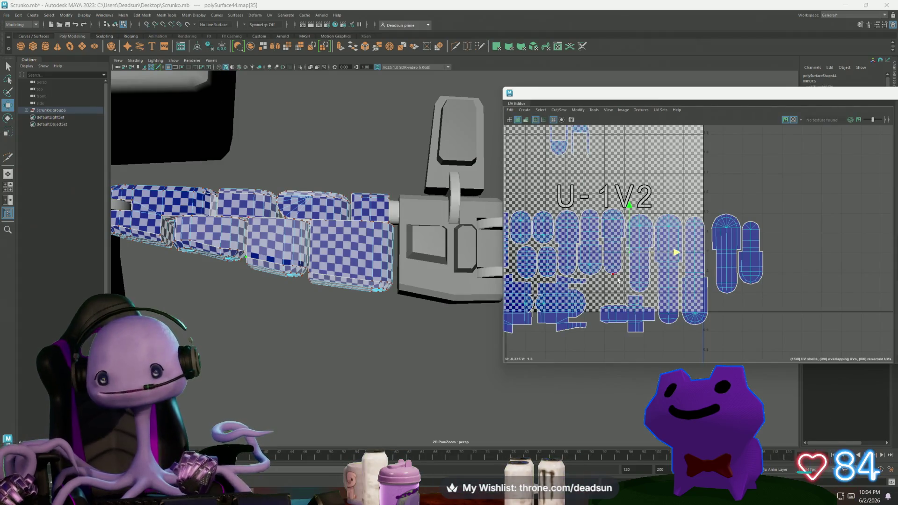
Pan the UV view and select the front face of the arm block
scroll(618, 279, down, 2)
mouse_move(645, 263)
alt+middle_down()
mouse_move(688, 262)
mouse_move(696, 245)
alt+middle_up()
click(624, 110)
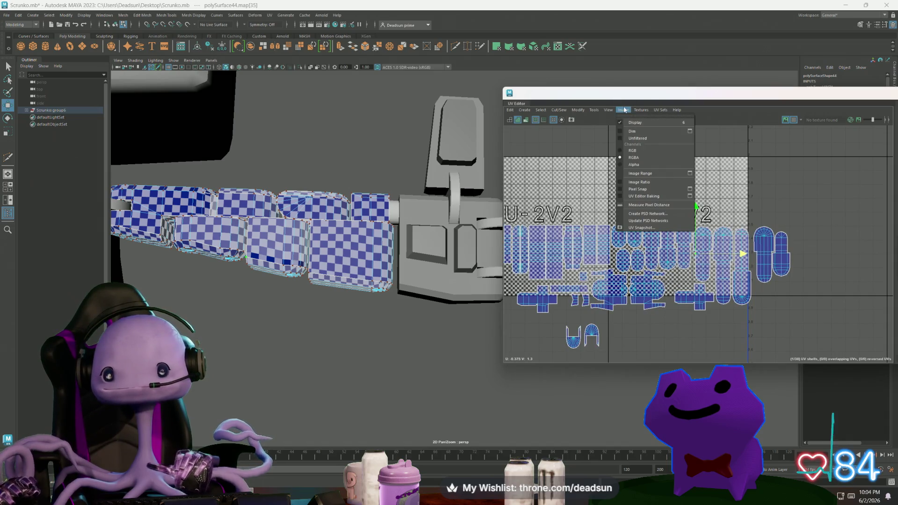
click(585, 214)
scroll(368, 290, up, 8)
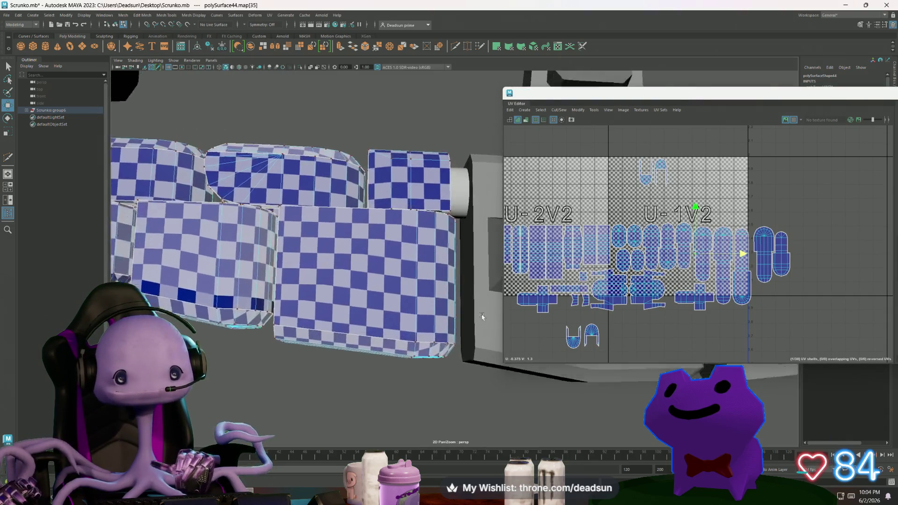
alt+middle_drag(368, 291, 386, 295)
right_drag(386, 296, 386, 323)
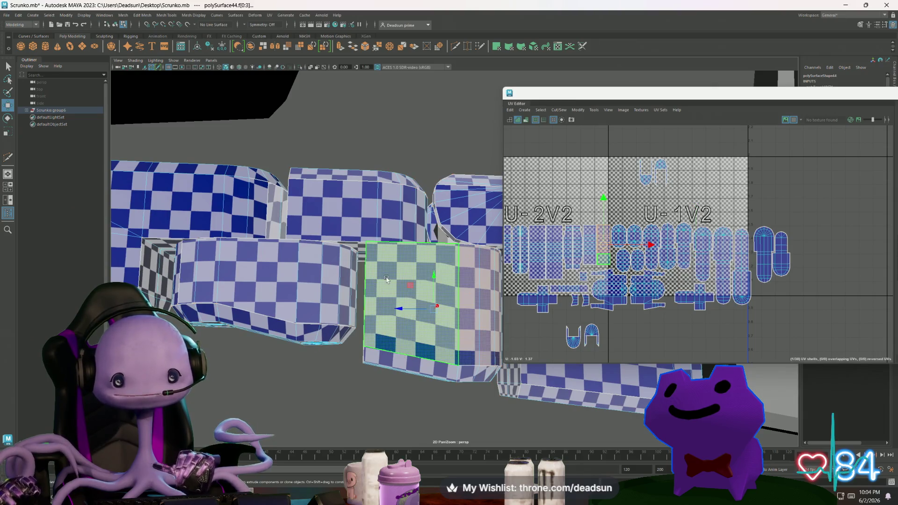
click(412, 290)
Select the shell's UVs and scale the shell narrower in U to reduce checker stretching
scroll(602, 256, up, 10)
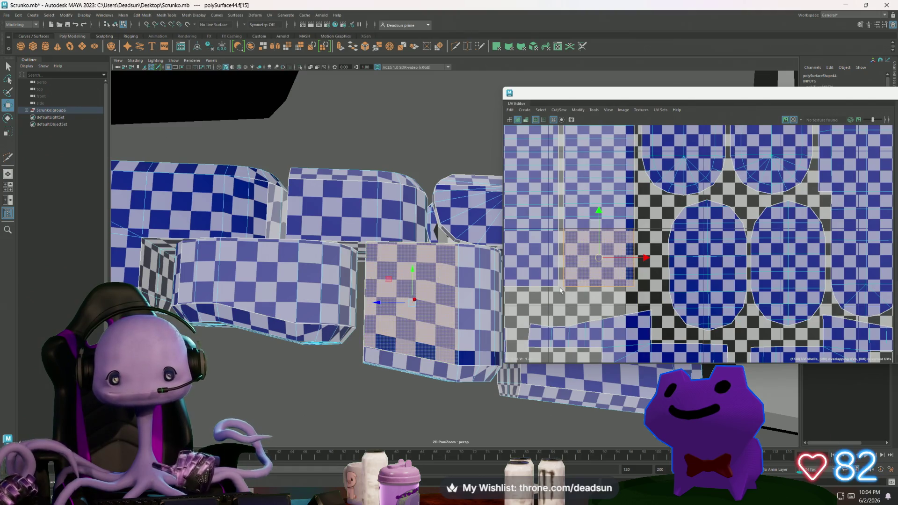
right_drag(564, 290, 608, 287)
click(633, 286)
drag(634, 285, 584, 292)
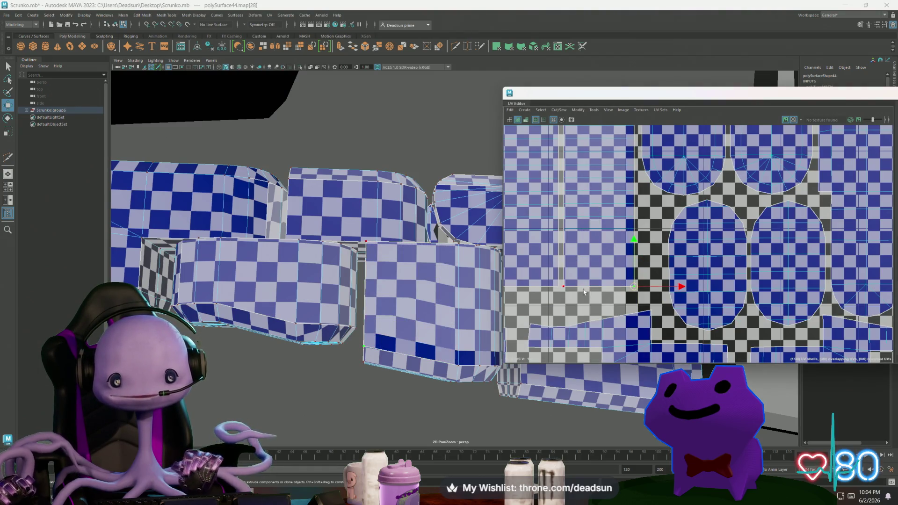
key(e)
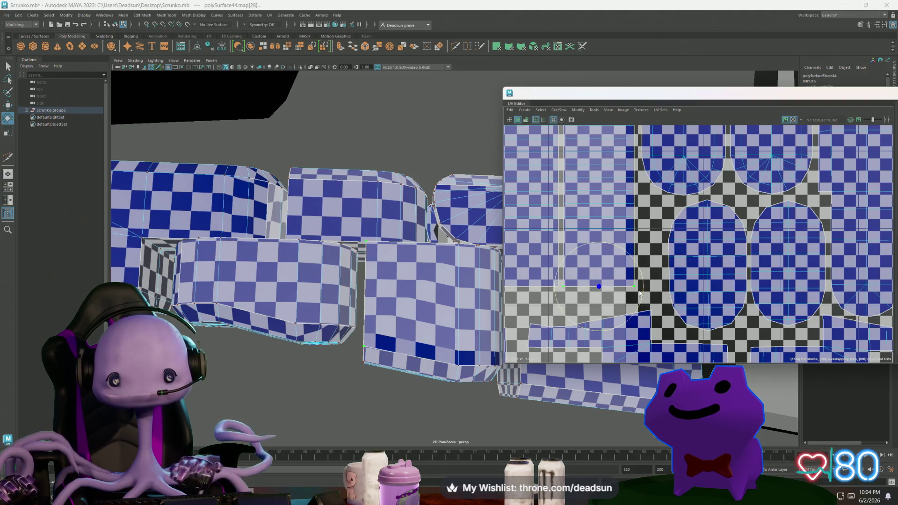
key(r)
drag(644, 291, 637, 291)
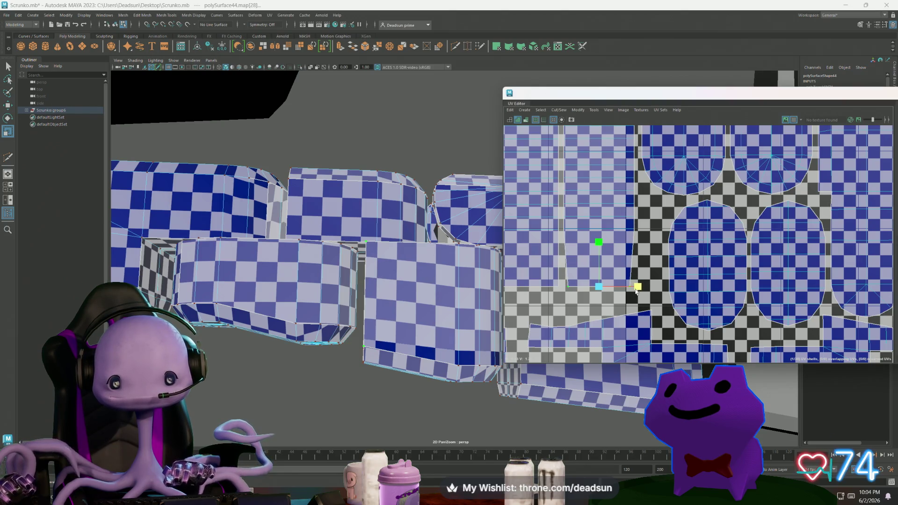
drag(636, 291, 634, 290)
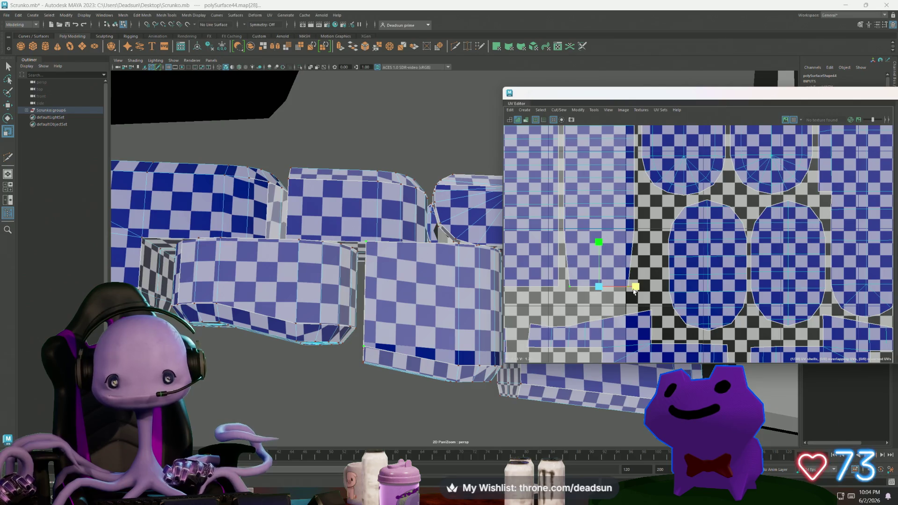
scroll(635, 291, down, 2)
alt+middle_drag(635, 291, 626, 307)
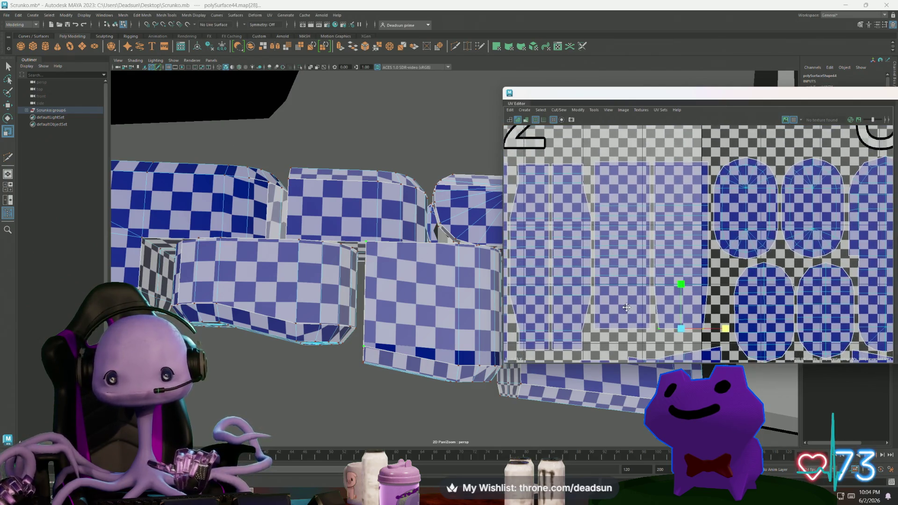
mouse_move(462, 288)
alt+mouse_down()
mouse_move(271, 315)
mouse_move(333, 297)
mouse_move(371, 272)
alt+mouse_up()
scroll(340, 305, down, 3)
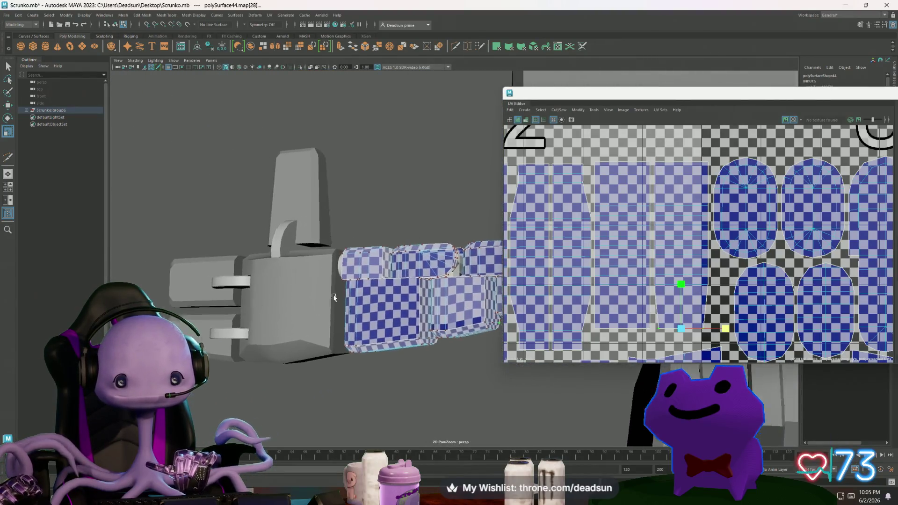
scroll(333, 297, up, 3)
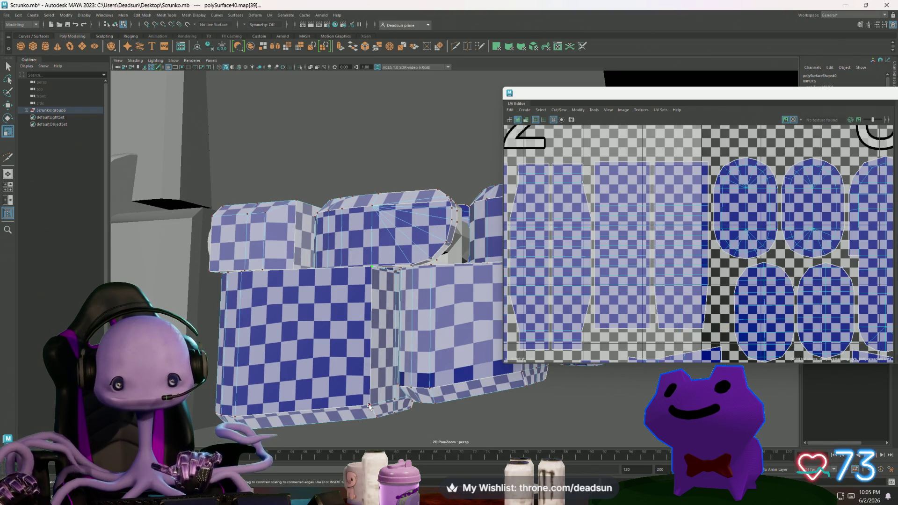
Bring the neighbouring UV tiles into view and narrow the torso shell horizontally
alt+middle_drag(766, 320, 640, 193)
scroll(640, 194, down, 3)
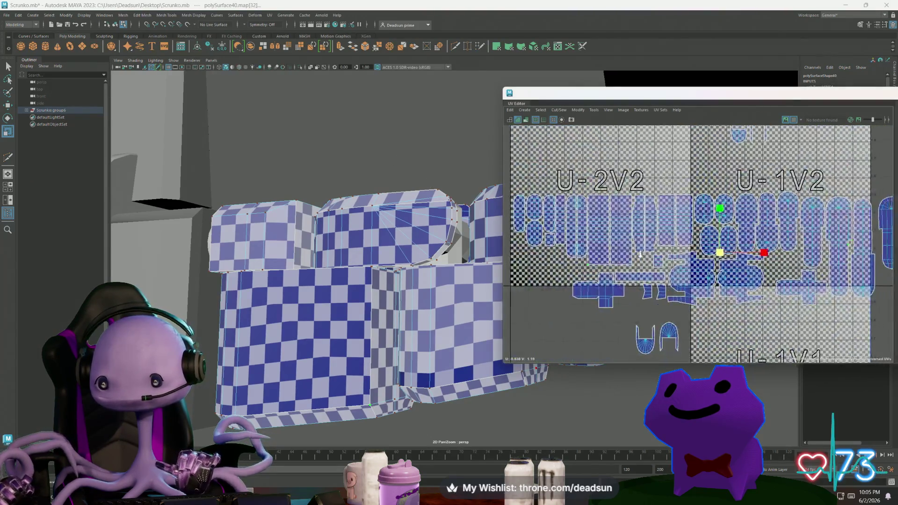
mouse_move(750, 205)
alt+middle_down()
mouse_move(567, 232)
mouse_move(754, 262)
alt+middle_up()
scroll(568, 232, up, 2)
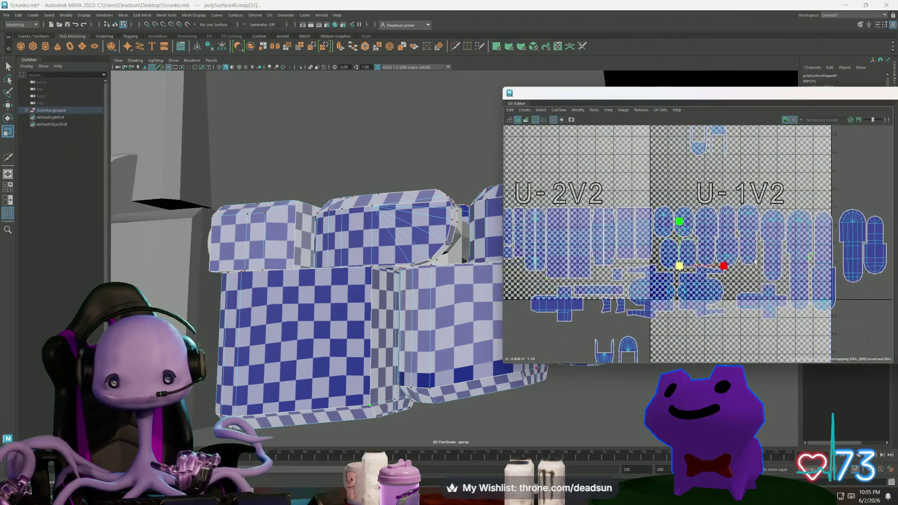
alt+middle_drag(616, 252, 636, 254)
mouse_move(290, 262)
alt+mouse_down()
mouse_move(177, 263)
mouse_move(287, 285)
mouse_move(280, 295)
alt+mouse_up()
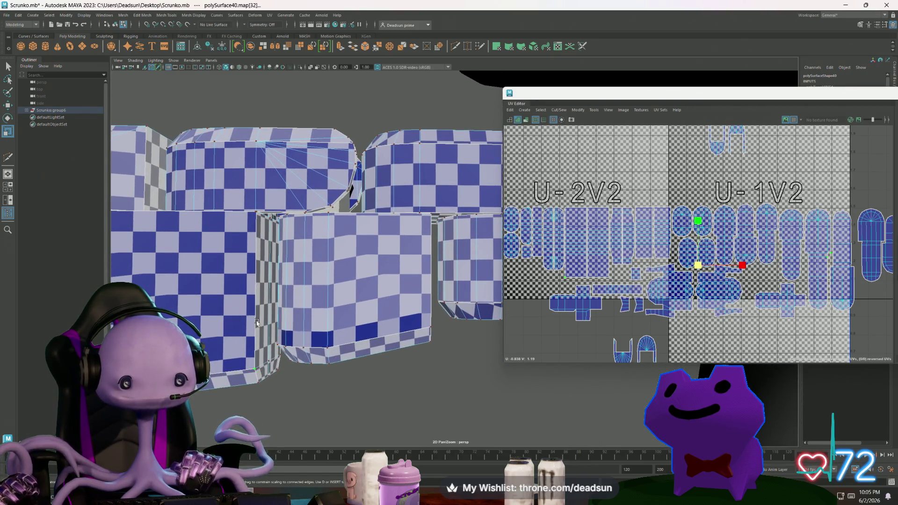
scroll(688, 305, down, 5)
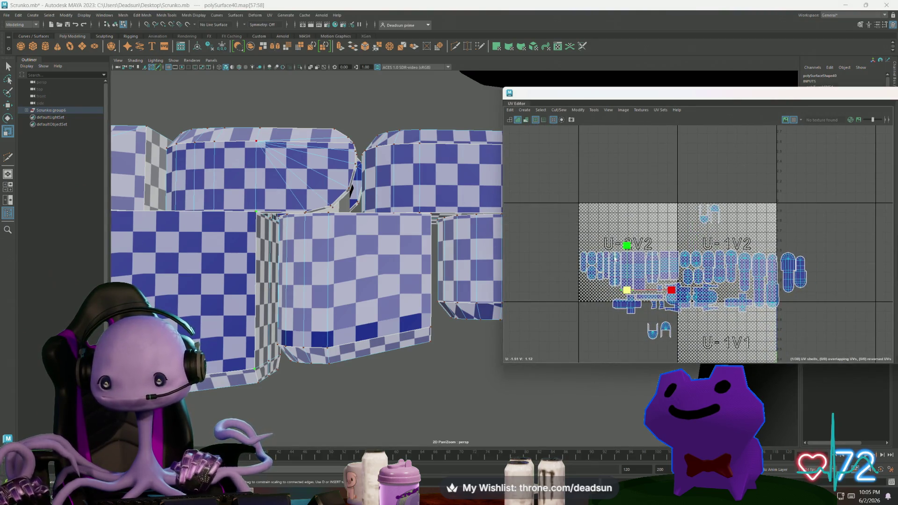
scroll(696, 305, up, 6)
scroll(696, 305, up, 2)
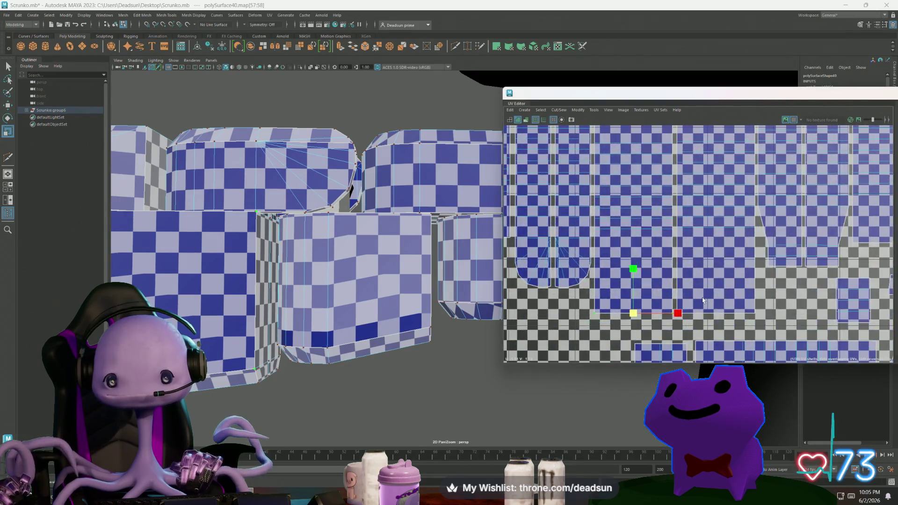
scroll(699, 313, down, 2)
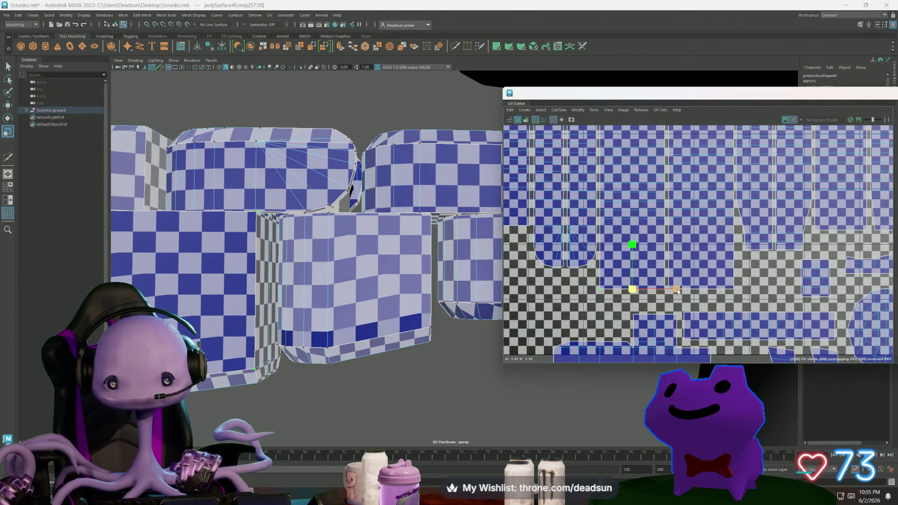
drag(678, 291, 672, 291)
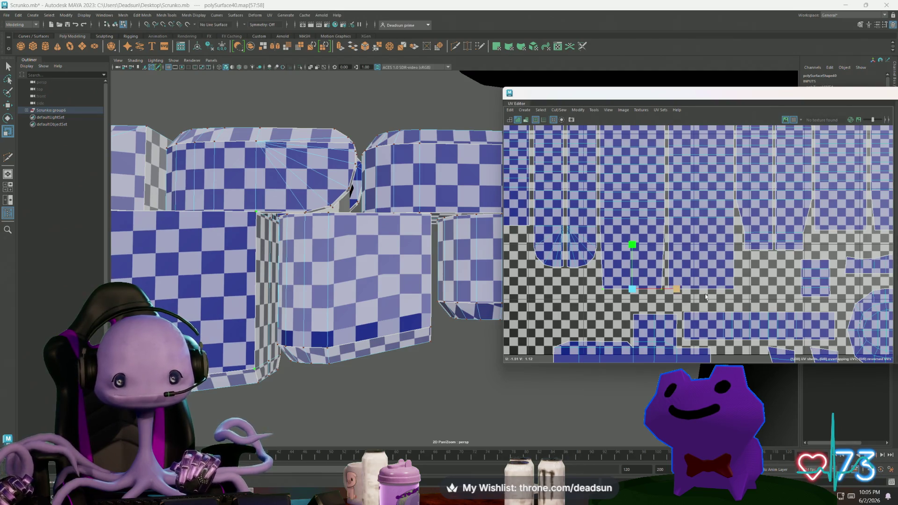
Select the shell's top and lower edges, frame them, and constrain scaling to U
scroll(635, 211, down, 3)
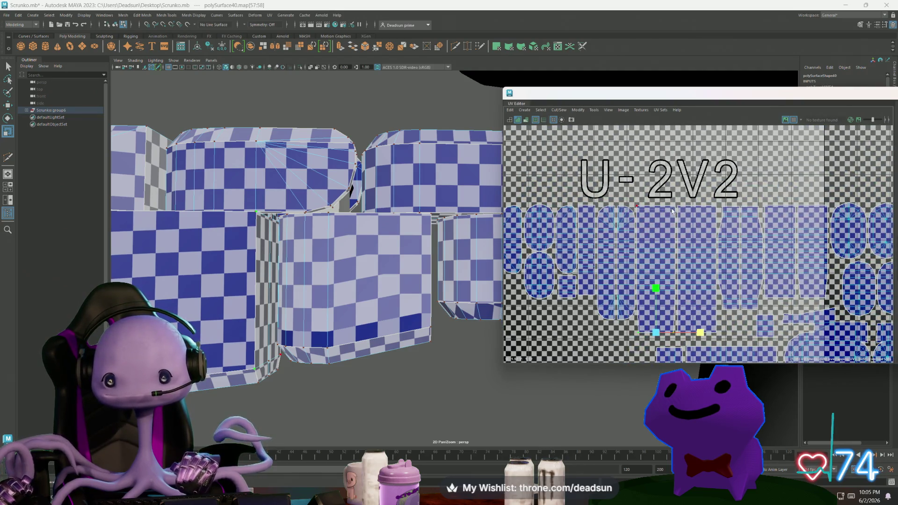
click(676, 213)
key(f)
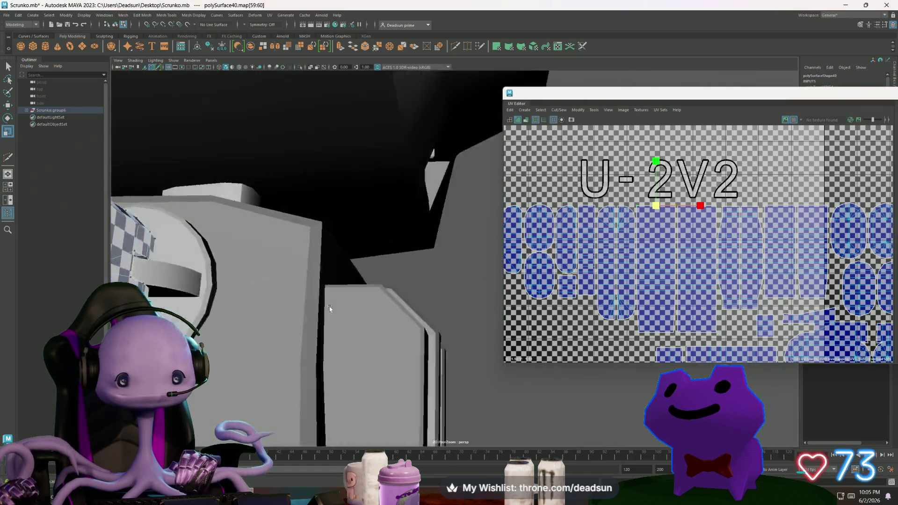
alt+drag(272, 310, 255, 306)
click(314, 340)
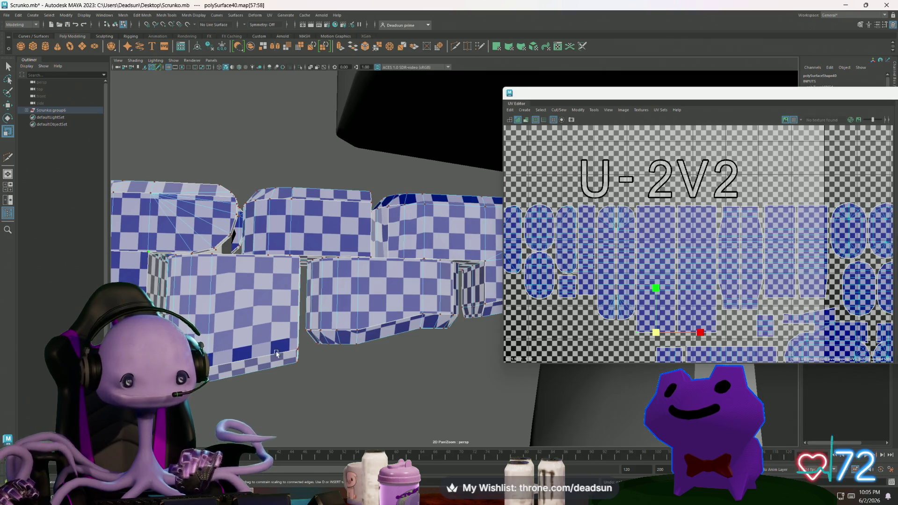
alt+drag(276, 354, 270, 351)
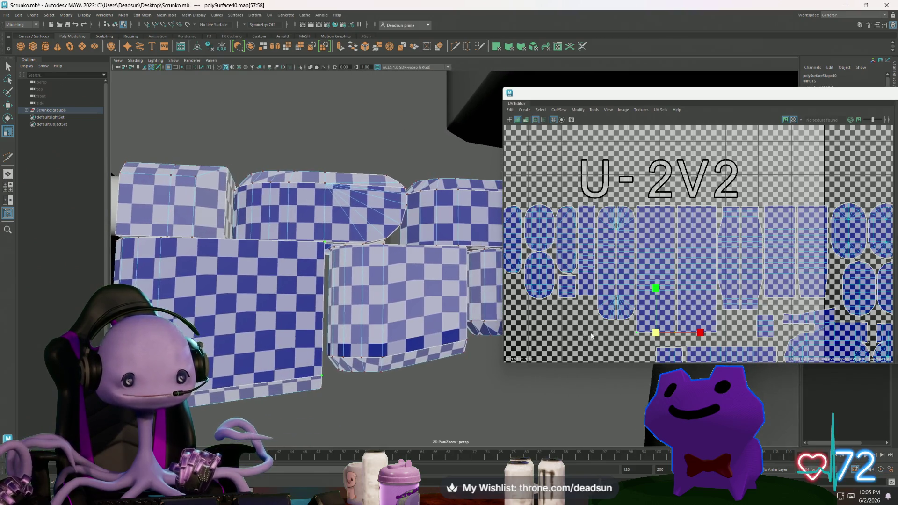
click(694, 333)
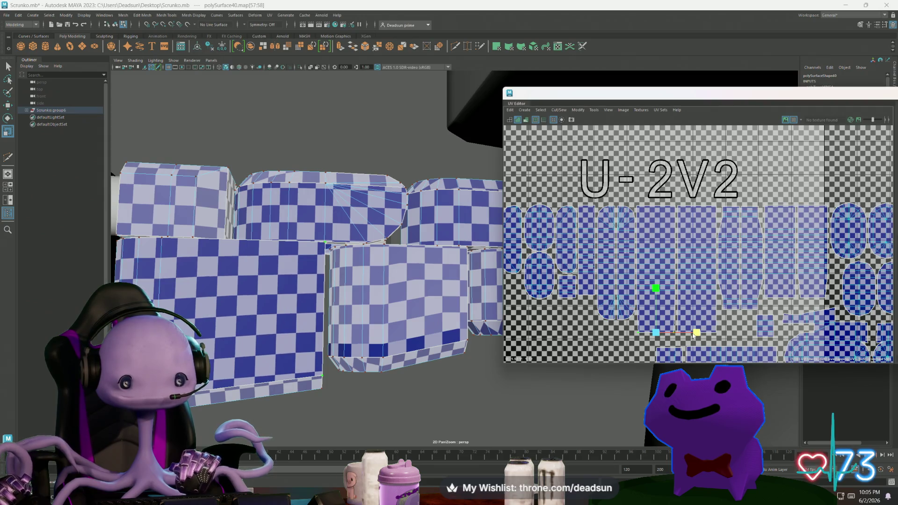
alt+drag(417, 335, 410, 331)
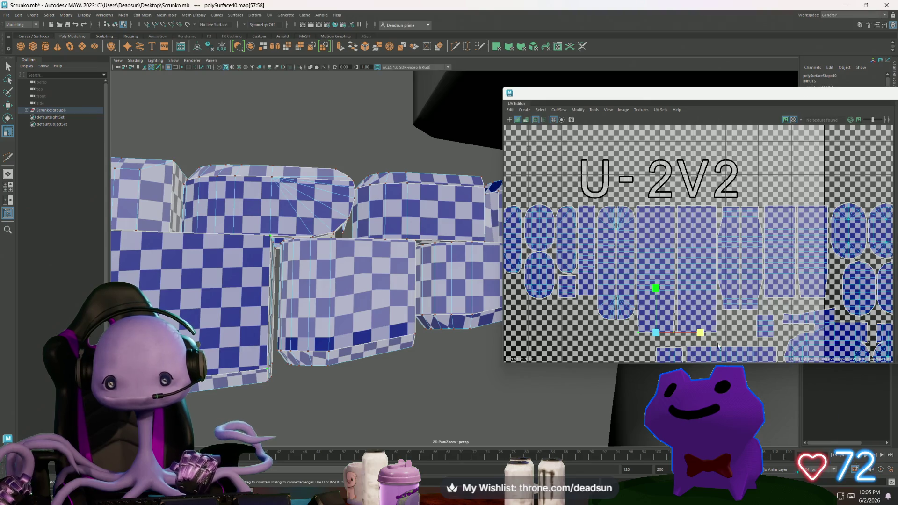
Check neighbouring shells' edges and UVs across the right-hand U-1V2 tile
click(677, 325)
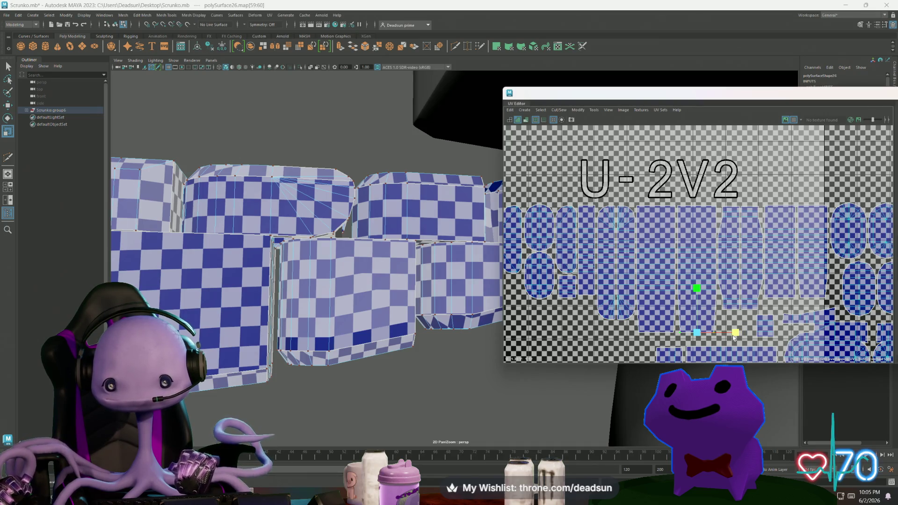
click(677, 206)
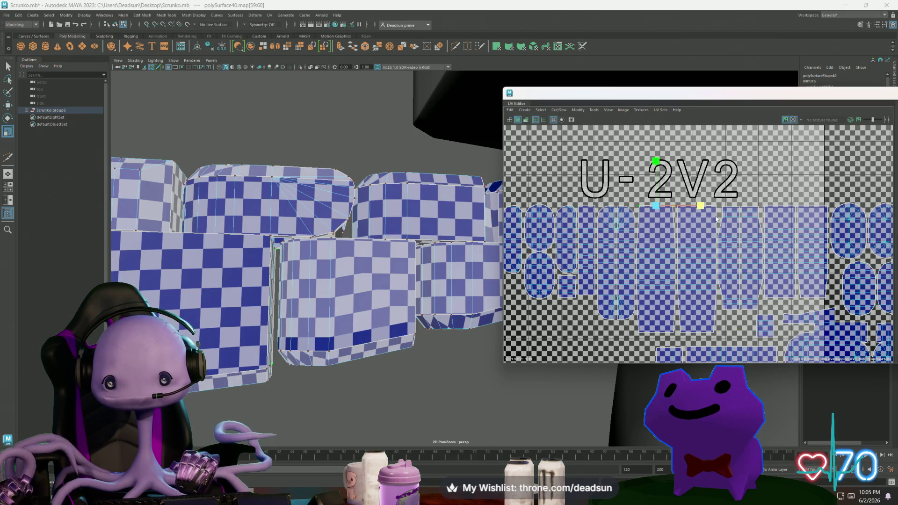
click(736, 206)
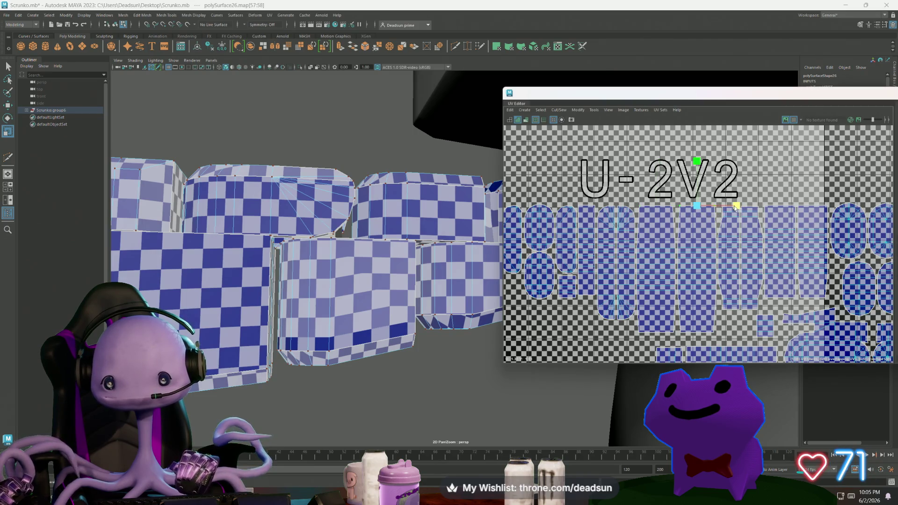
alt+middle_drag(563, 295, 506, 291)
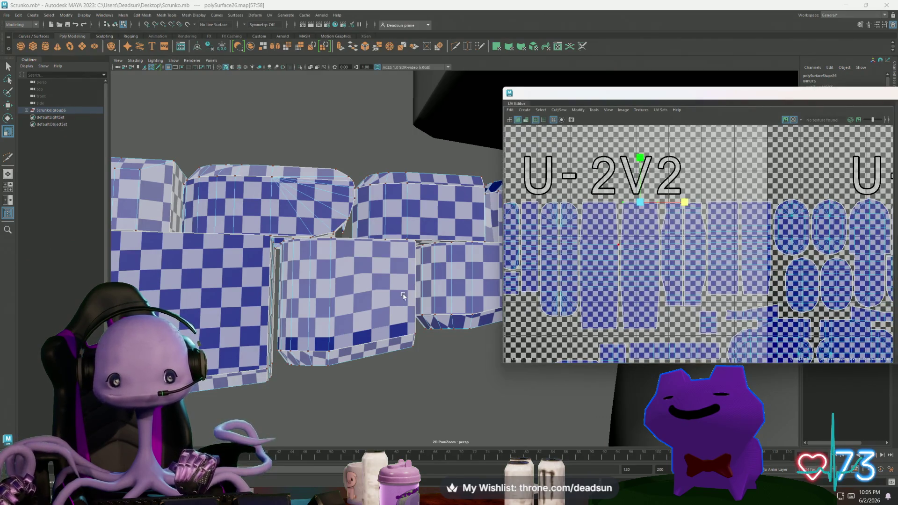
click(417, 335)
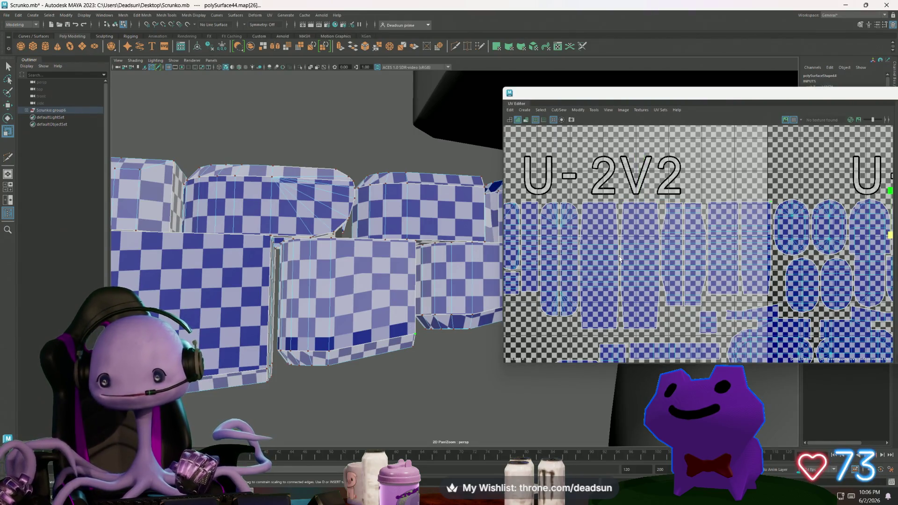
mouse_move(620, 259)
alt+middle_down()
mouse_move(587, 284)
mouse_move(379, 286)
alt+middle_up()
scroll(702, 304, up, 2)
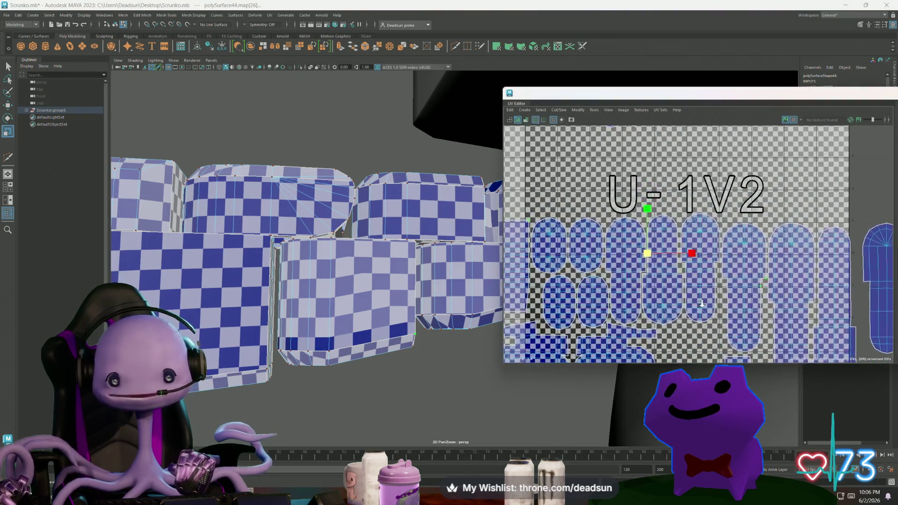
alt+drag(355, 262, 413, 253)
Select faces on the torso front, then select the UVs along a shell edge
right_click(413, 253)
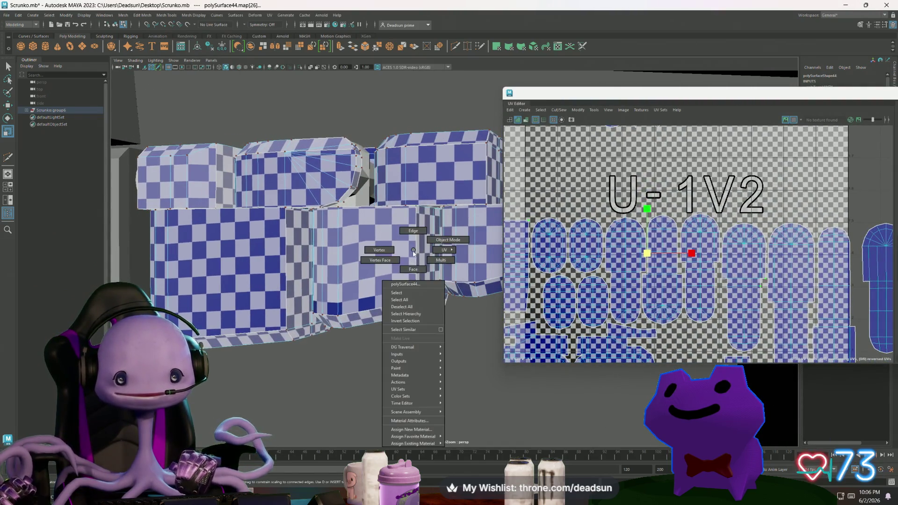
click(413, 269)
click(393, 257)
alt+middle_drag(547, 293, 674, 256)
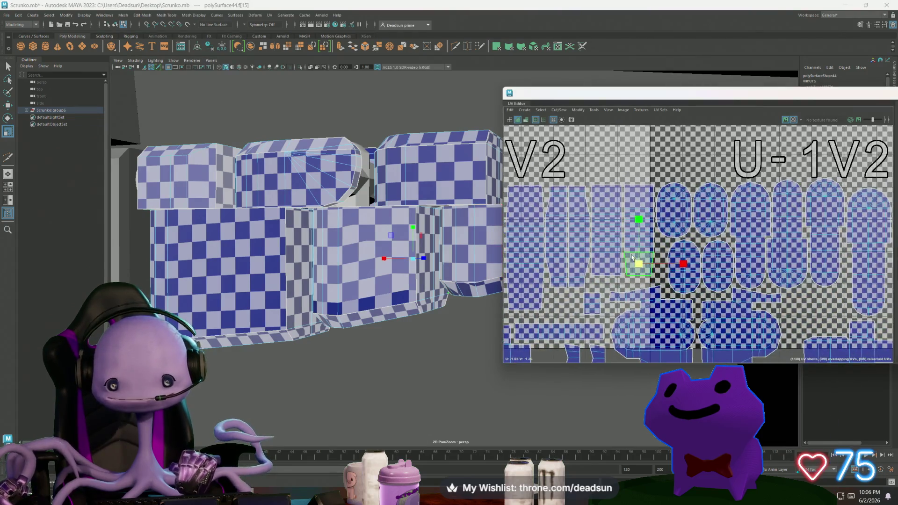
scroll(629, 276, up, 3)
alt+middle_drag(629, 276, 644, 347)
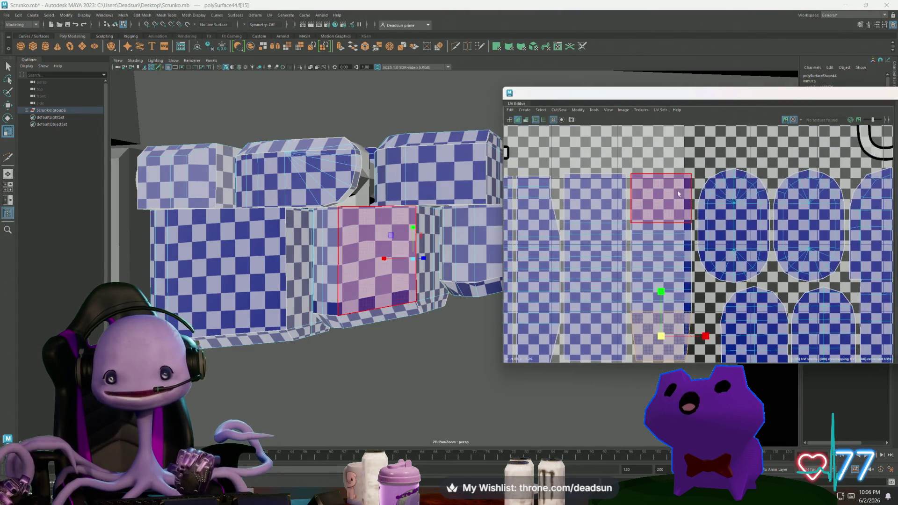
click(650, 187)
right_drag(649, 187, 669, 176)
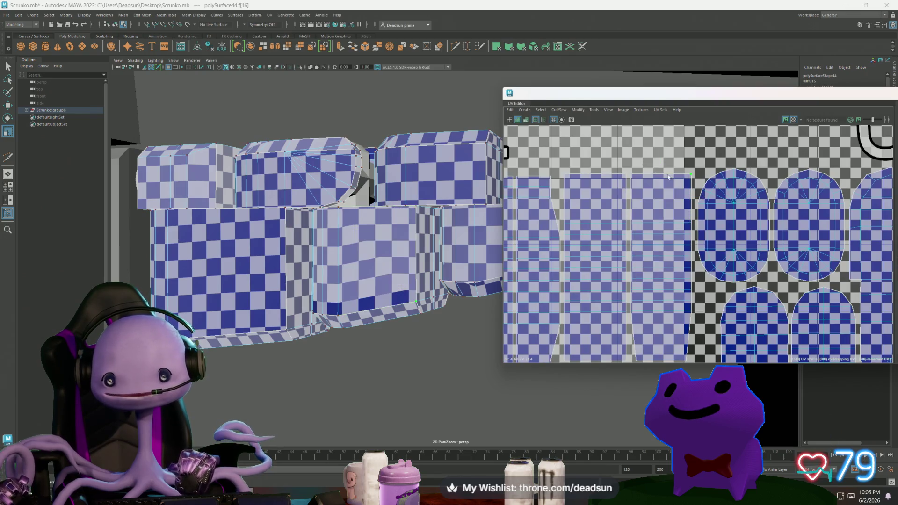
shift+click(692, 177)
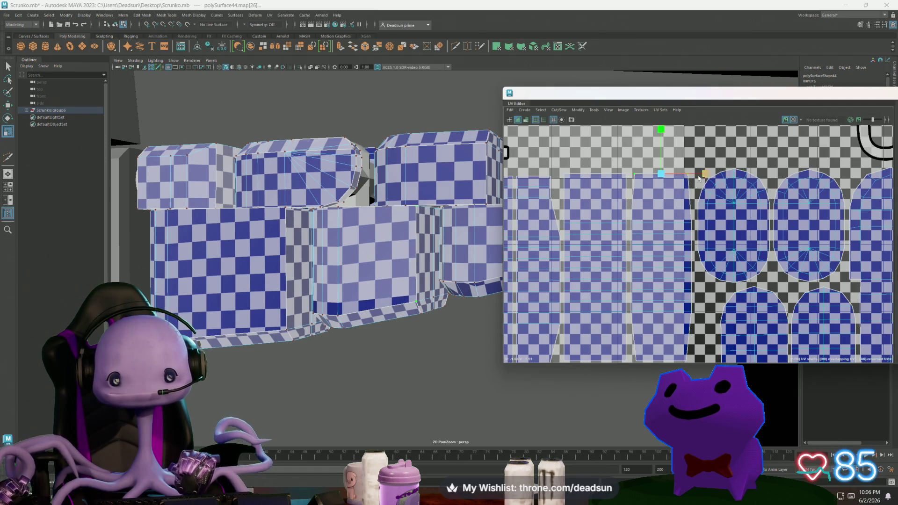
Add a UV on another shell and orbit the model to check it
scroll(699, 178, down, 2)
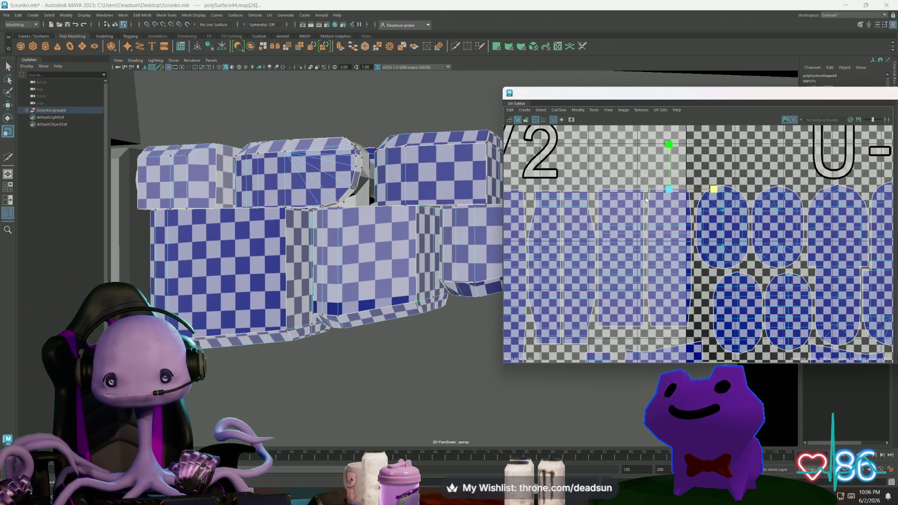
click(645, 200)
alt+middle_drag(481, 261, 420, 267)
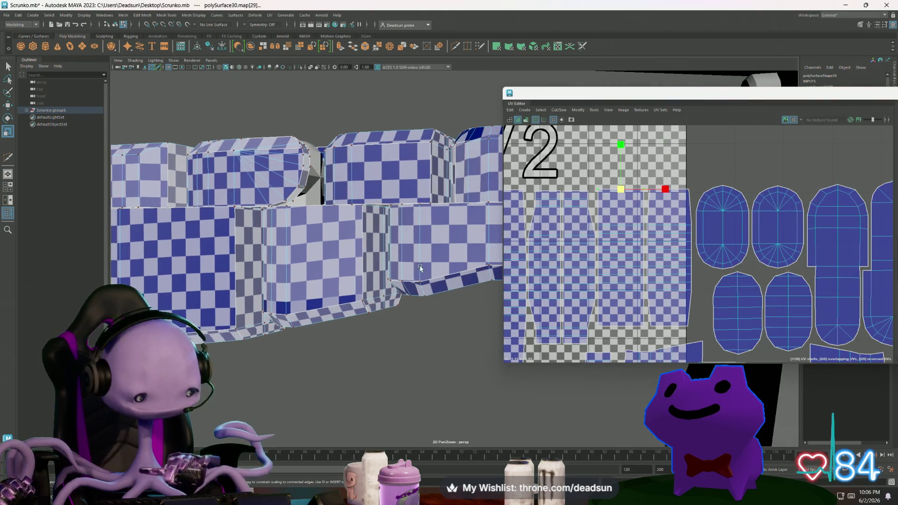
scroll(420, 268, up, 5)
scroll(397, 256, down, 3)
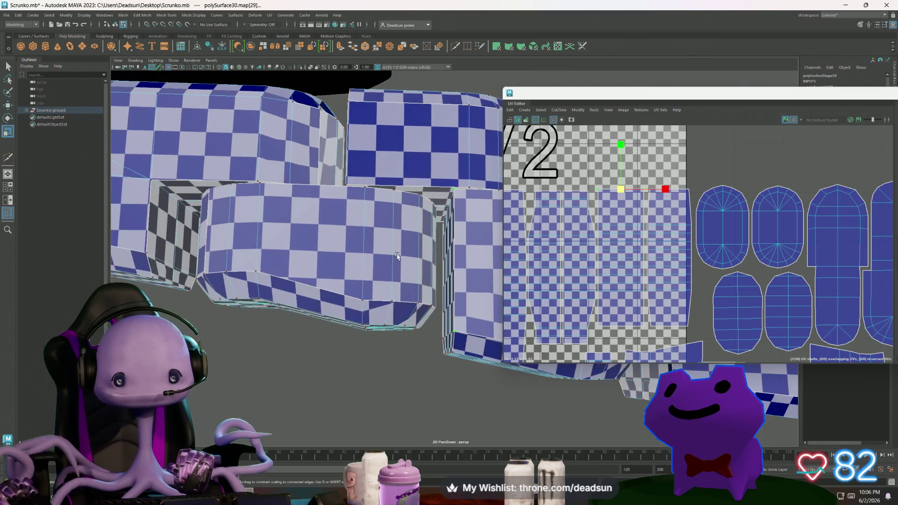
mouse_move(397, 256)
alt+mouse_down()
mouse_move(358, 285)
mouse_move(401, 288)
alt+mouse_up()
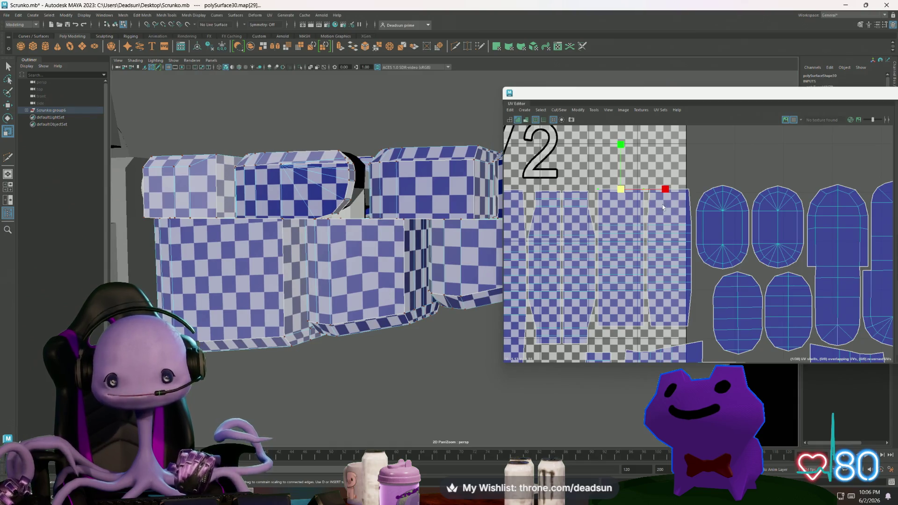
Slide the selected UVs slightly right along X, then select the bottom-row UVs
click(665, 190)
scroll(369, 289, up, 5)
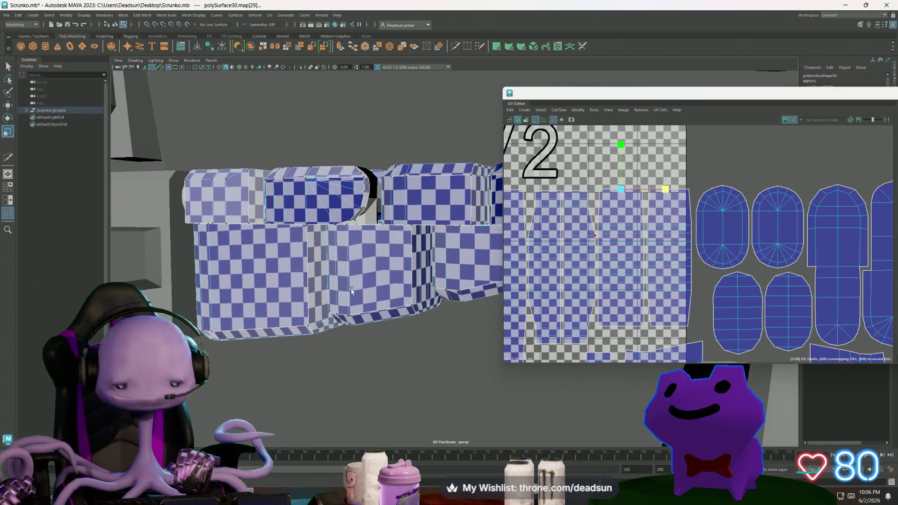
mouse_move(369, 289)
alt+mouse_down()
mouse_move(391, 315)
mouse_move(391, 278)
mouse_move(236, 323)
mouse_move(389, 262)
alt+mouse_up()
scroll(444, 276, down, 3)
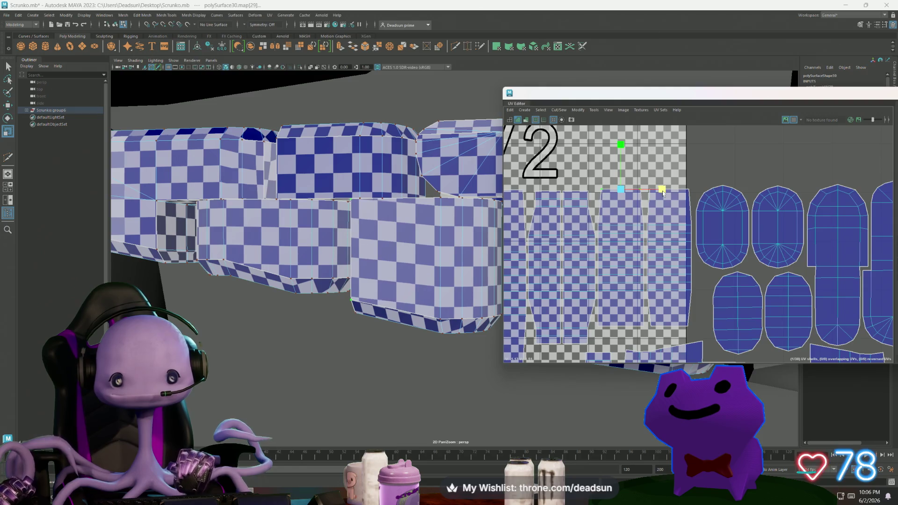
drag(662, 191, 676, 194)
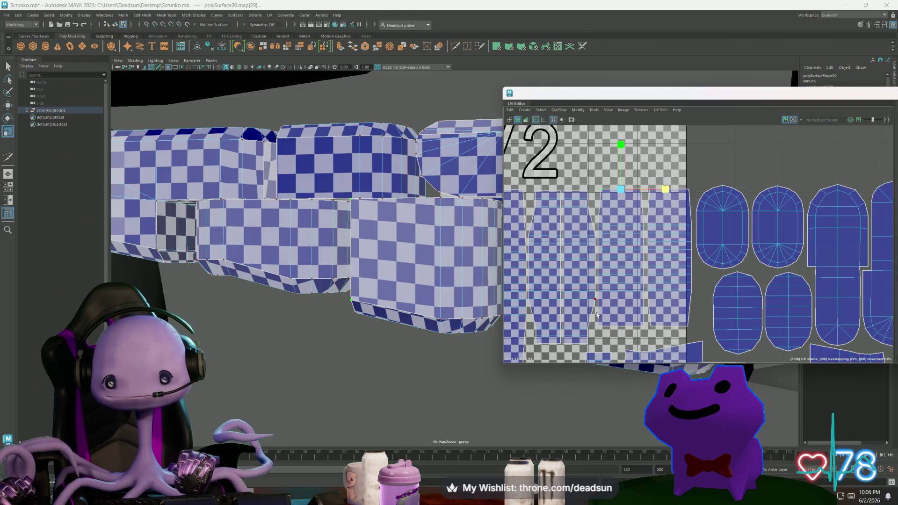
click(649, 337)
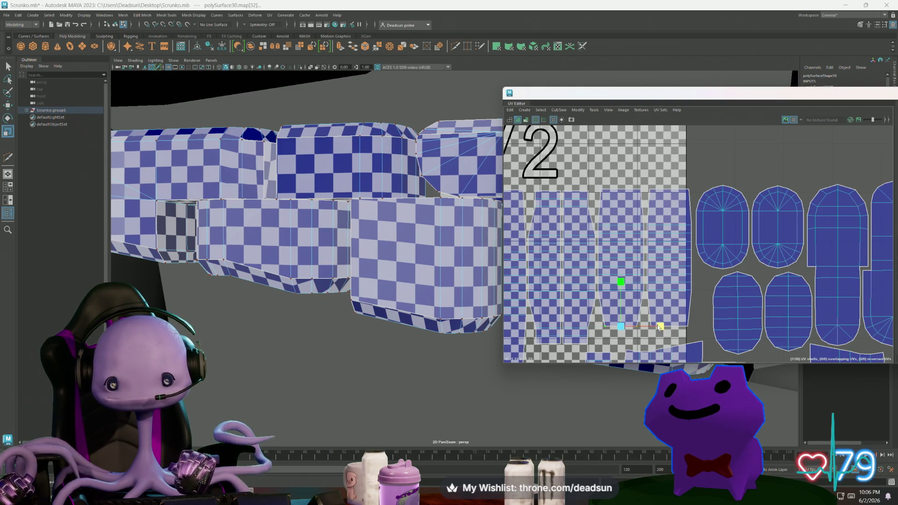
mouse_move(407, 341)
alt+mouse_down()
mouse_move(629, 322)
mouse_move(675, 328)
alt+mouse_up()
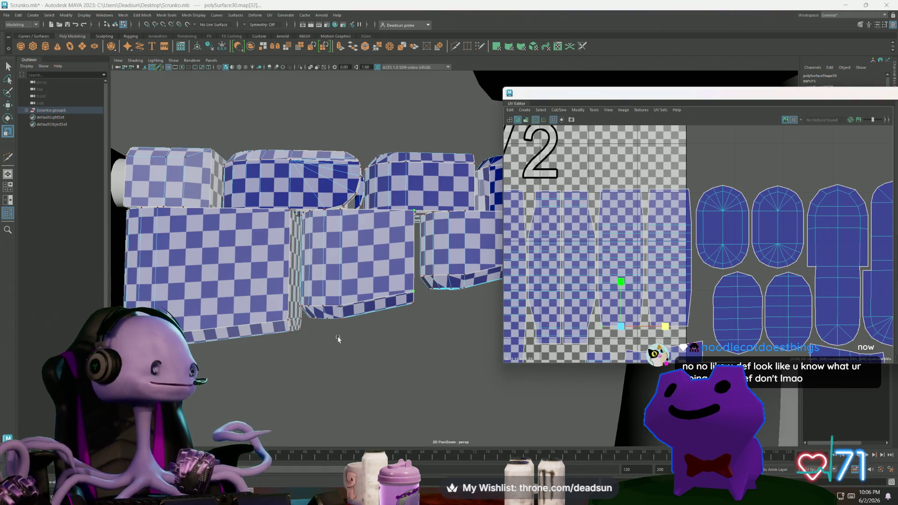
scroll(651, 323, down, 6)
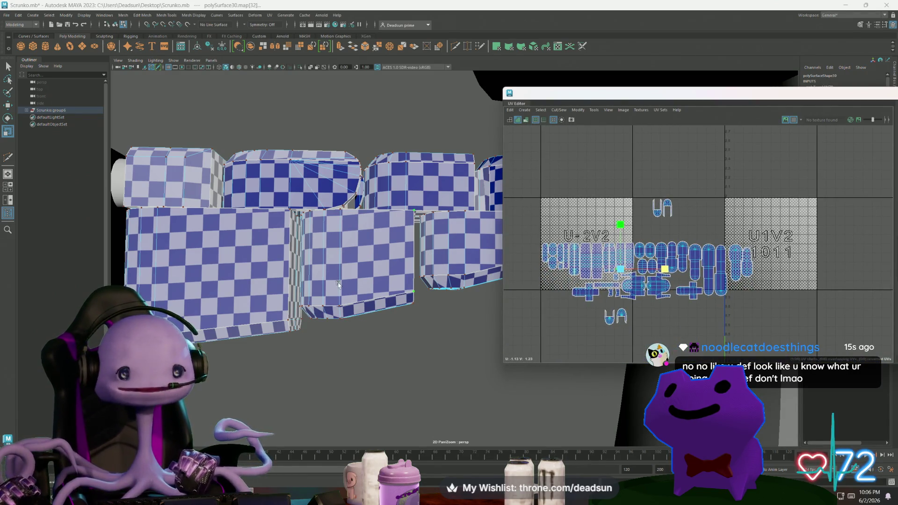
mouse_move(339, 286)
alt+mouse_down()
mouse_move(330, 302)
mouse_move(343, 322)
mouse_move(377, 292)
alt+mouse_up()
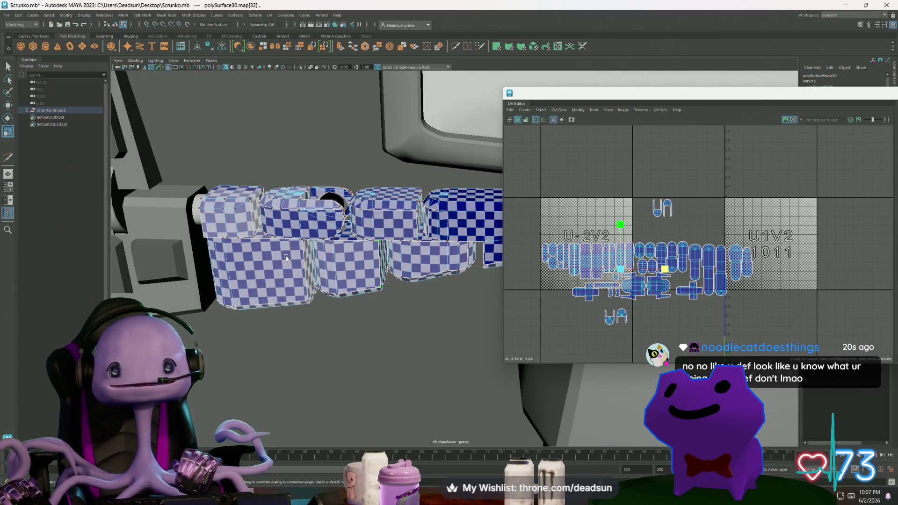
mouse_move(299, 291)
alt+mouse_down()
mouse_move(292, 299)
mouse_move(304, 289)
mouse_move(295, 287)
alt+mouse_up()
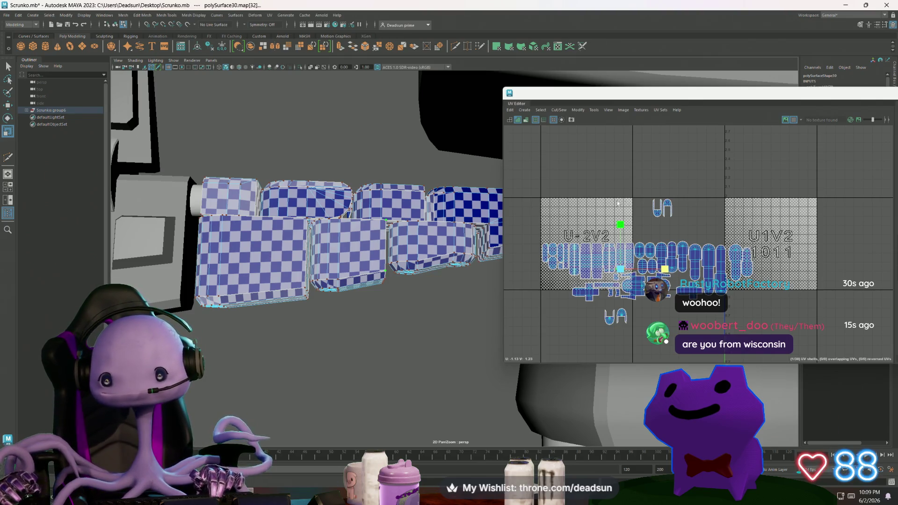
Move the UA-shaped shell and the two small shells into the U-2V2 tile
click(658, 214)
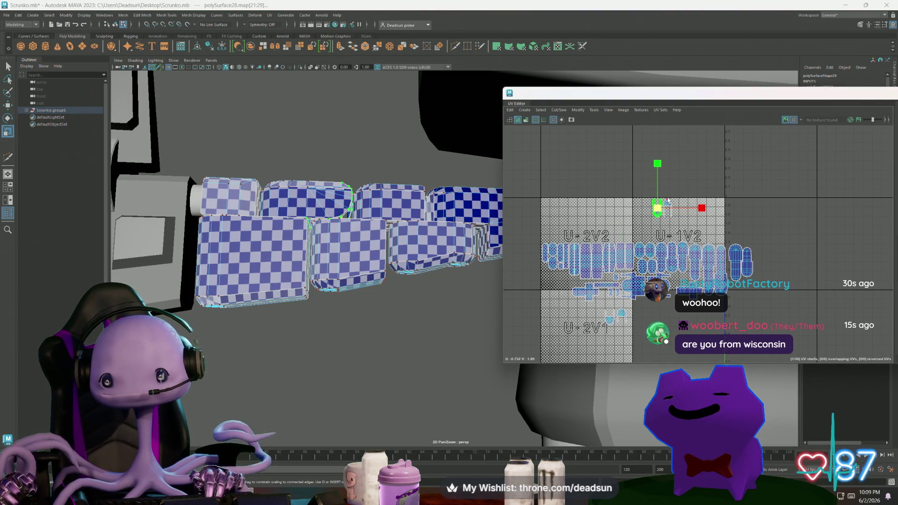
key(w)
mouse_move(660, 208)
mouse_down()
mouse_move(585, 248)
mouse_move(559, 281)
mouse_up()
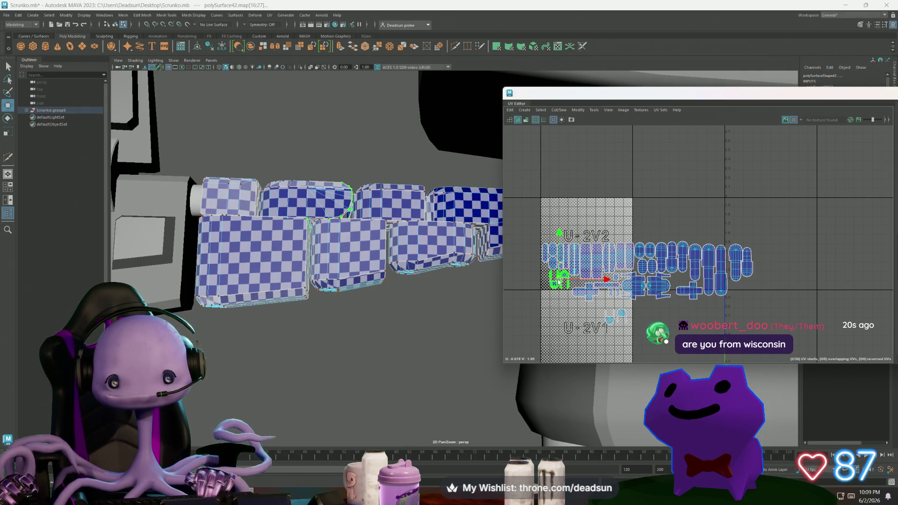
scroll(600, 333, up, 2)
click(609, 323)
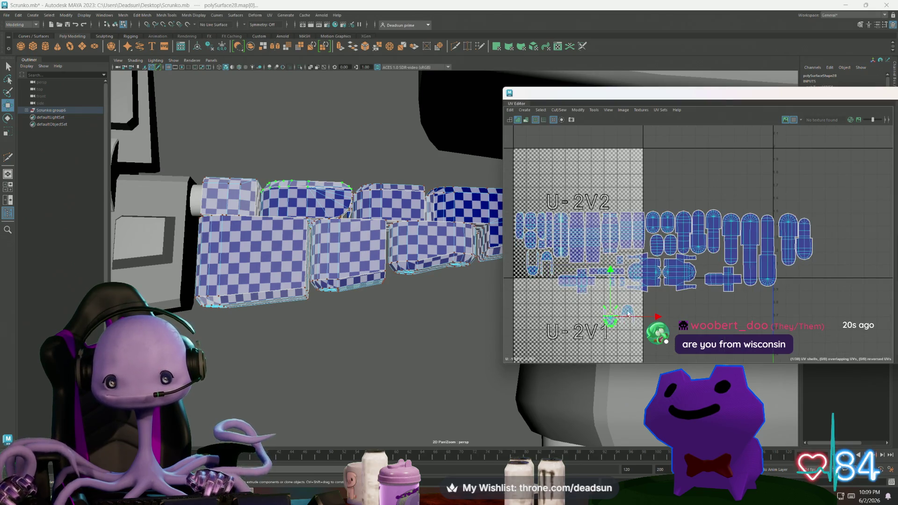
shift+click(627, 310)
drag(628, 310, 511, 266)
Scale the moved shells and shift them slightly left within U-2V2
scroll(512, 268, up, 2)
alt+middle_drag(512, 267, 571, 265)
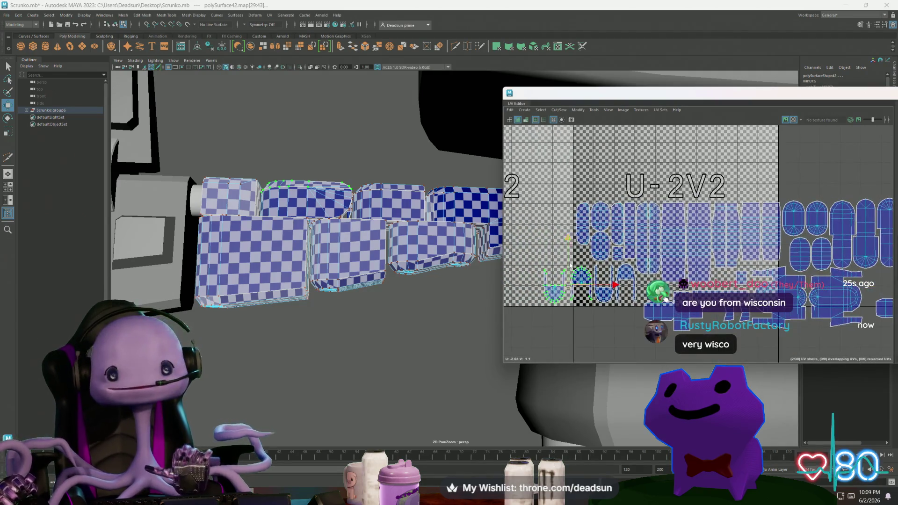
scroll(579, 289, up, 2)
key(r)
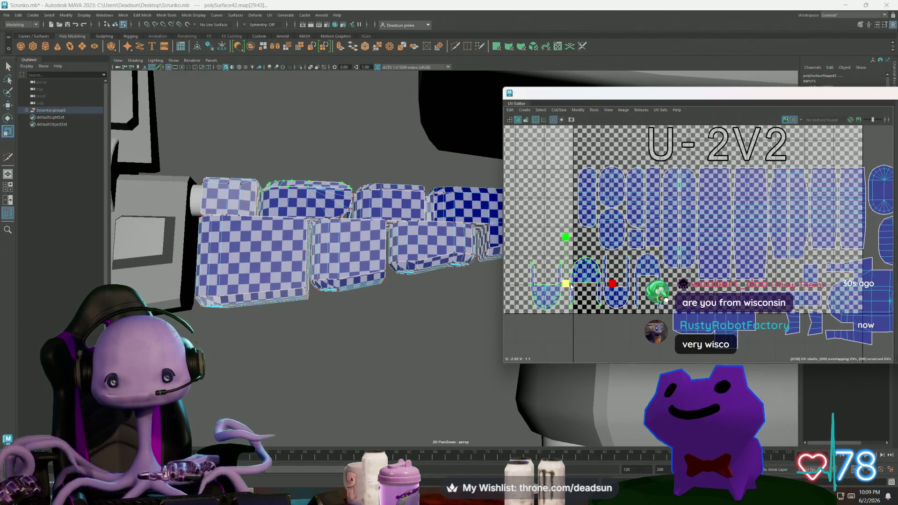
key(w)
drag(572, 286, 567, 284)
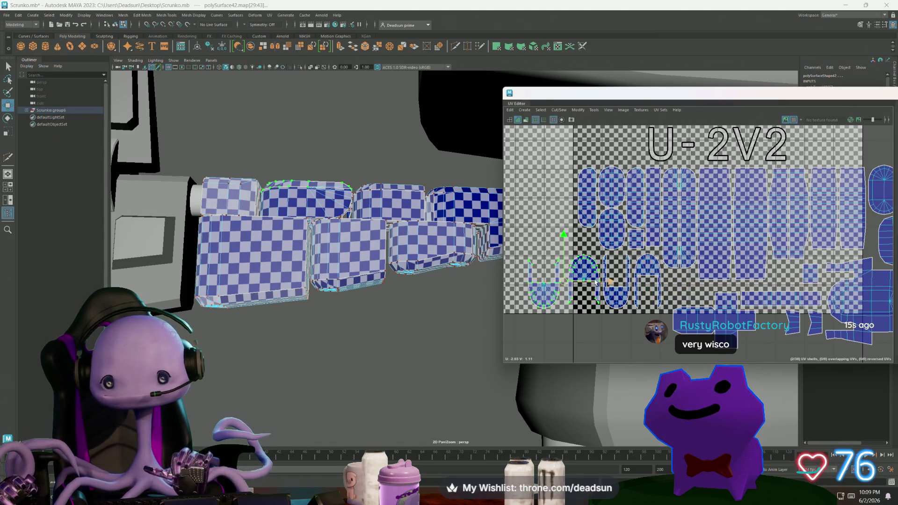
Nudge the U-shaped and arch shells slightly right to space them out, then select all arm shells
key(ctrl+z)
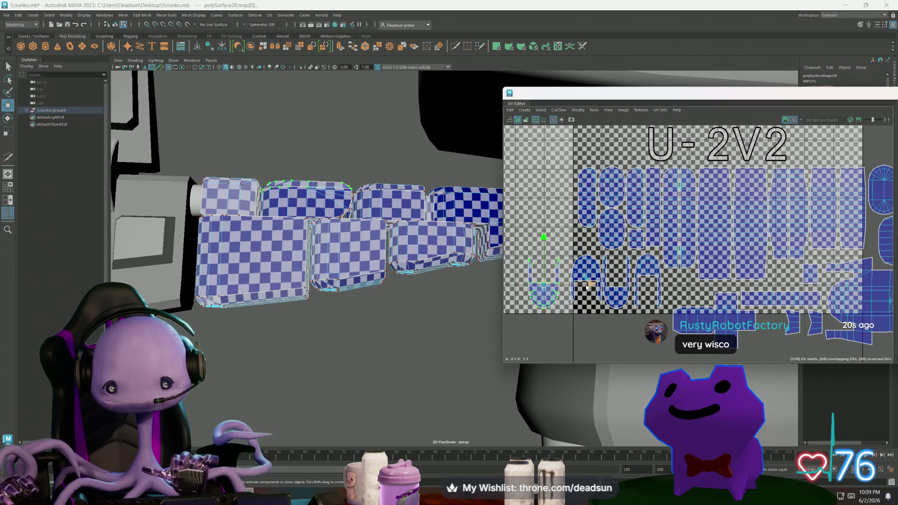
click(533, 293)
drag(597, 286, 600, 286)
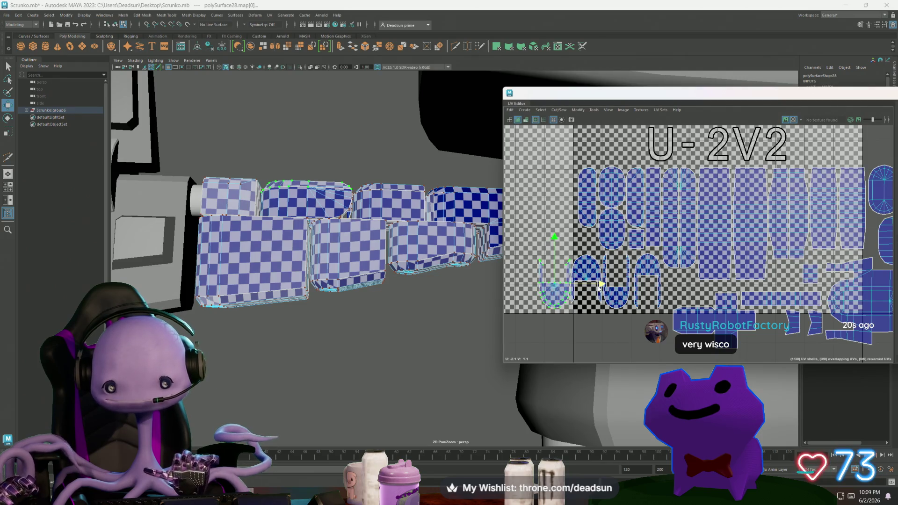
click(624, 296)
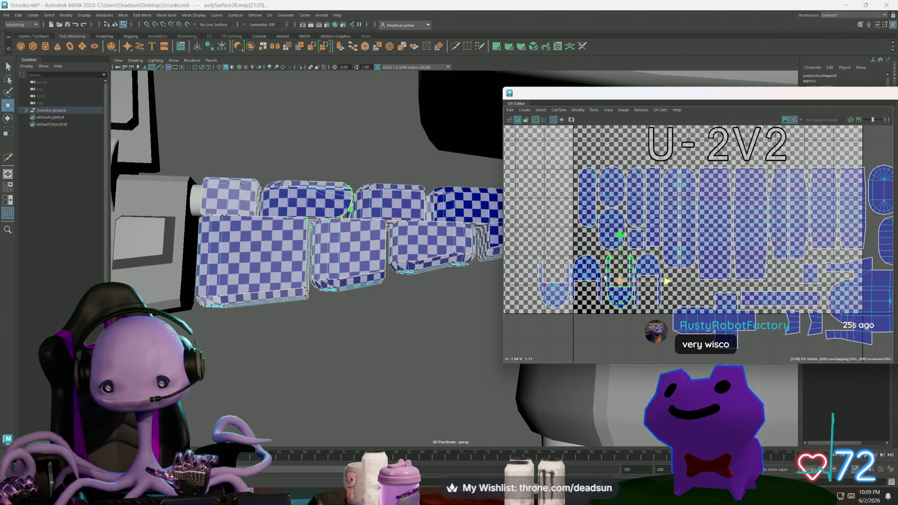
click(592, 269)
drag(631, 280, 635, 281)
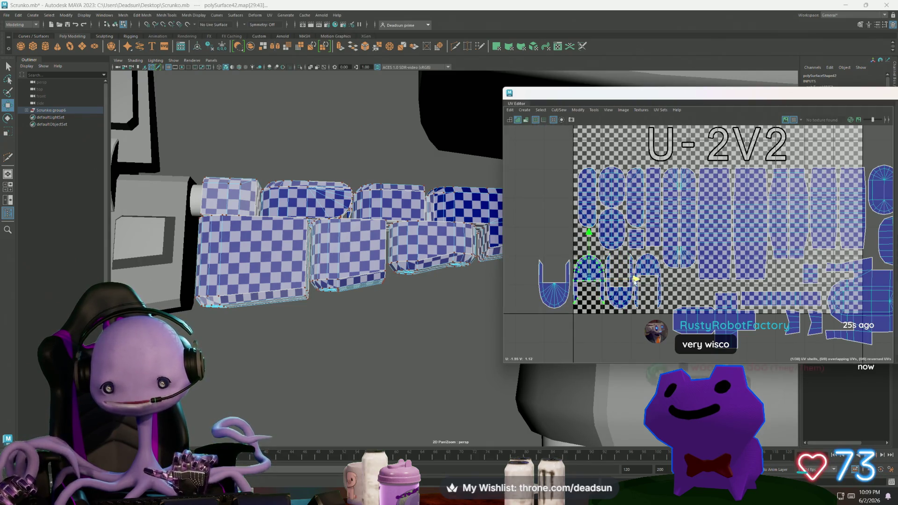
click(554, 296)
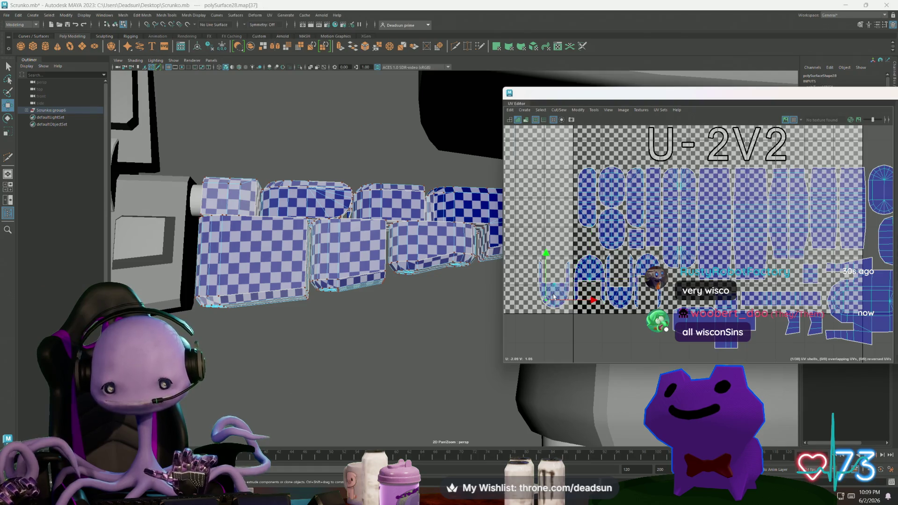
drag(593, 283, 595, 284)
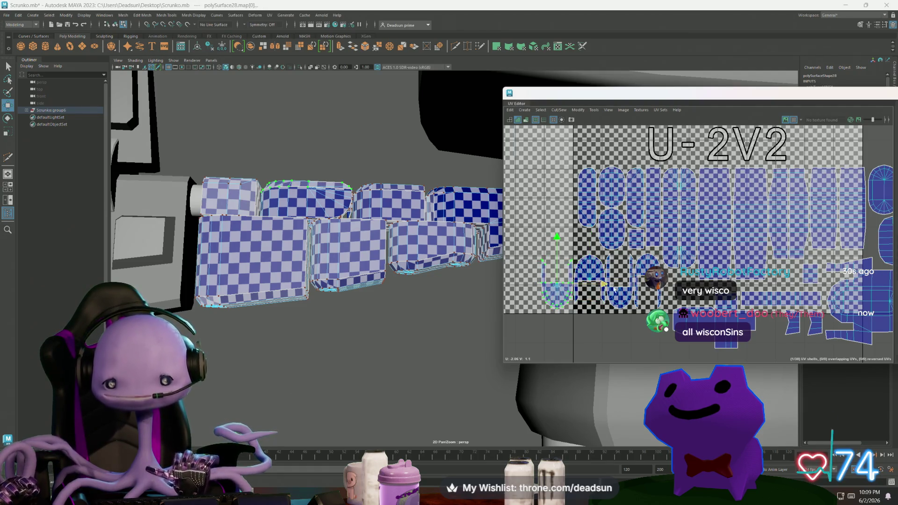
scroll(601, 278, down, 10)
scroll(692, 281, down, 3)
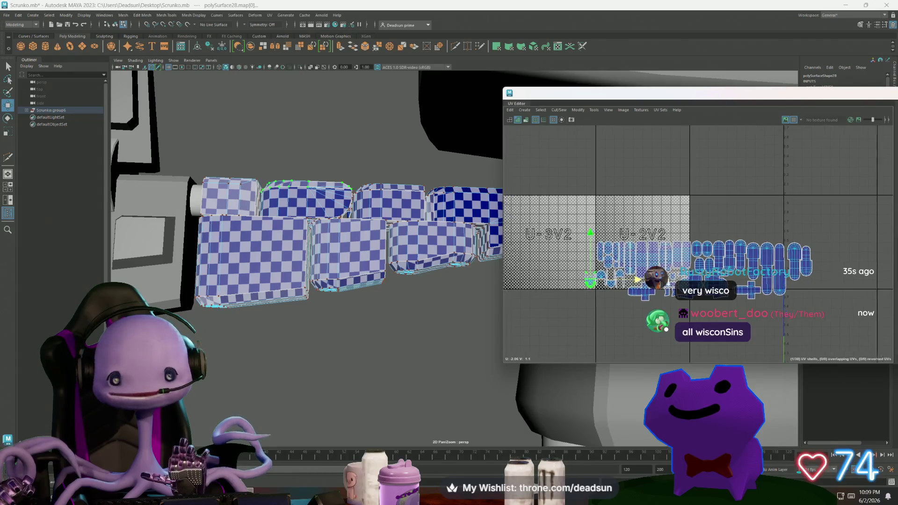
drag(604, 300, 703, 272)
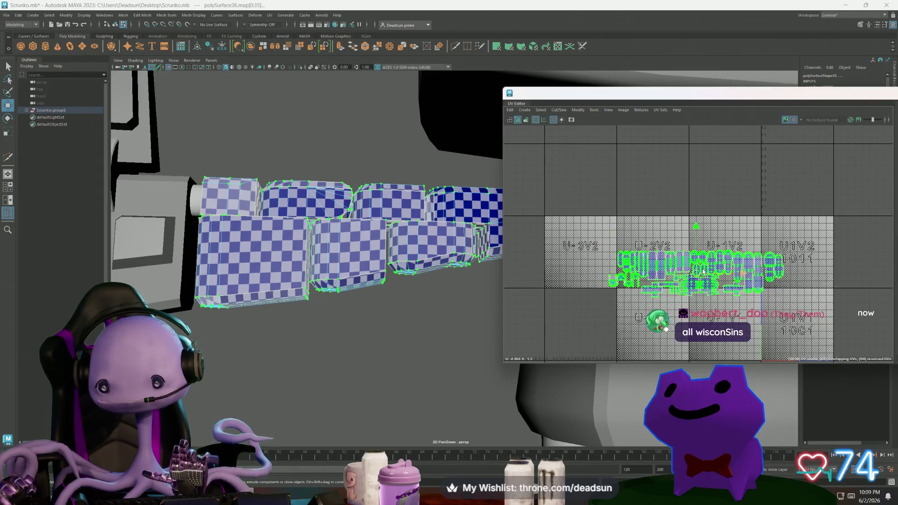
Disable the checker map and move all the arm's UV shells up and left
click(627, 112)
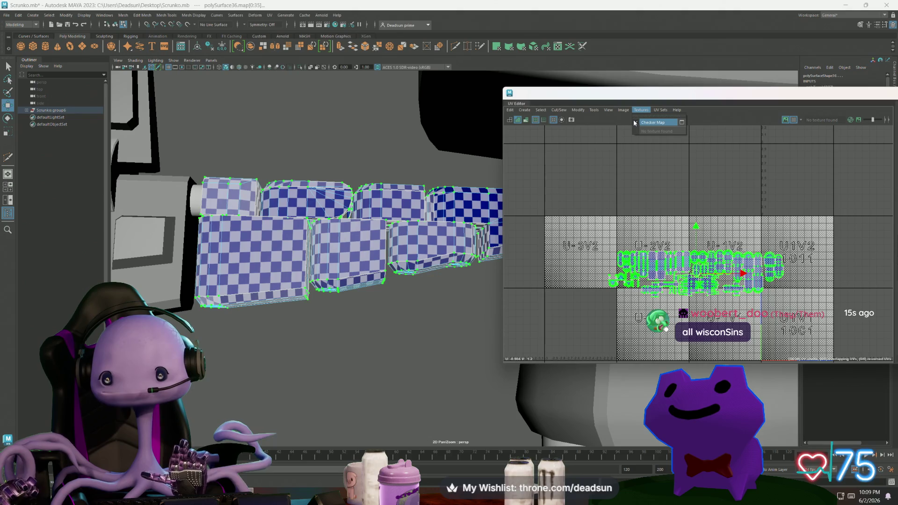
click(653, 123)
mouse_move(696, 274)
mouse_down()
mouse_move(545, 177)
mouse_move(641, 178)
mouse_move(643, 252)
mouse_up()
scroll(611, 200, down, 2)
scroll(333, 265, down, 3)
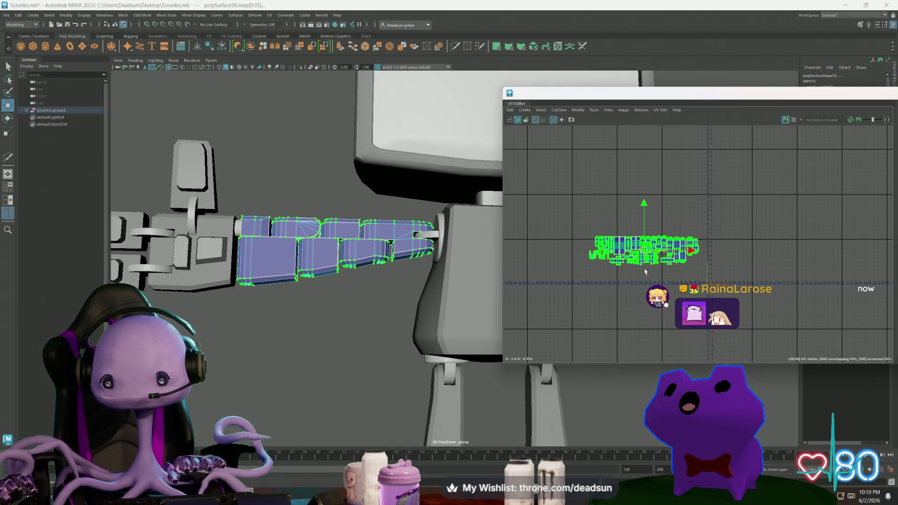
Scale the whole arm UV band down uniformly and select the robot's torso
key(r)
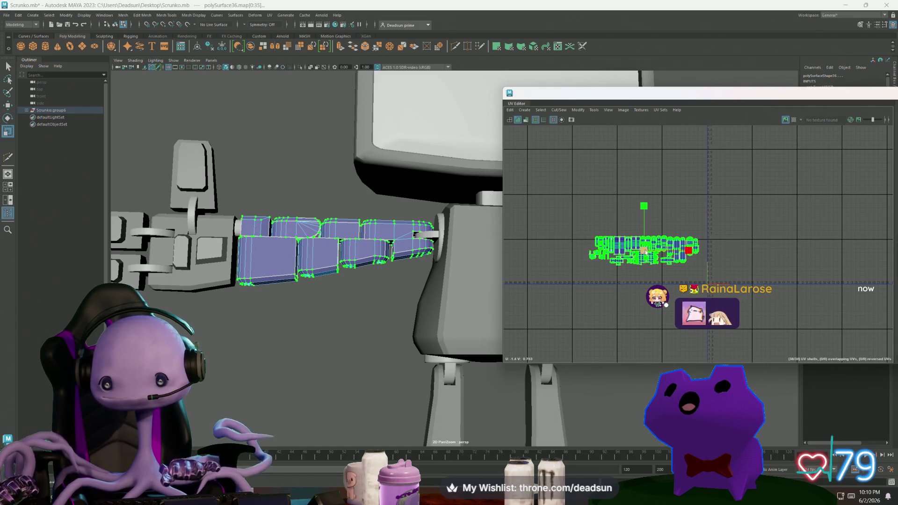
drag(644, 252, 635, 257)
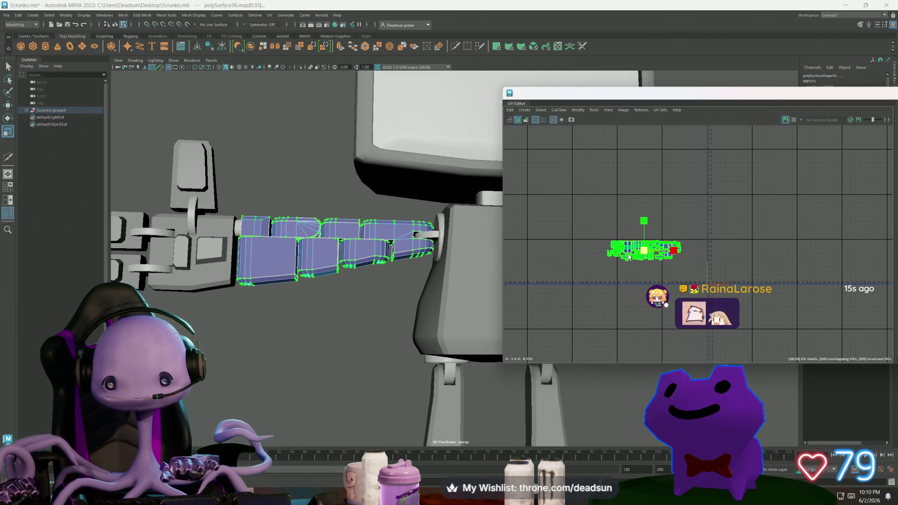
key(w)
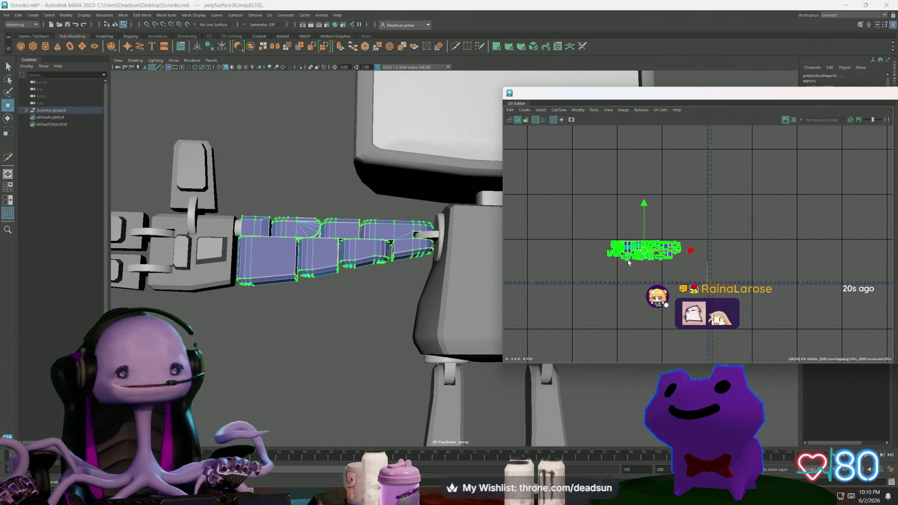
scroll(402, 272, down, 3)
alt+middle_drag(396, 268, 316, 273)
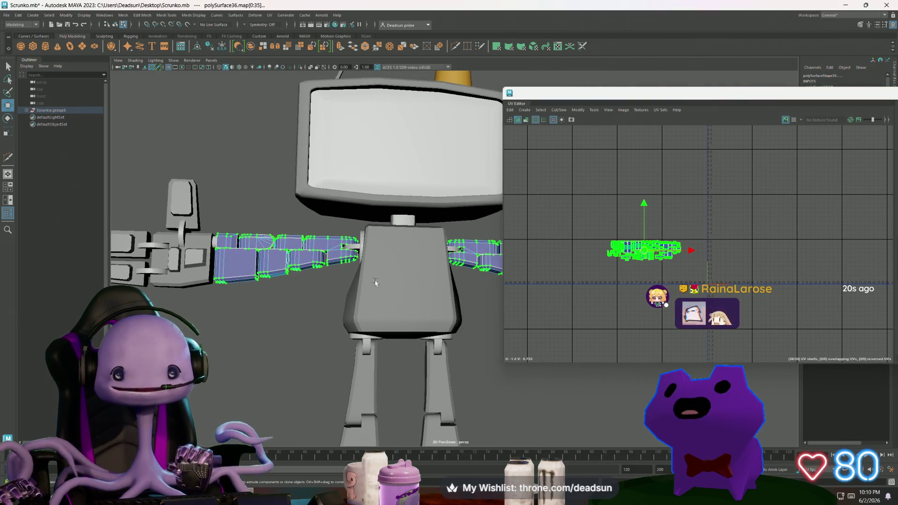
click(375, 284)
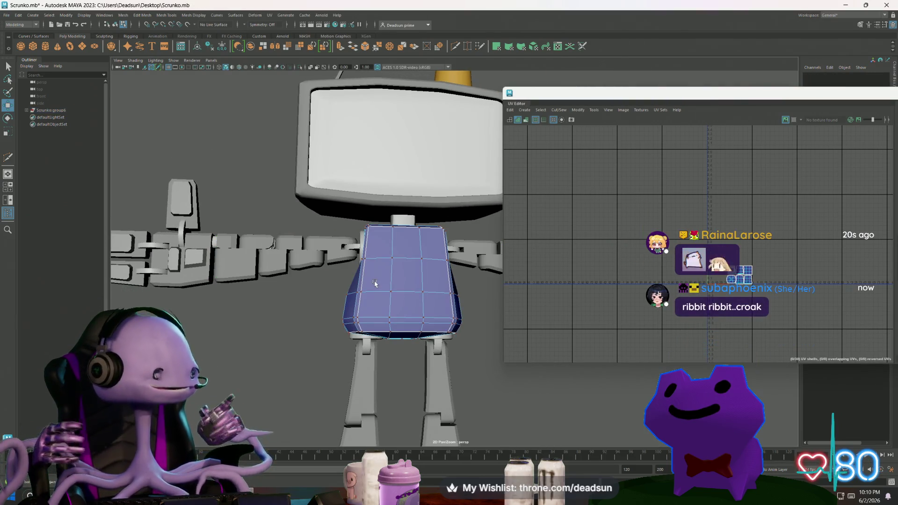
Select an edge on the torso in Edge mode, then zoom out to view the whole robot
alt+drag(368, 281, 313, 285)
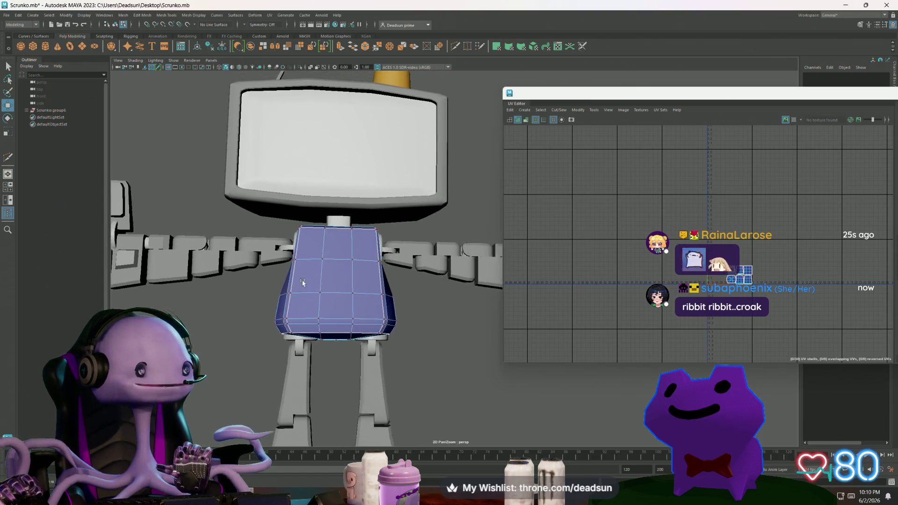
scroll(314, 286, up, 3)
right_click(290, 297)
click(290, 283)
click(290, 301)
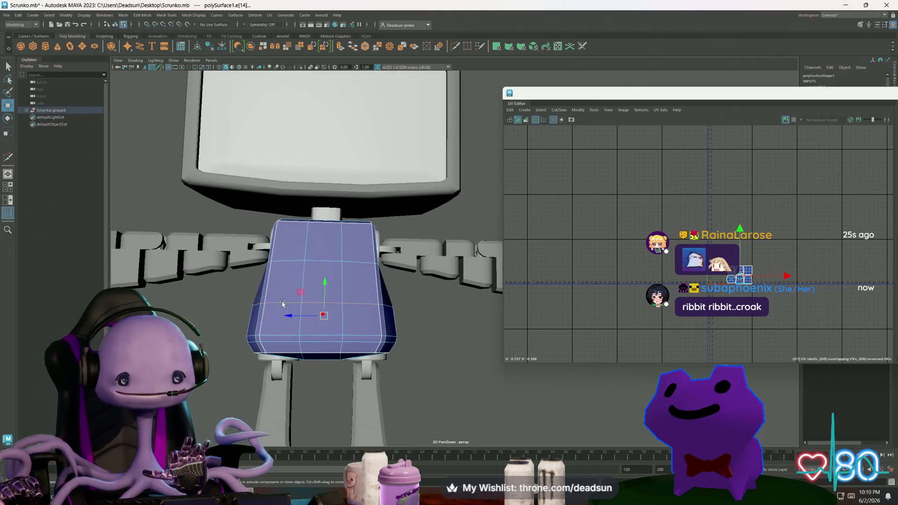
scroll(290, 300, down, 3)
mouse_move(290, 299)
alt+mouse_down()
mouse_move(346, 299)
mouse_move(335, 298)
alt+mouse_up()
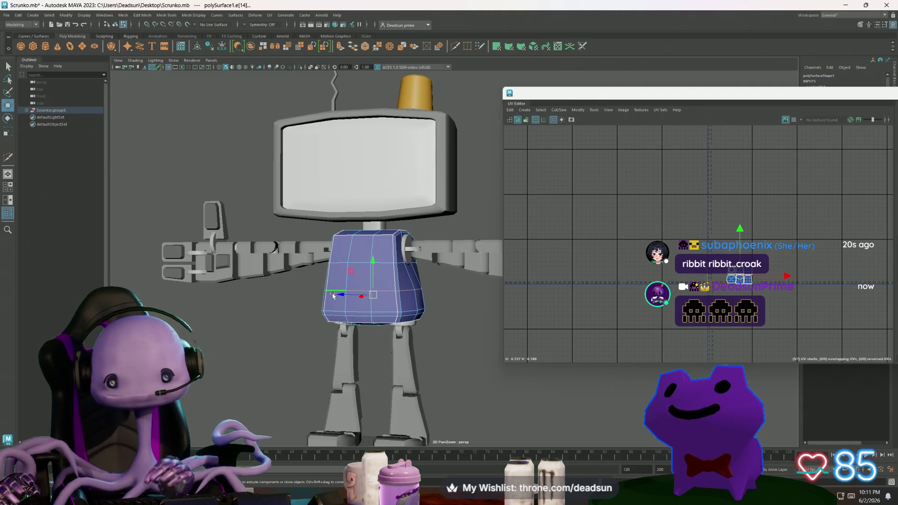
scroll(799, 275, up, 2)
Zoom into the UV Editor so the torso's six UV shells are clearly visible
scroll(693, 290, up, 5)
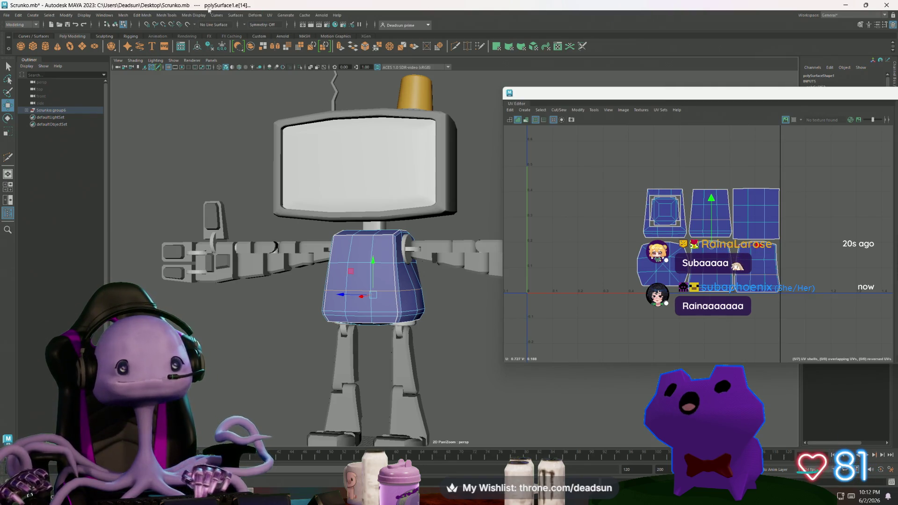
Open the Mesh Tools menu in the main menu bar
click(158, 14)
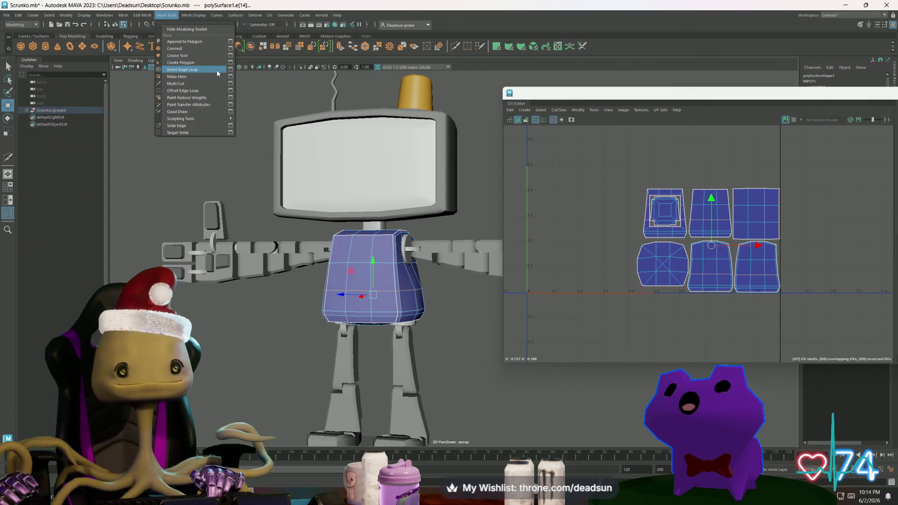
Switch the Insert Edge Loop tool to Multiple edge loops and set the loop count
click(231, 69)
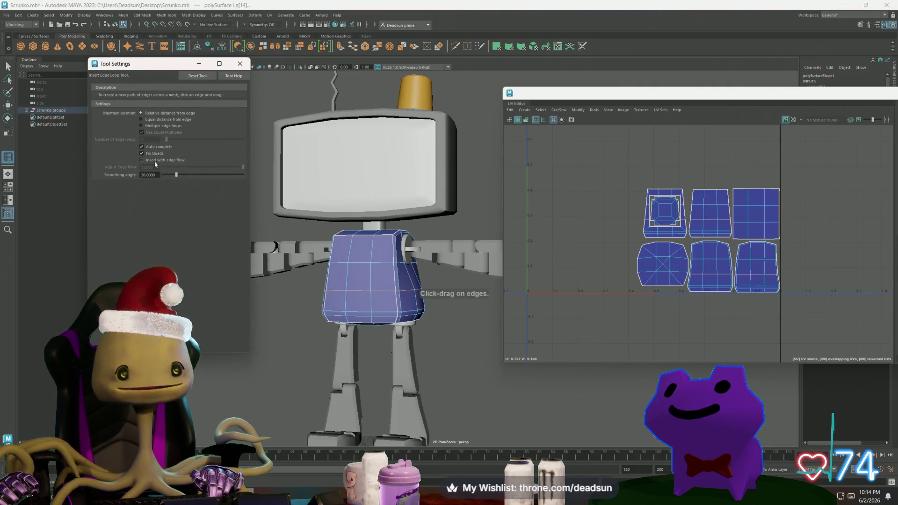
click(141, 125)
drag(167, 140, 168, 140)
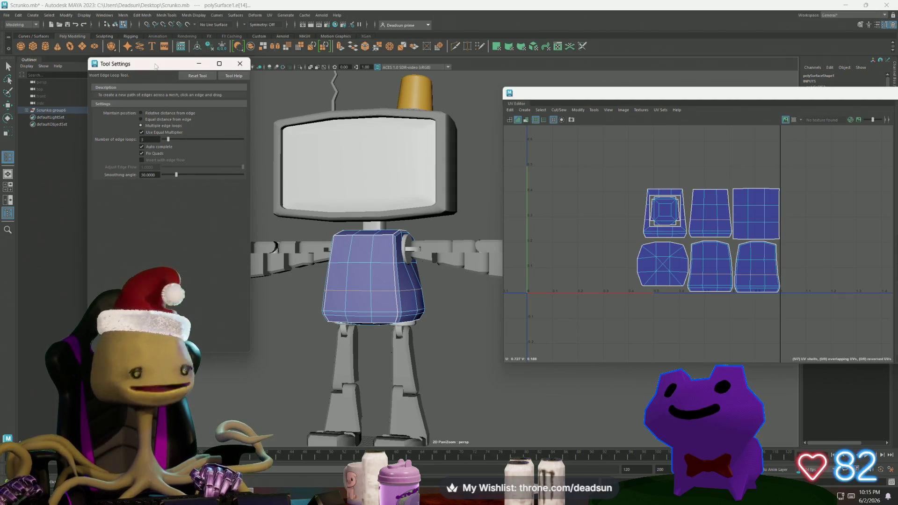
mouse_move(156, 67)
mouse_down()
mouse_move(136, 145)
mouse_move(141, 122)
mouse_up()
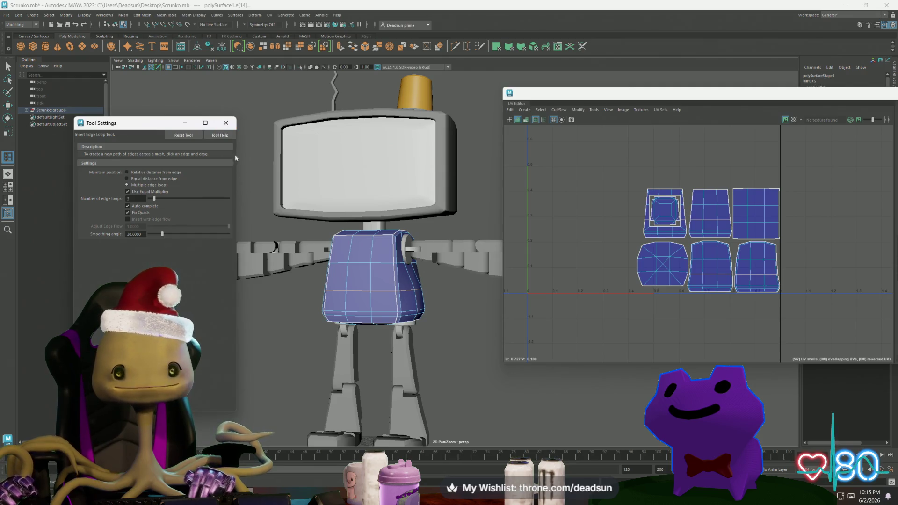
click(227, 127)
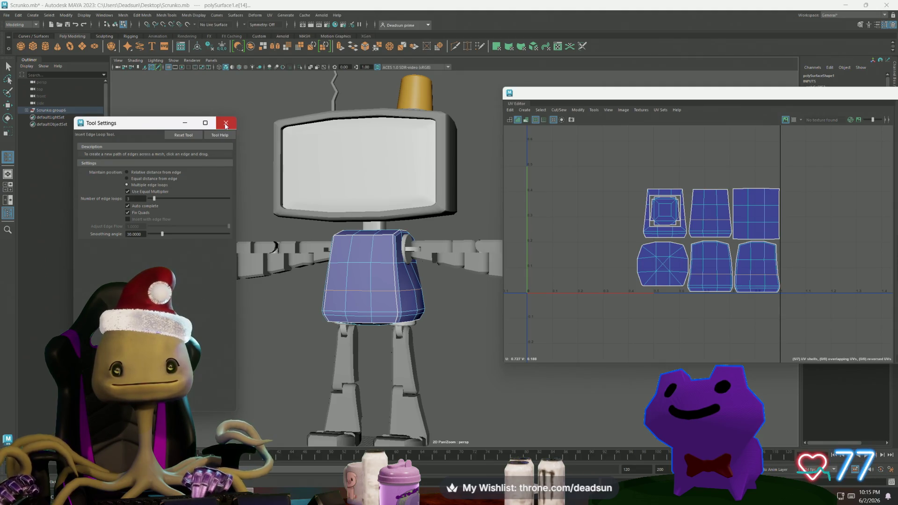
click(226, 124)
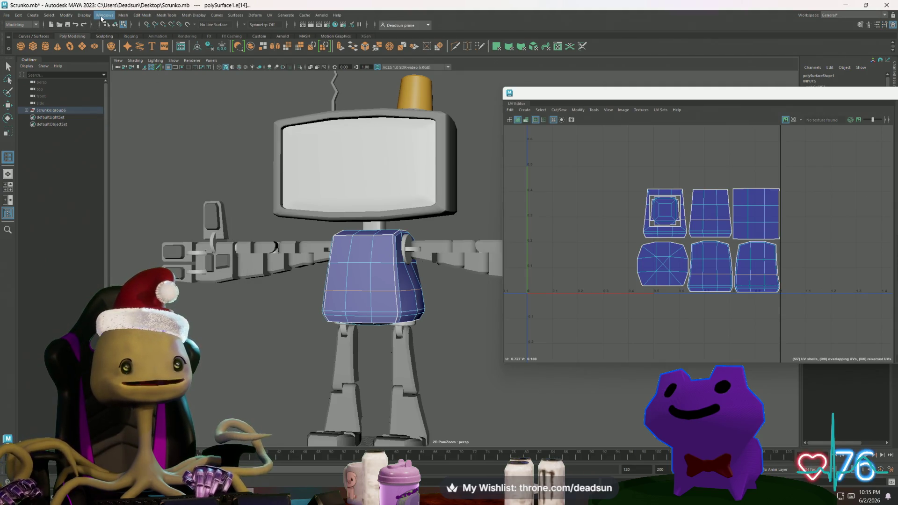
click(105, 19)
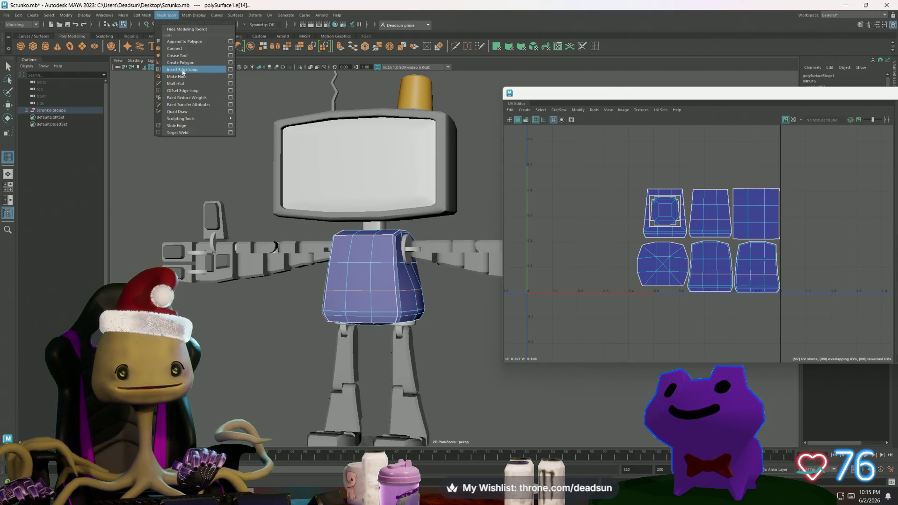
click(230, 69)
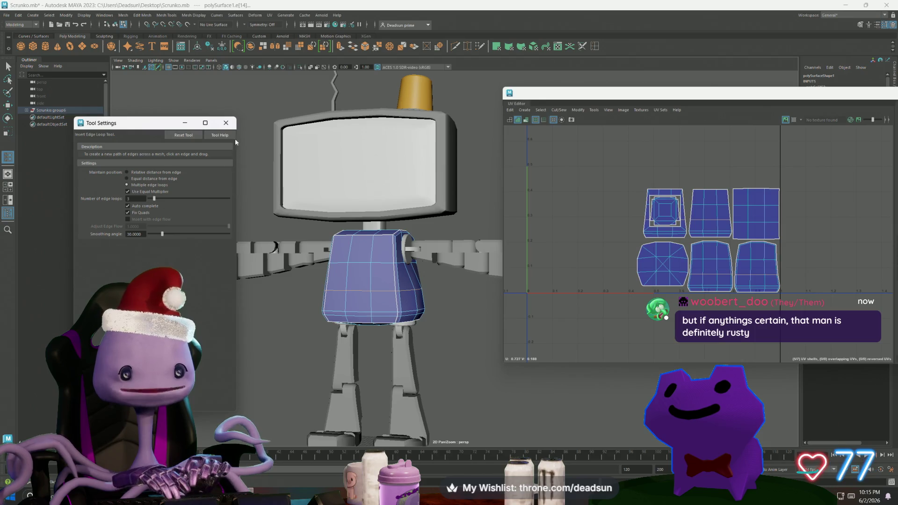
click(226, 123)
click(117, 14)
Delete the duplicate Bevel shortcut from the shelf and select an edge on the torso
mouse_move(142, 15)
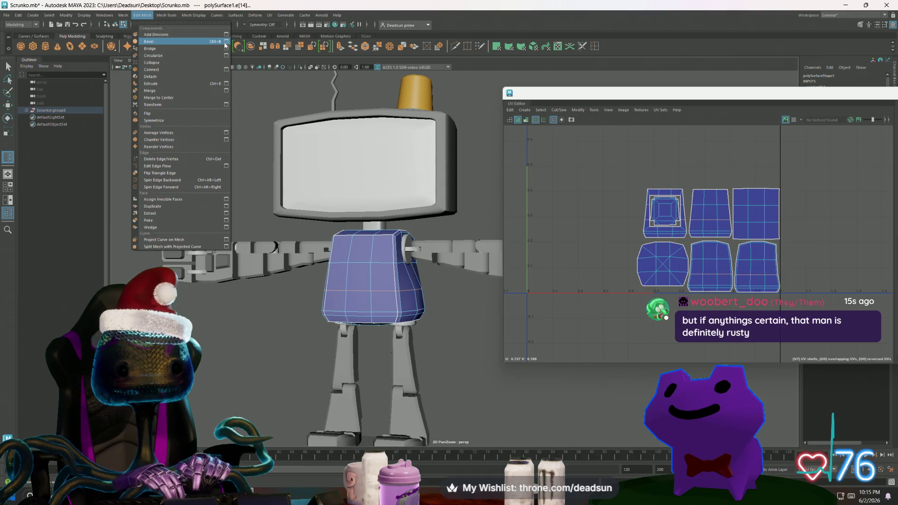
click(638, 47)
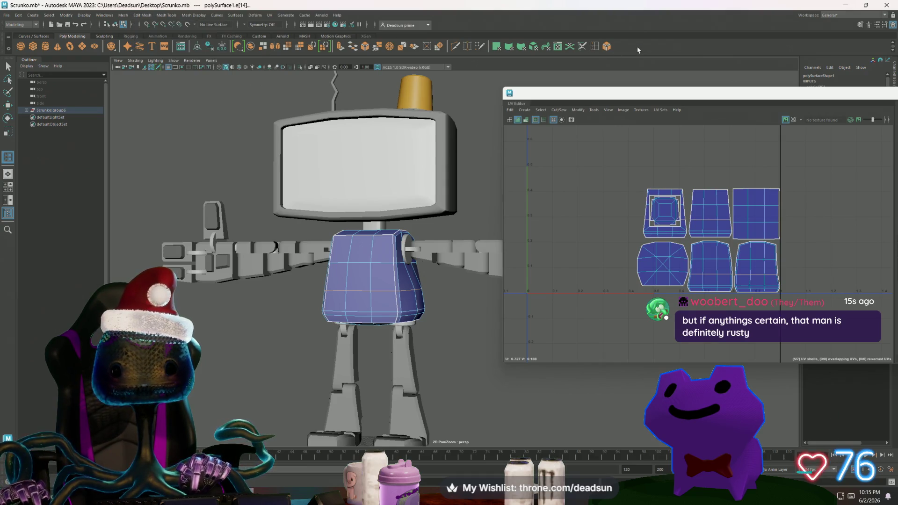
double_click(610, 48)
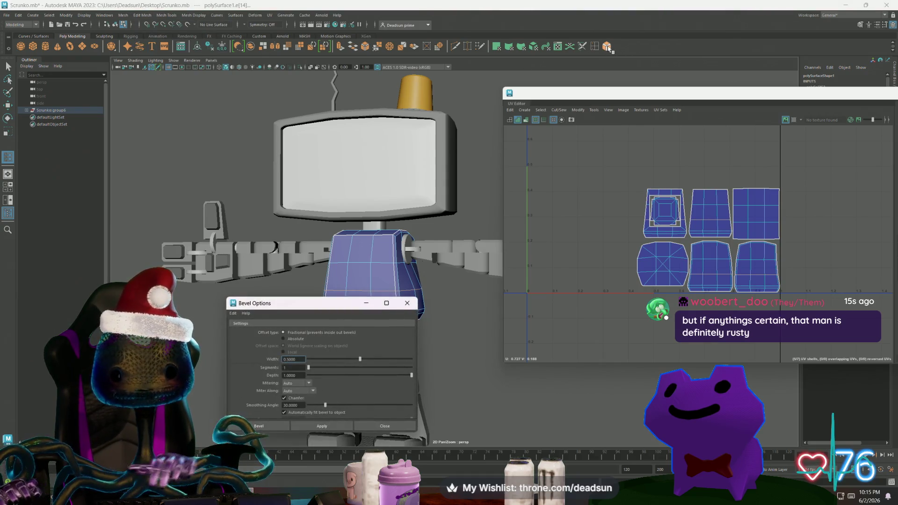
click(408, 303)
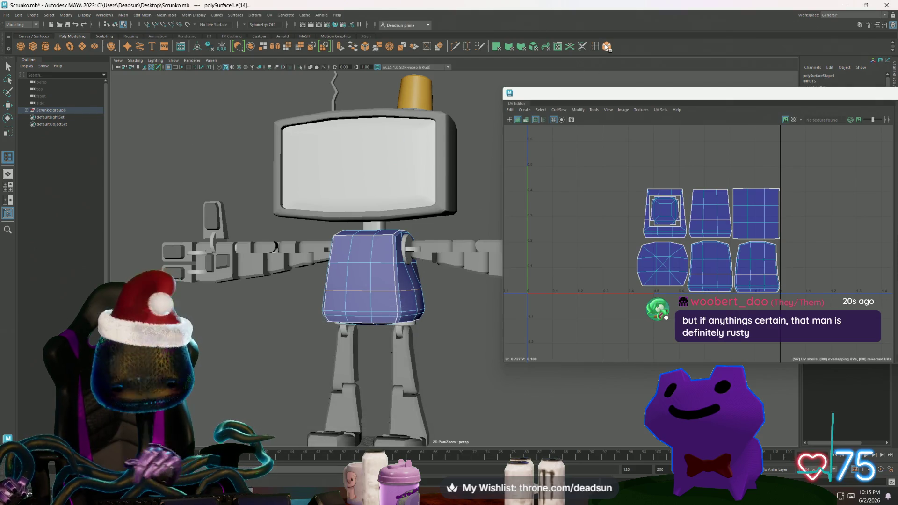
right_click(606, 46)
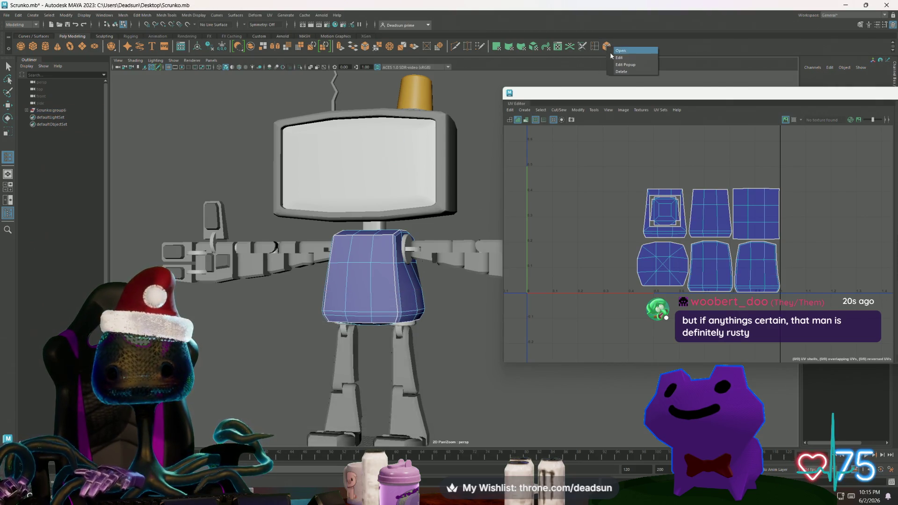
click(624, 72)
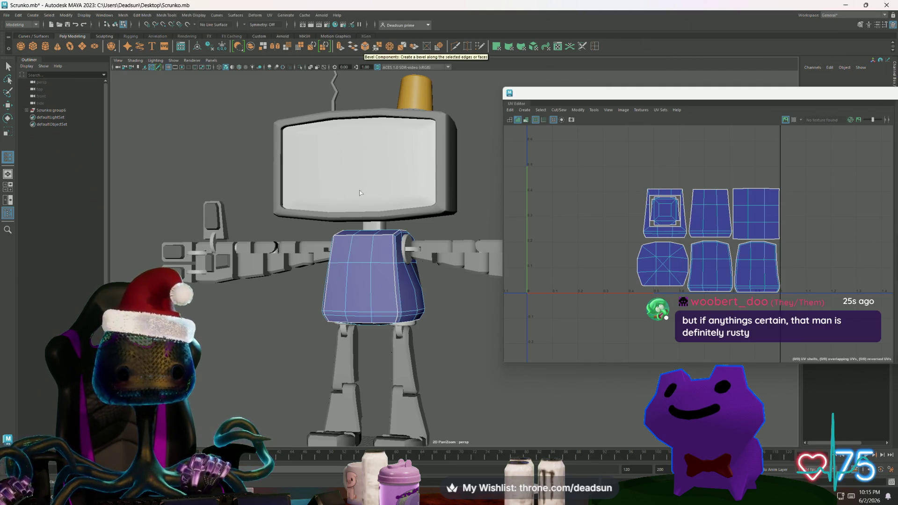
click(324, 289)
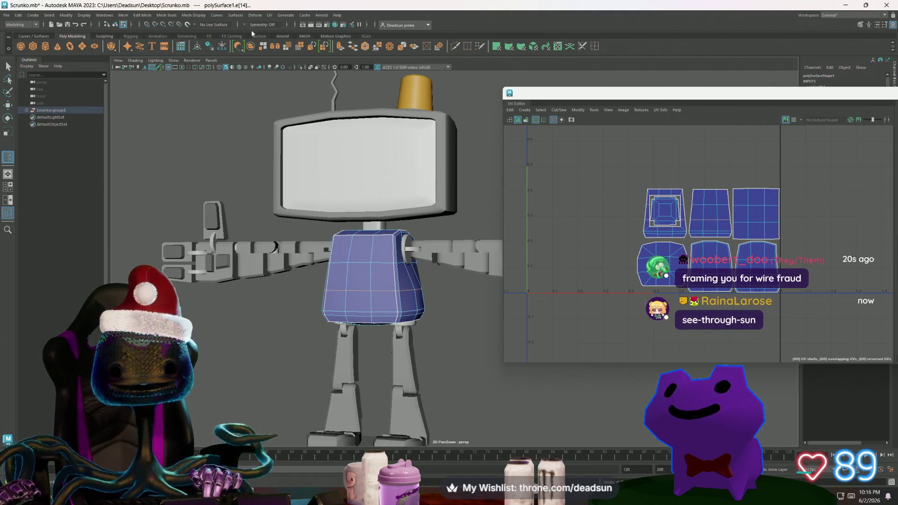
Select a torso edge and apply a bevel with the current options
click(367, 47)
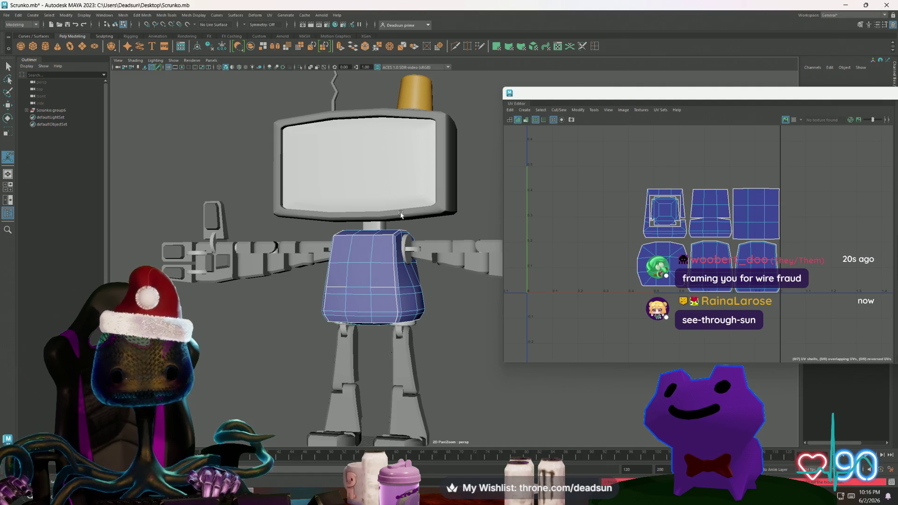
click(425, 264)
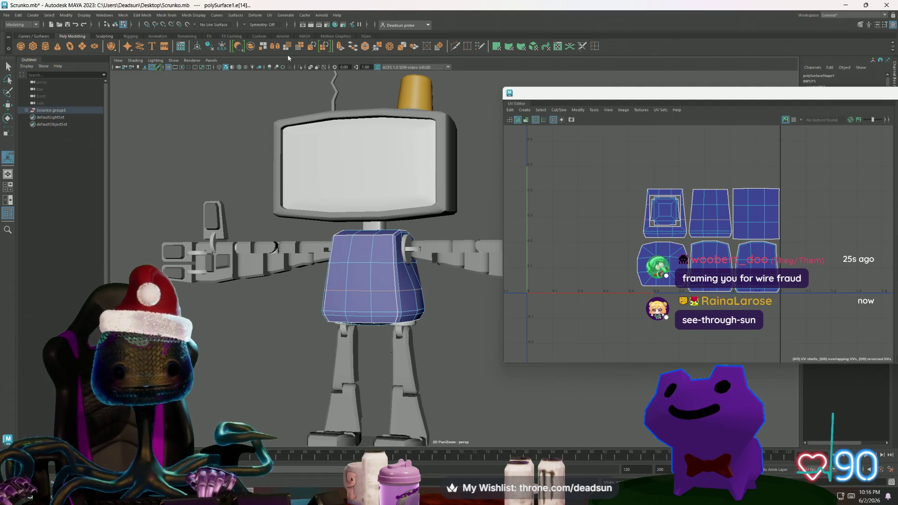
double_click(369, 51)
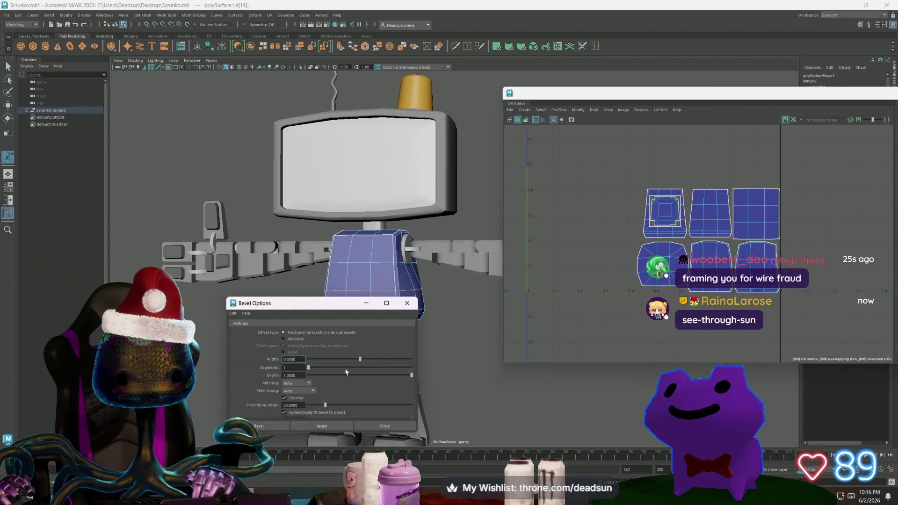
click(322, 426)
click(412, 304)
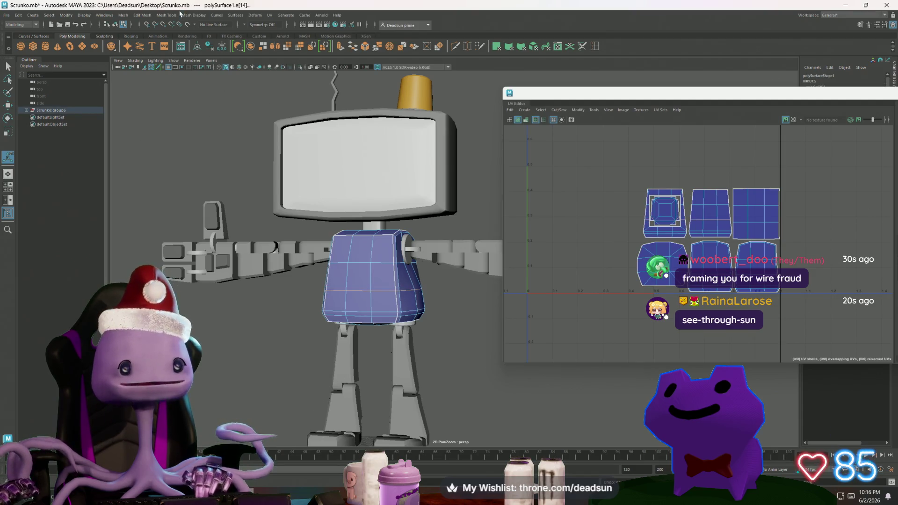
Re-bevel the torso edges at width 0.7568, then at width 1.5, and close Bevel Options
double_click(366, 46)
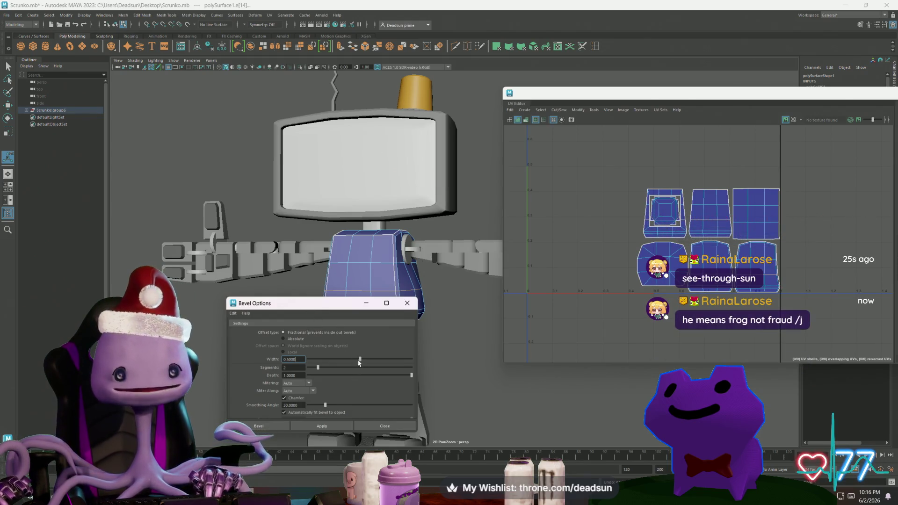
drag(377, 362, 388, 362)
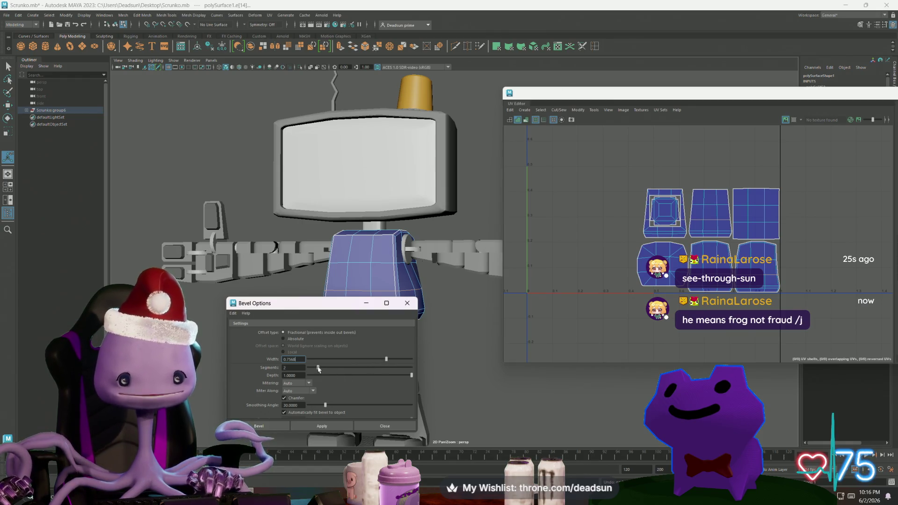
click(320, 426)
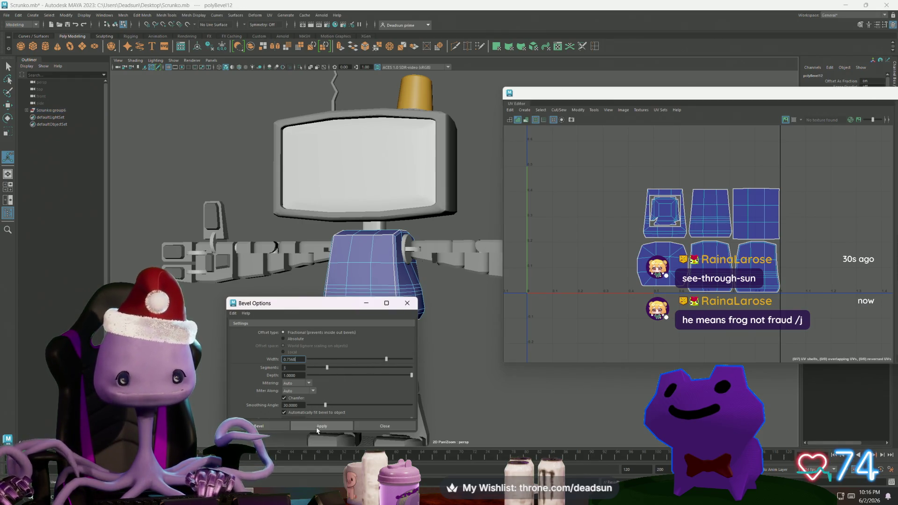
mouse_move(455, 366)
alt+mouse_down()
mouse_move(381, 363)
mouse_move(445, 369)
mouse_move(424, 319)
alt+mouse_up()
click(478, 370)
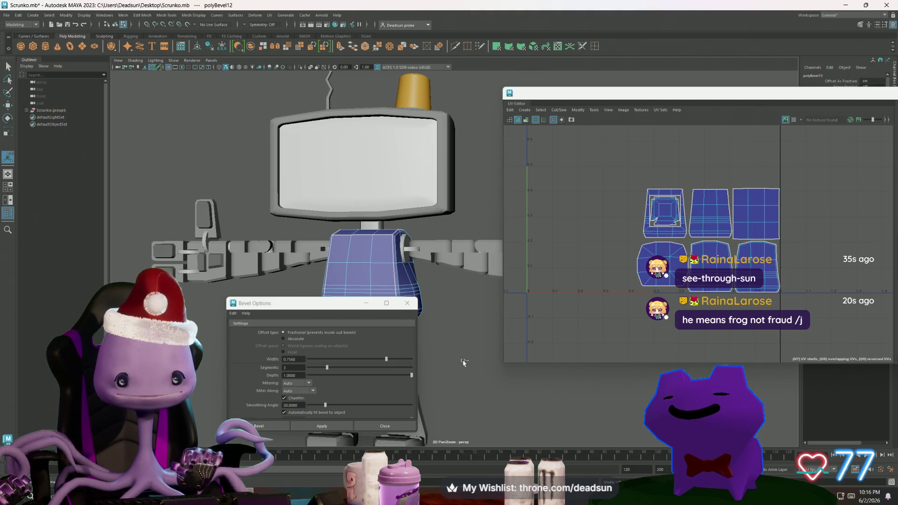
drag(392, 358, 414, 362)
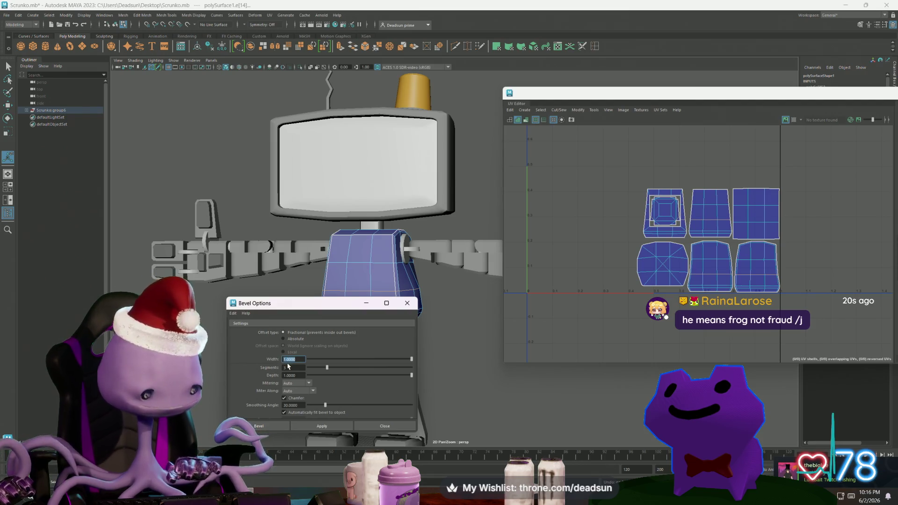
text(1.5)
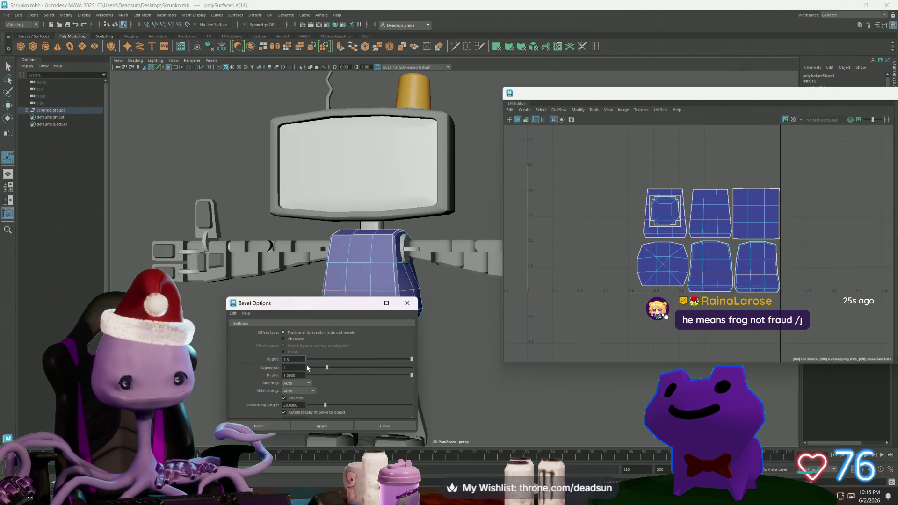
click(314, 424)
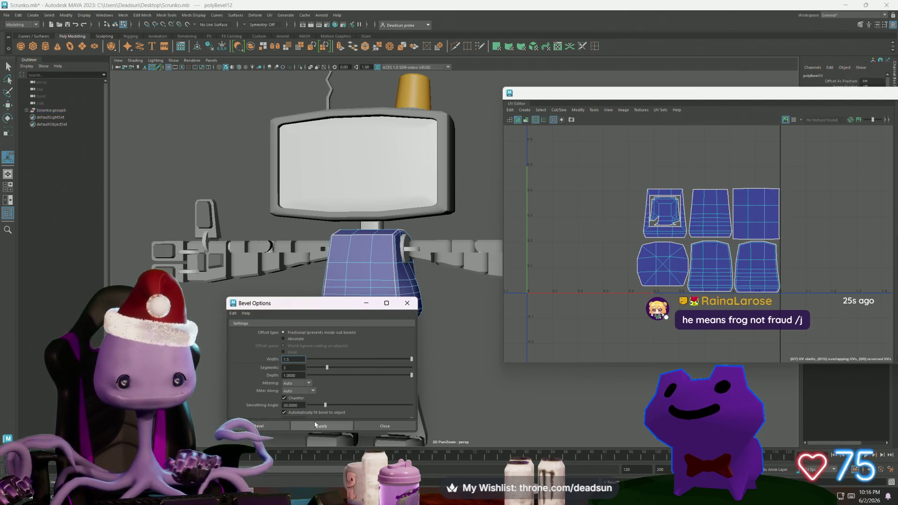
click(407, 304)
Sew the notched inner torso UV shell to its frame along its left and right edges
mouse_move(411, 309)
alt+mouse_down()
mouse_move(527, 335)
mouse_move(451, 330)
alt+mouse_up()
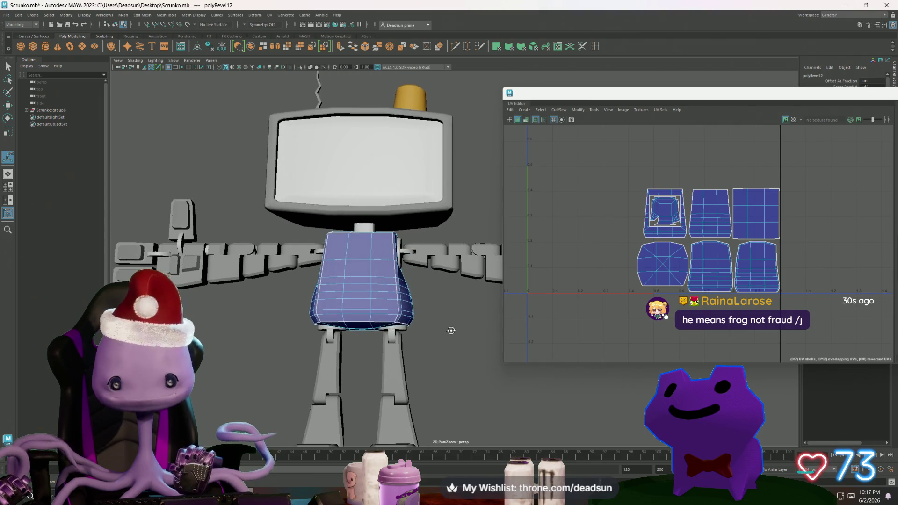
scroll(660, 224, up, 5)
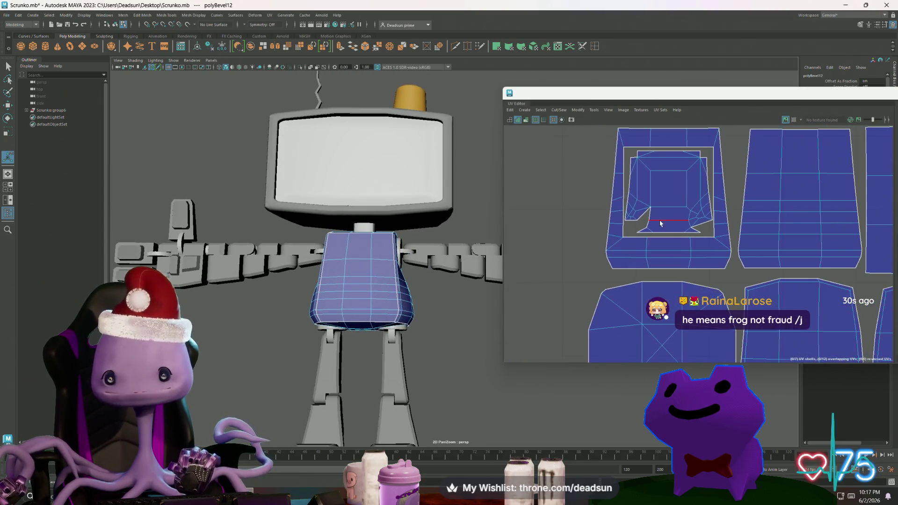
click(660, 224)
click(631, 214)
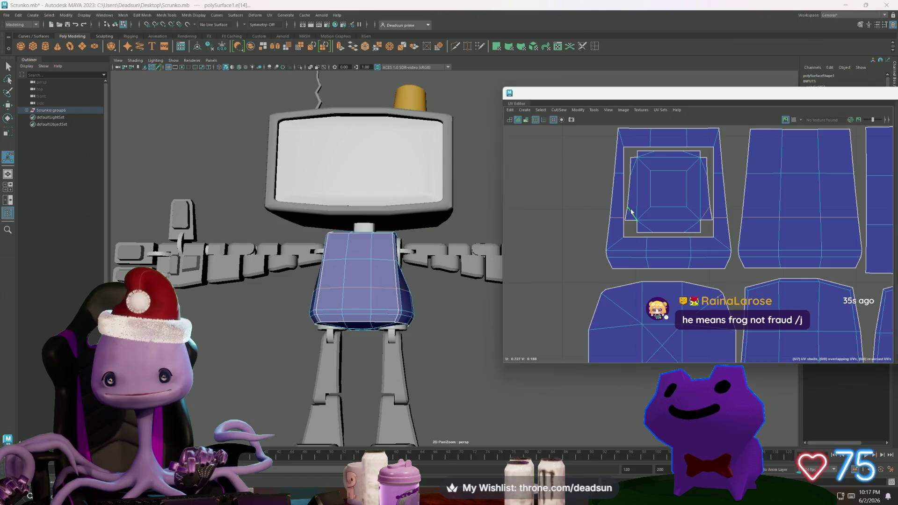
click(707, 225)
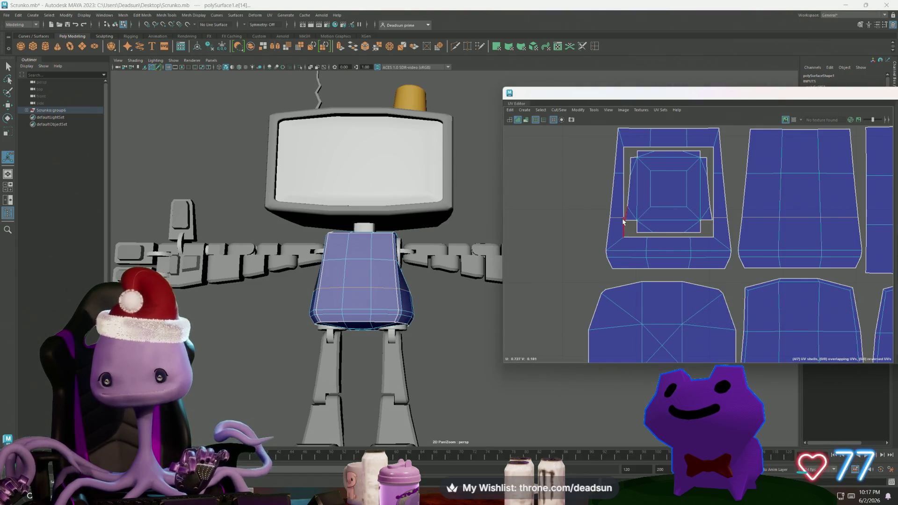
scroll(743, 281, down, 3)
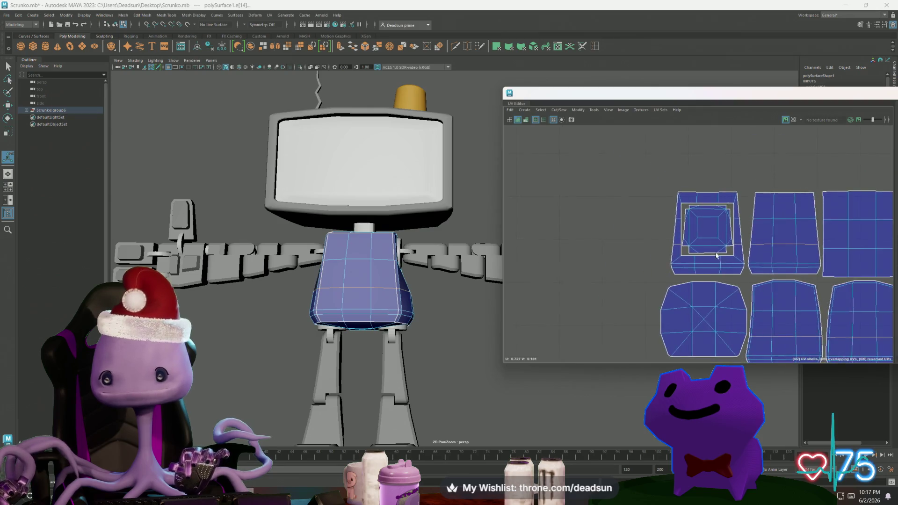
alt+middle_drag(742, 280, 610, 244)
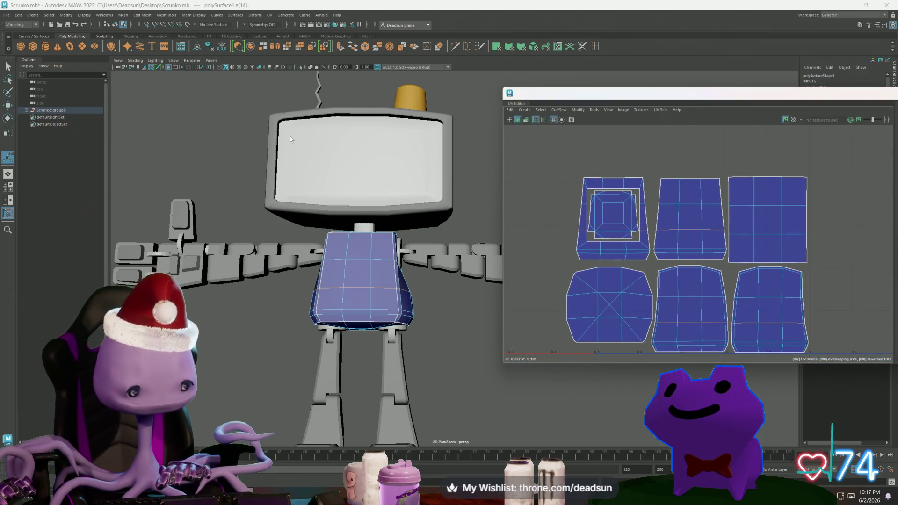
Apply another bevel of width 1.5 with 3 segments to the torso edges
double_click(349, 48)
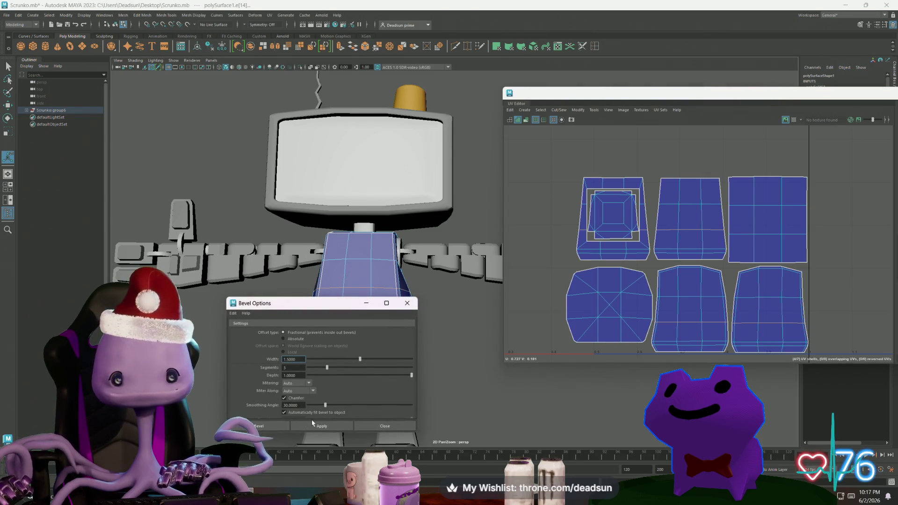
click(314, 427)
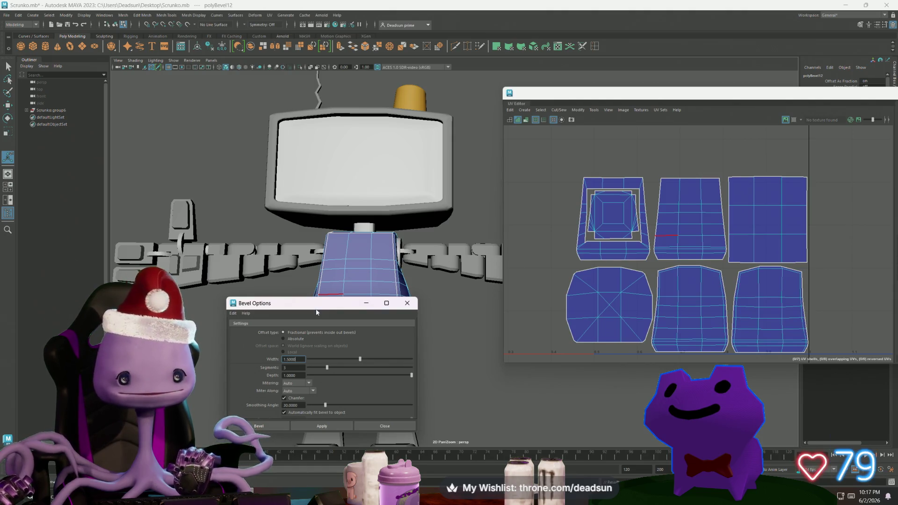
drag(290, 303, 550, 294)
mouse_move(346, 345)
alt+mouse_down()
mouse_move(425, 360)
mouse_move(447, 403)
mouse_move(374, 355)
alt+mouse_up()
scroll(447, 403, up, 5)
scroll(300, 320, up, 6)
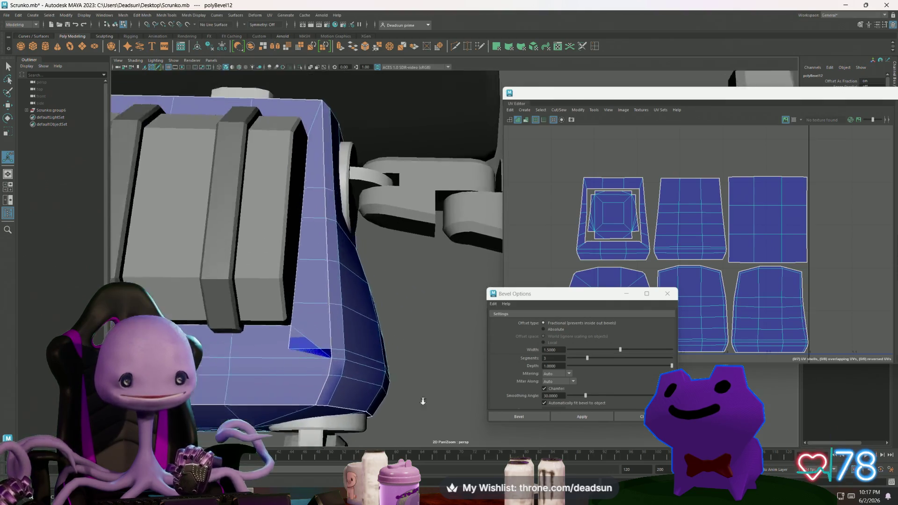
Switch to vertex mode and pick the stretched seat corner vertex
mouse_move(300, 319)
alt+mouse_down()
mouse_move(315, 327)
mouse_move(311, 292)
alt+mouse_up()
right_click(319, 285)
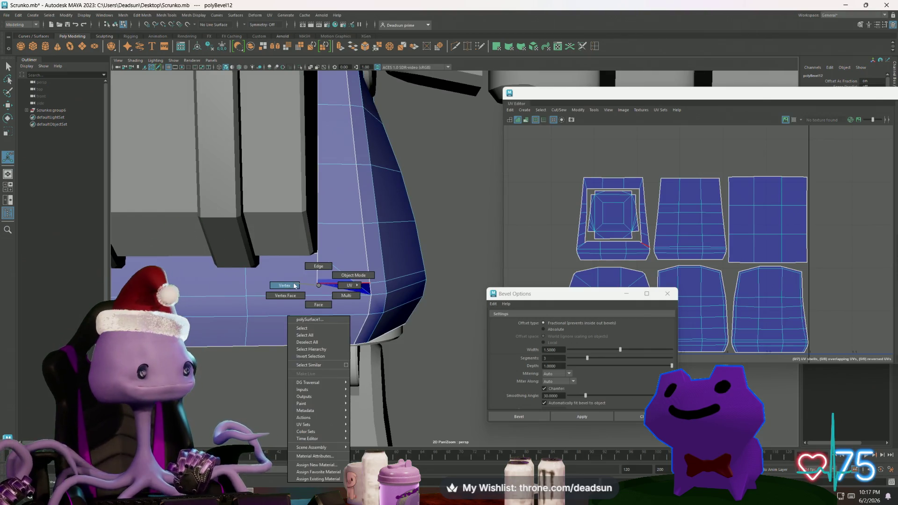
click(294, 286)
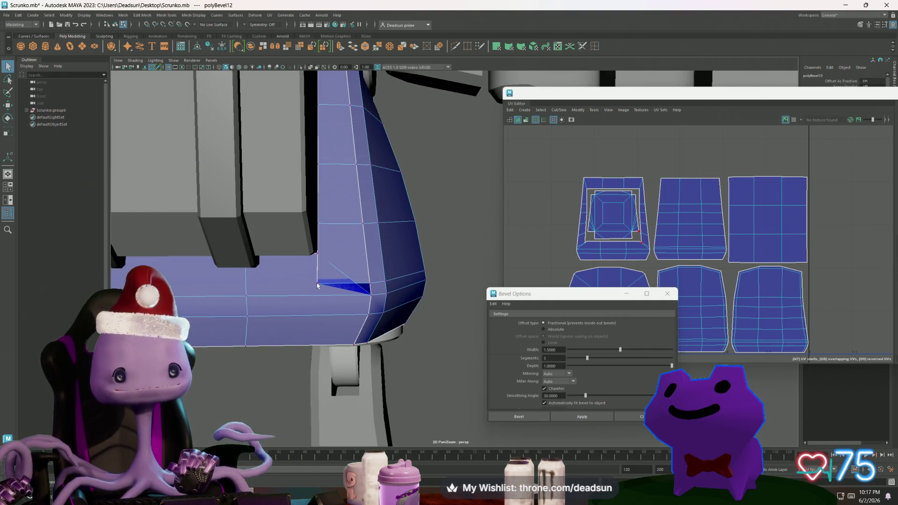
click(248, 323)
alt+middle_drag(248, 323, 341, 338)
alt+drag(340, 338, 216, 303)
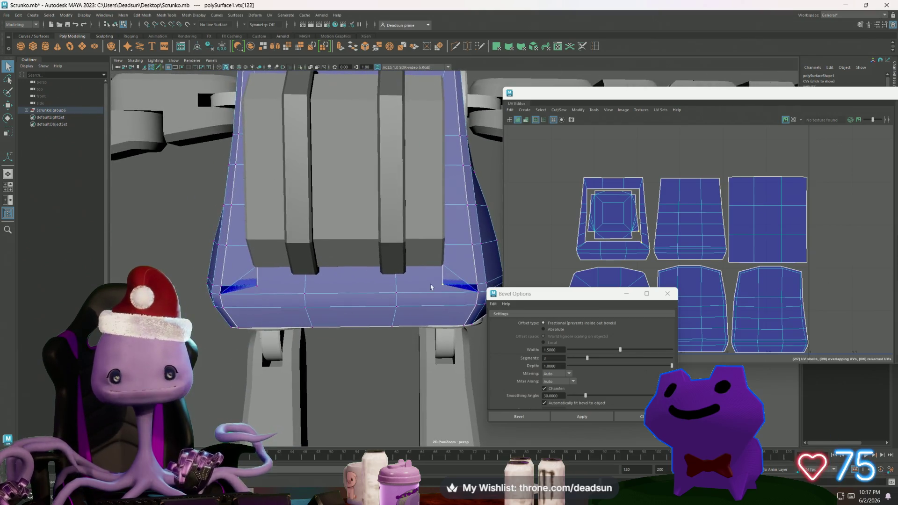
Select both seat corner vertices and raise them upward on Y
shift+click(486, 283)
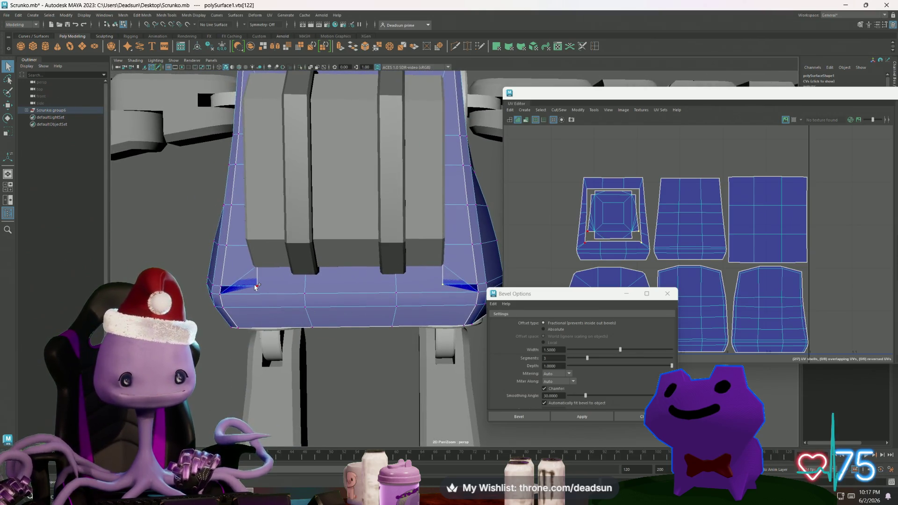
scroll(565, 257, up, 10)
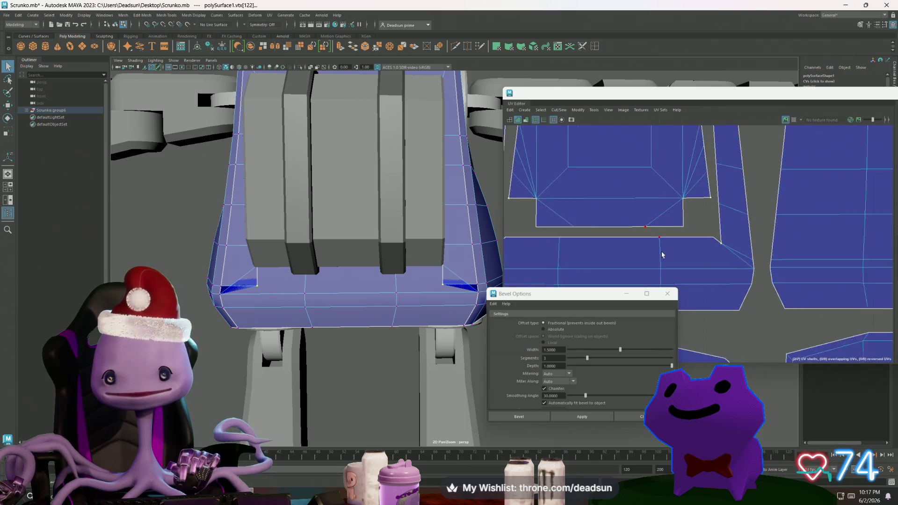
click(731, 247)
alt+right_drag(714, 255, 581, 249)
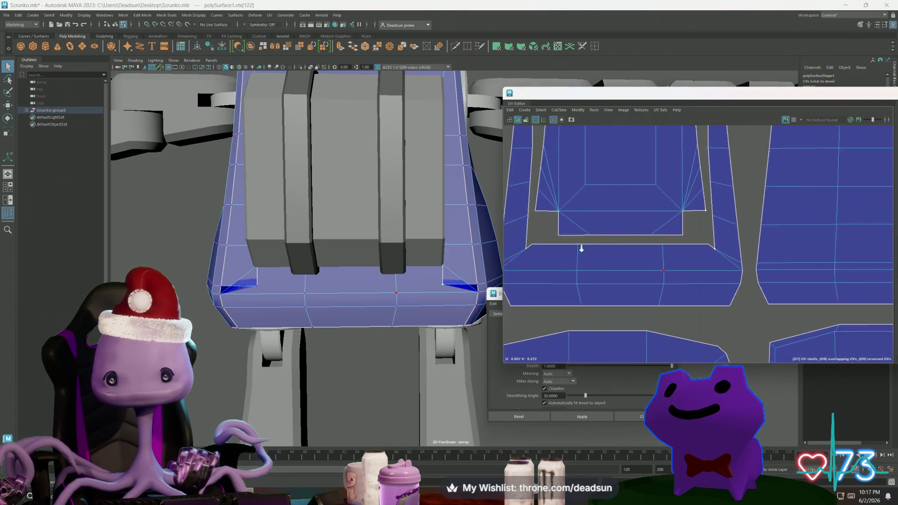
alt+middle_drag(582, 249, 712, 257)
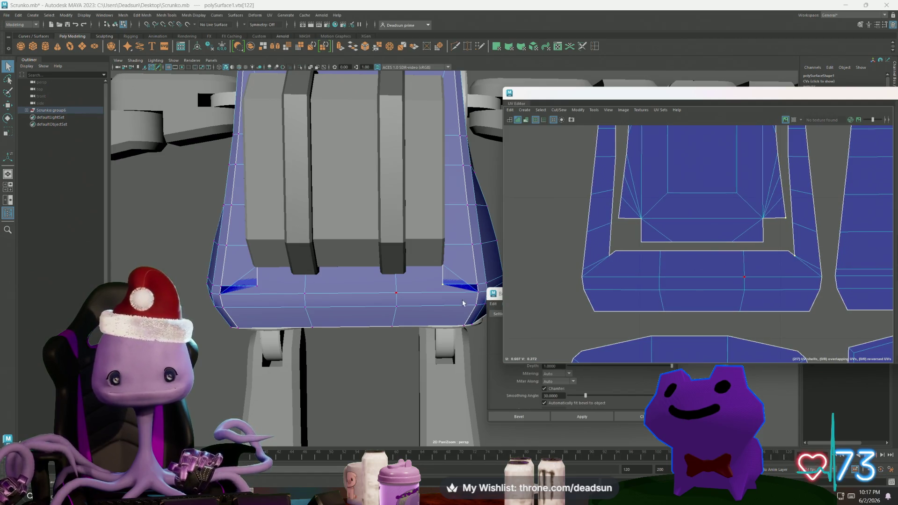
click(256, 286)
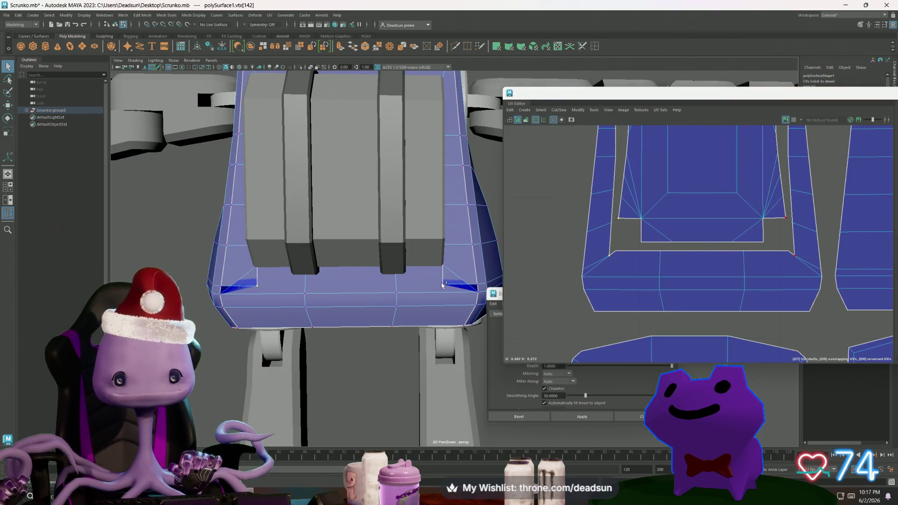
shift+click(444, 284)
key(w)
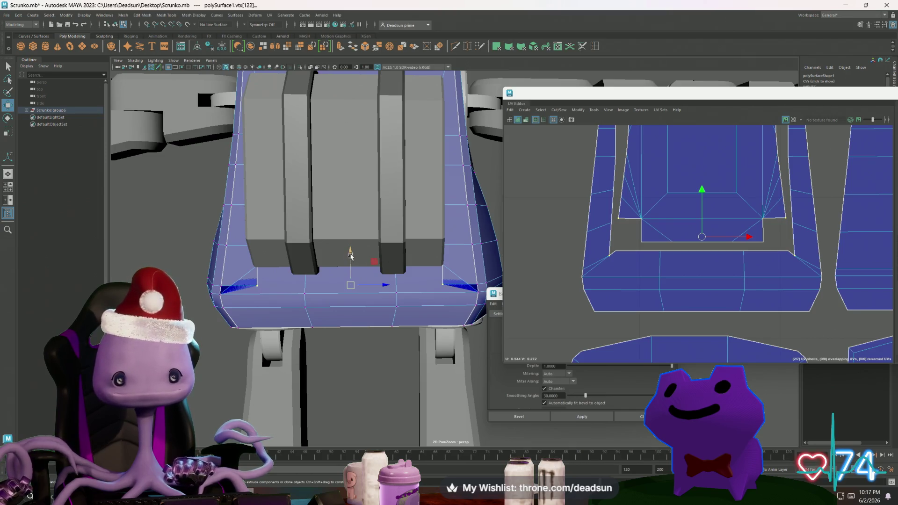
mouse_move(350, 254)
mouse_down()
mouse_move(353, 229)
mouse_move(251, 319)
mouse_move(361, 252)
mouse_up()
Shift the seat corner UVs upward in the UV Editor to match the raised vertices
alt+middle_drag(604, 259, 562, 285)
click(758, 287)
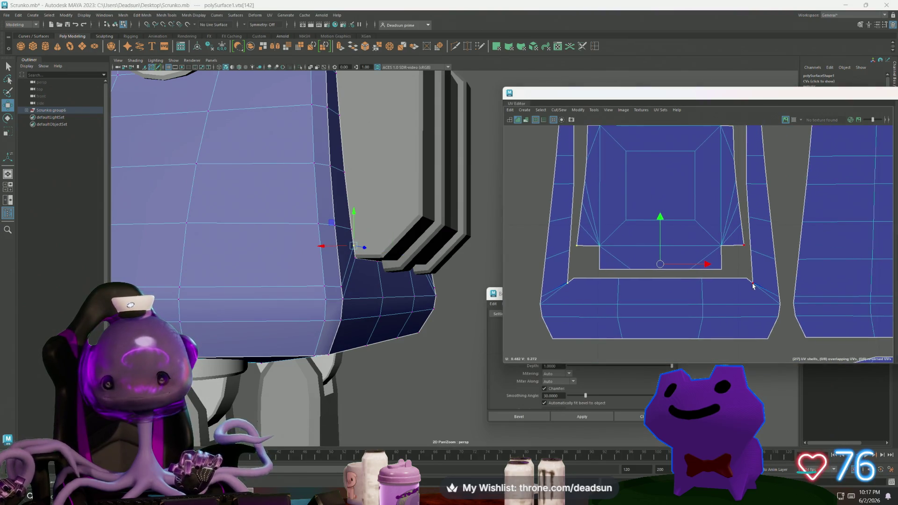
key(ctrl+z)
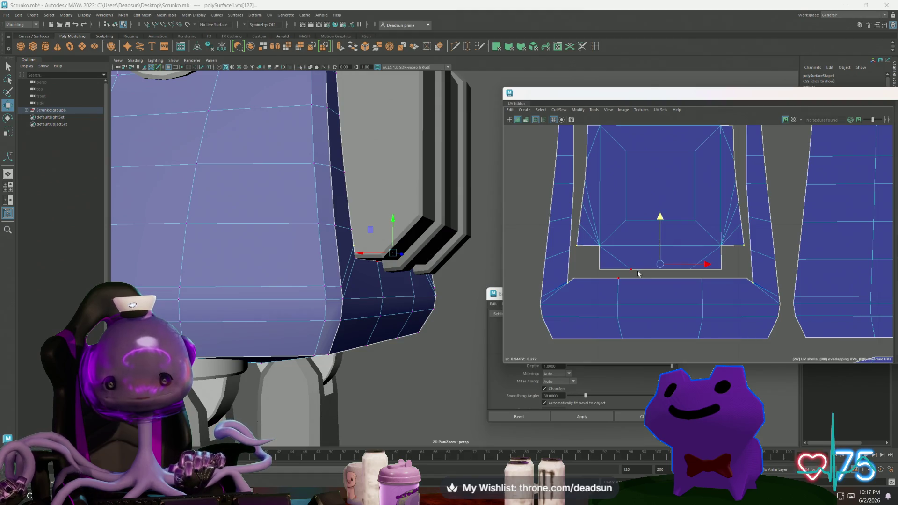
drag(654, 228, 665, 213)
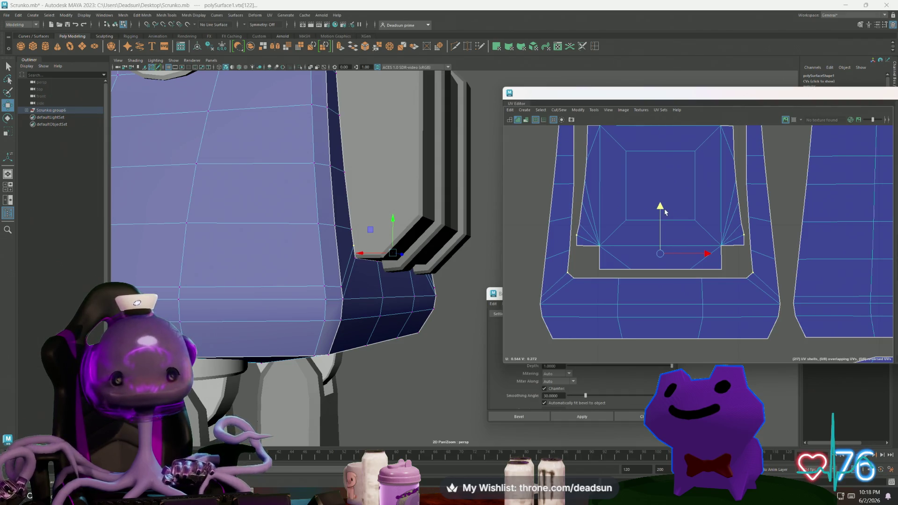
alt+drag(417, 321, 329, 334)
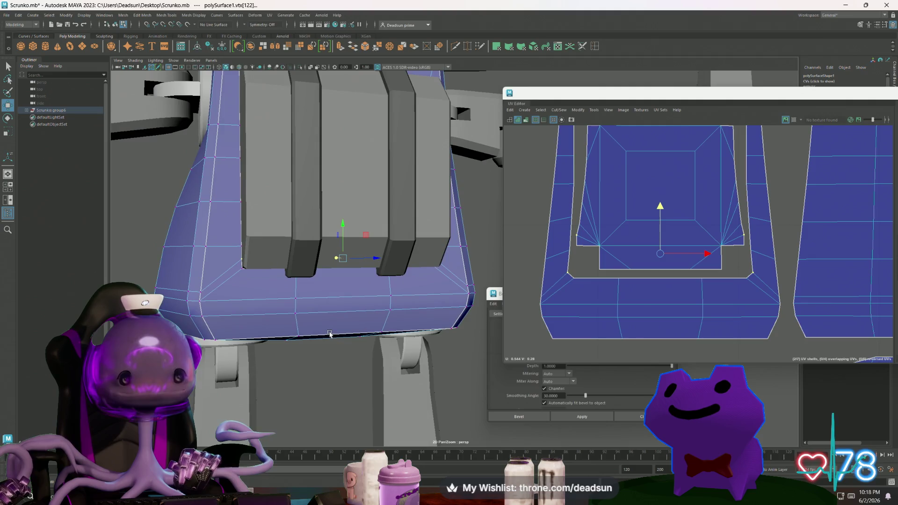
Display the checker map and UV distortion shading on the seat mesh
click(624, 110)
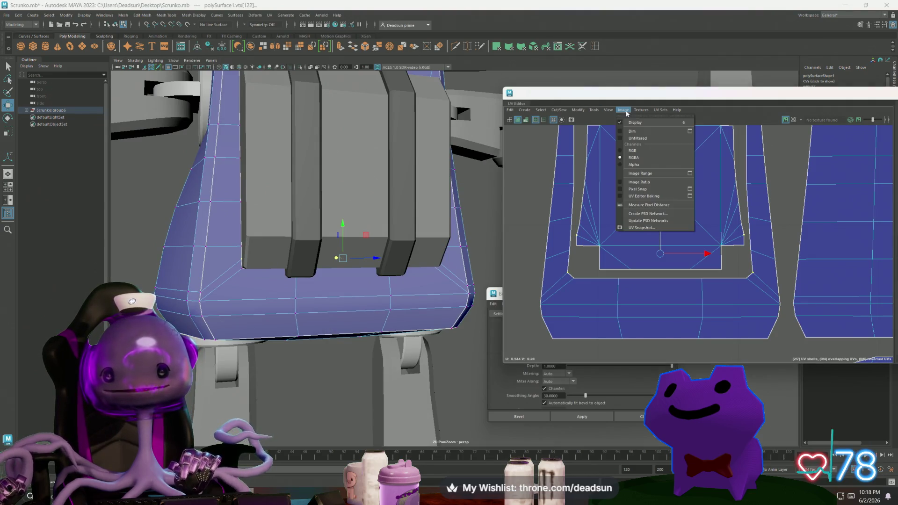
click(639, 123)
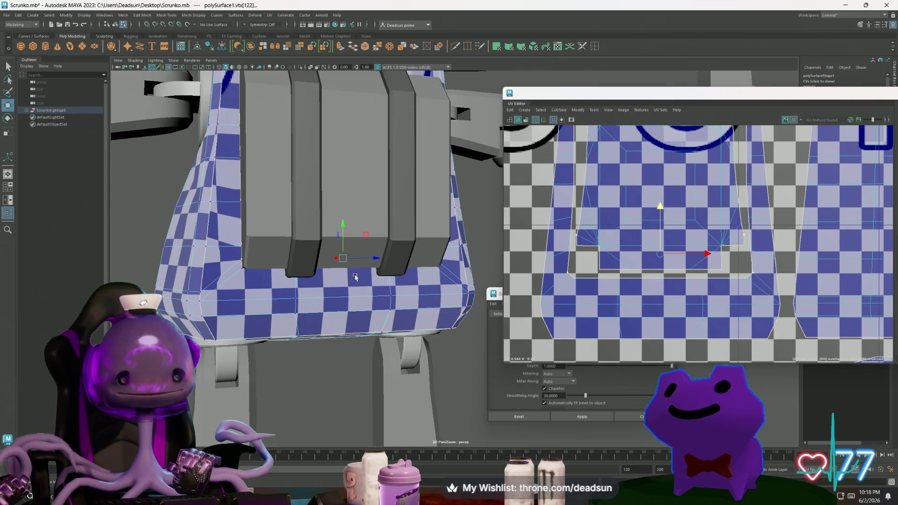
alt+drag(363, 264, 390, 267)
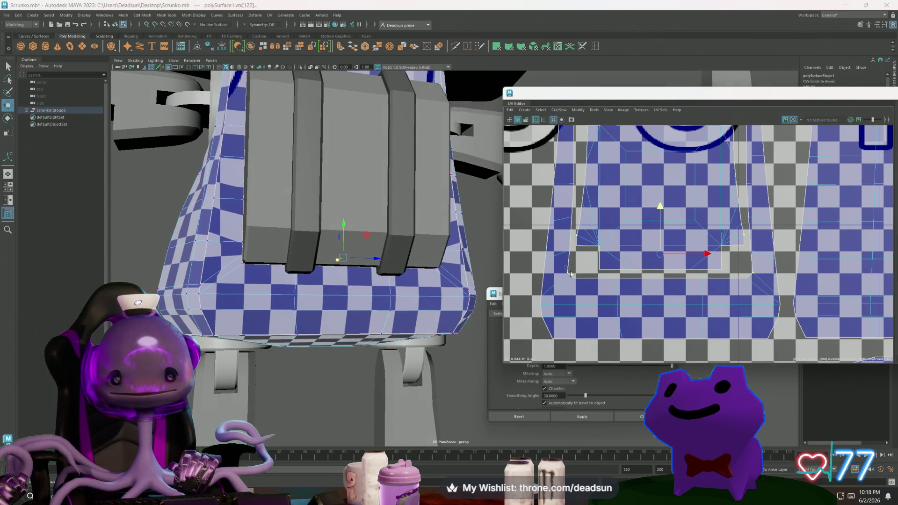
click(570, 279)
click(742, 275)
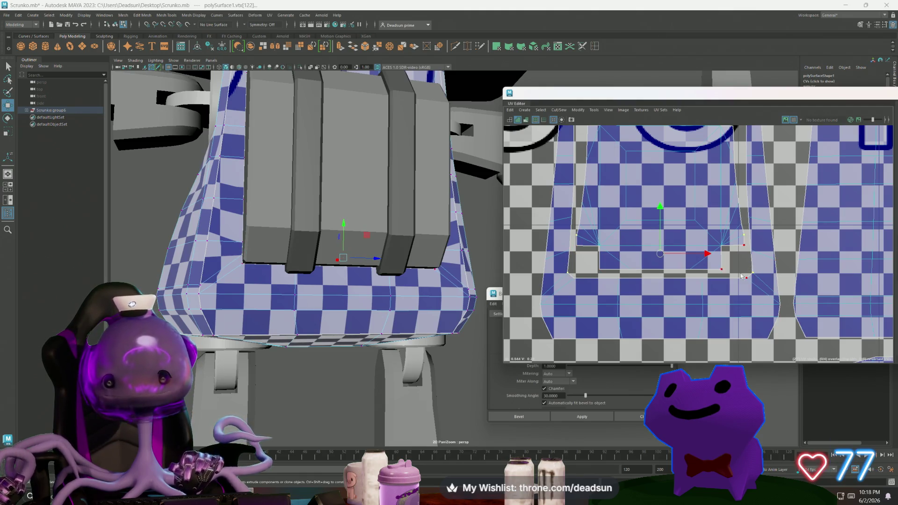
click(610, 113)
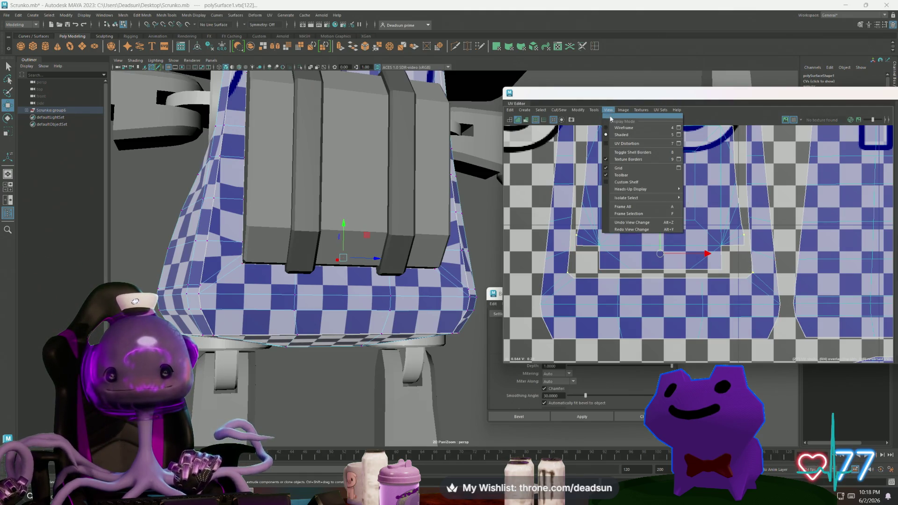
click(607, 145)
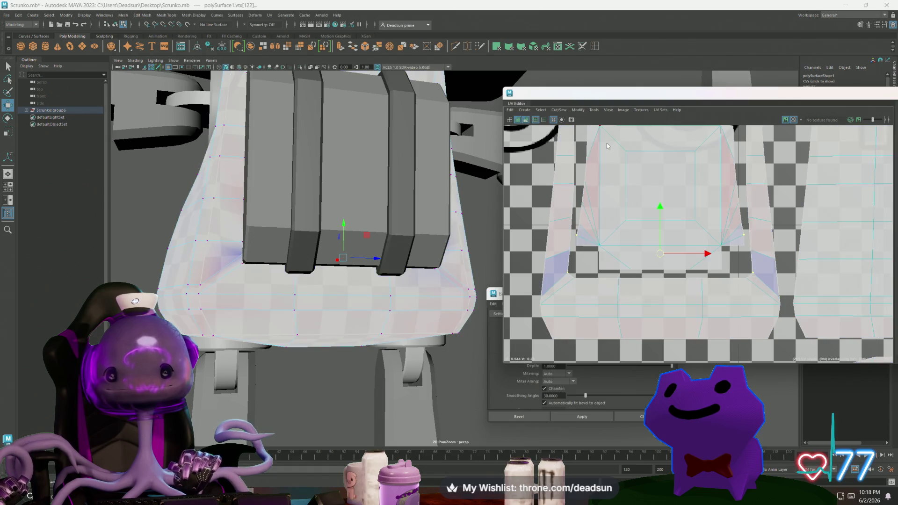
Select the seat corner UVs and frame them in the UV Editor
click(241, 256)
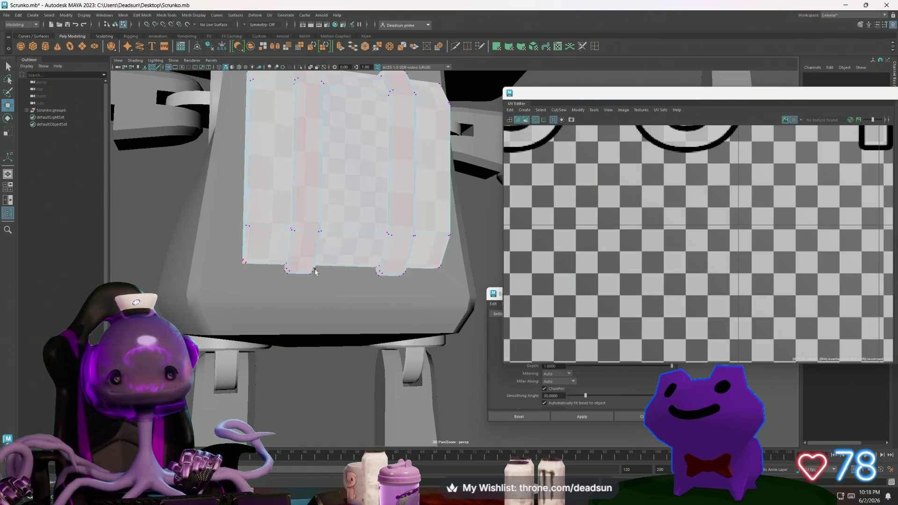
click(223, 293)
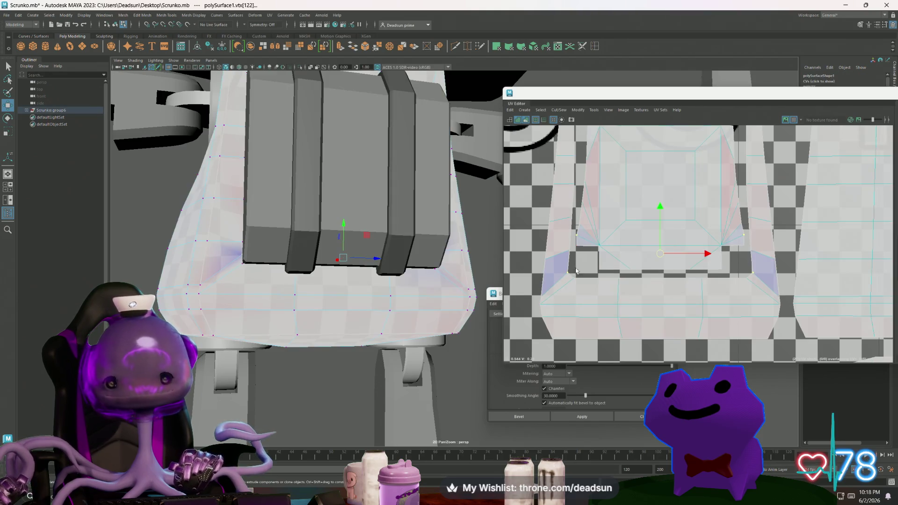
mouse_move(576, 271)
alt+middle_down()
mouse_move(639, 258)
mouse_move(819, 254)
alt+middle_up()
click(557, 241)
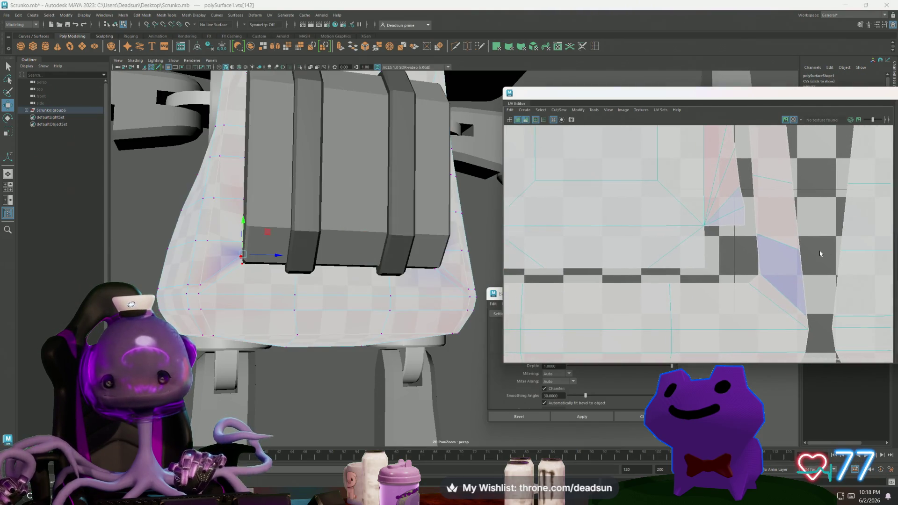
click(598, 240)
key(f)
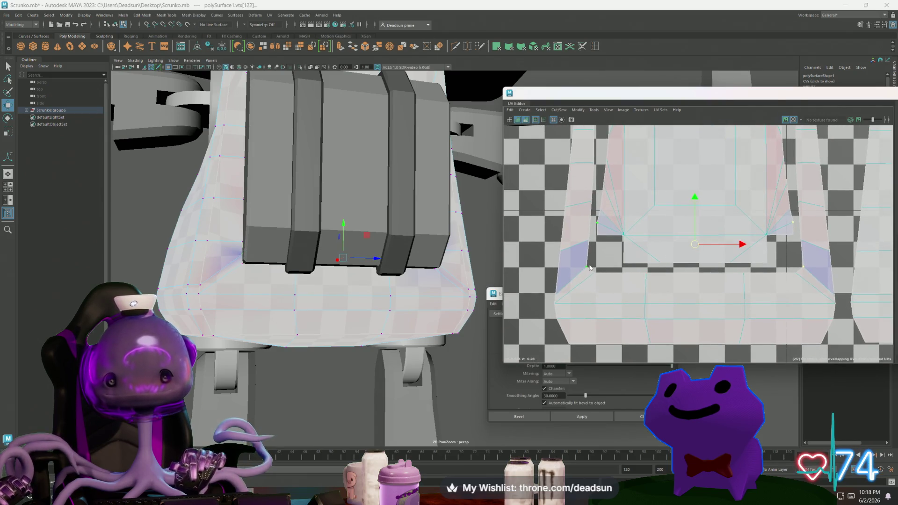
Nudge and scale the selected corner UVs, undoing the last adjustment
mouse_move(590, 267)
right_down()
mouse_move(662, 257)
mouse_move(656, 246)
right_up()
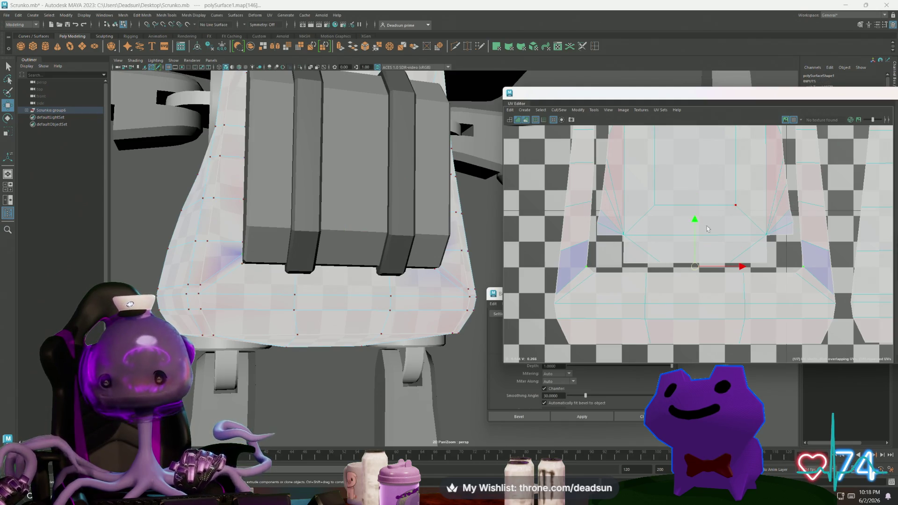
drag(696, 221, 696, 223)
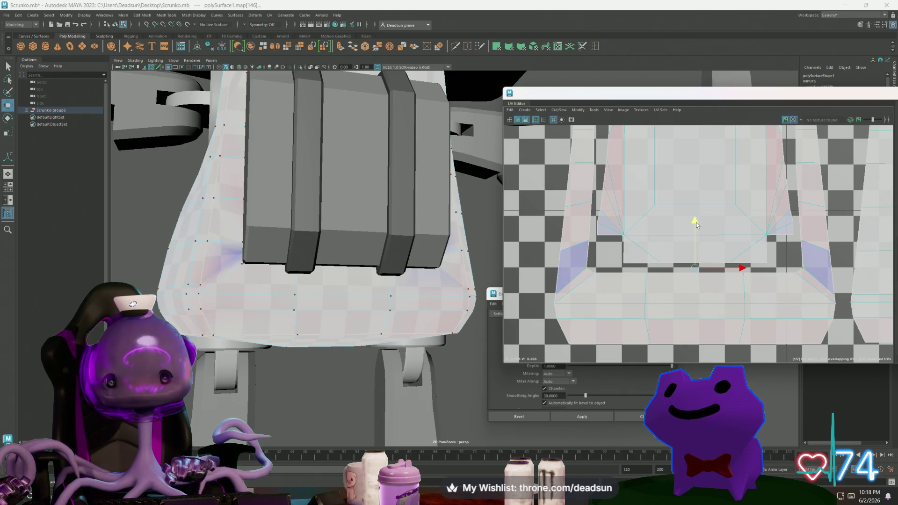
key(r)
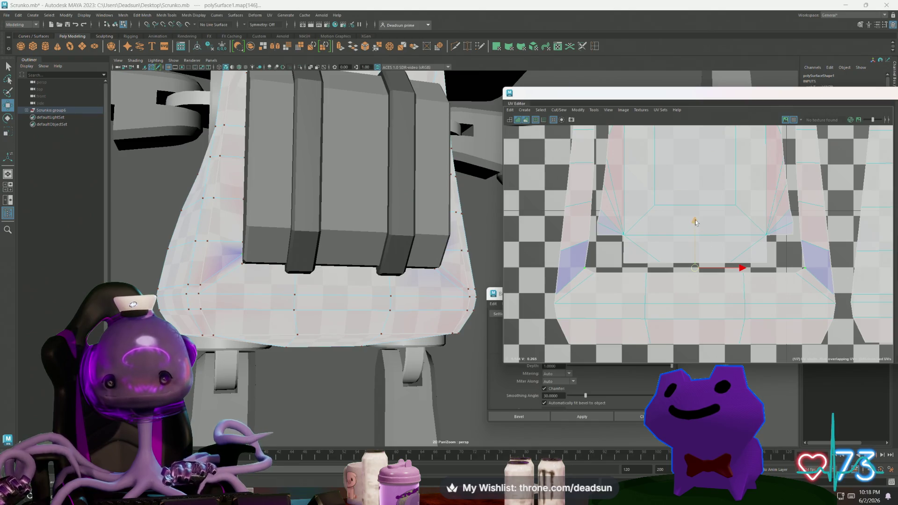
drag(696, 220, 700, 215)
key(r)
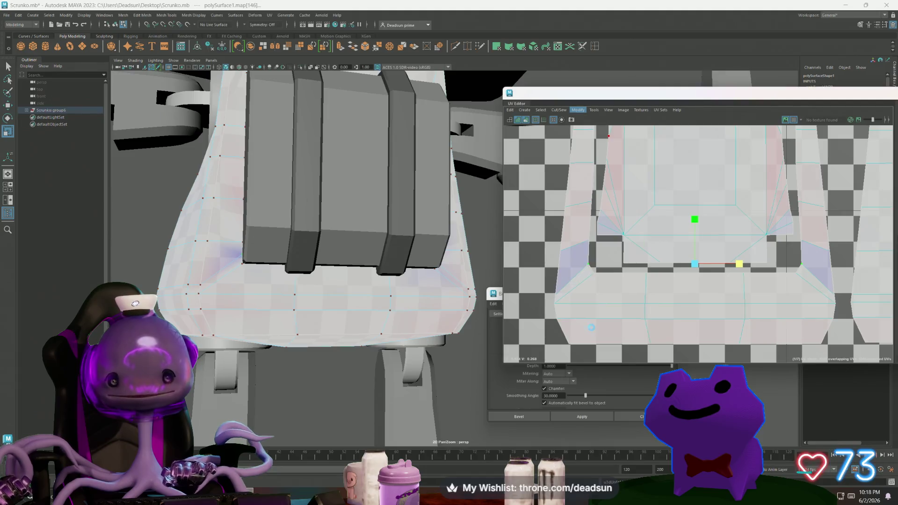
key(ctrl+z)
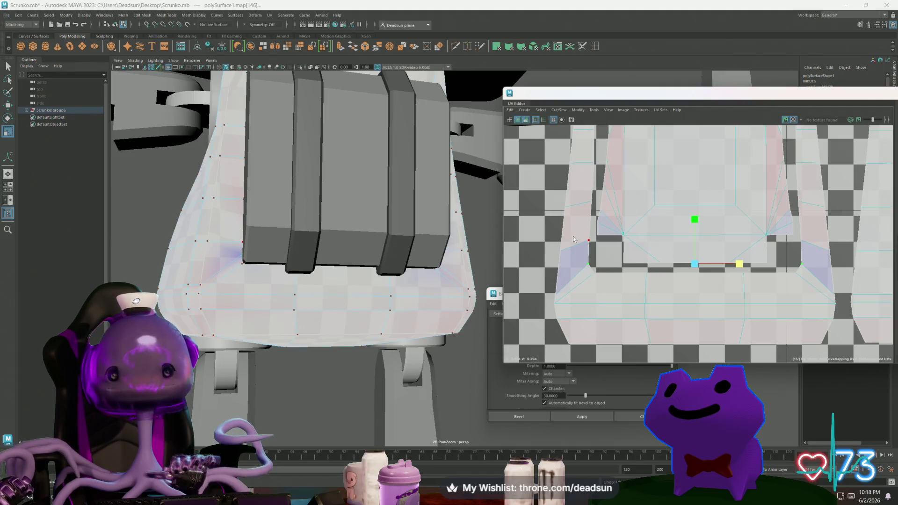
Select edges along the torso's lower side in the 3D view
mouse_move(673, 258)
alt+middle_down()
mouse_move(606, 262)
mouse_move(653, 261)
alt+middle_up()
alt+drag(299, 280, 334, 279)
alt+right_drag(334, 279, 368, 281)
right_drag(291, 255, 291, 236)
click(291, 263)
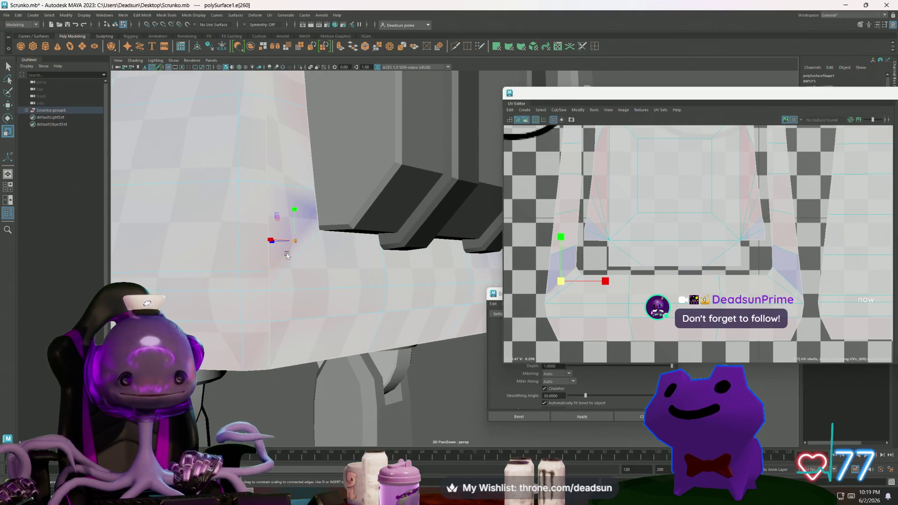
click(255, 272)
mouse_move(254, 272)
alt+mouse_down()
mouse_move(343, 288)
mouse_move(491, 291)
mouse_move(477, 296)
mouse_move(255, 266)
mouse_move(262, 290)
mouse_move(281, 291)
alt+mouse_up()
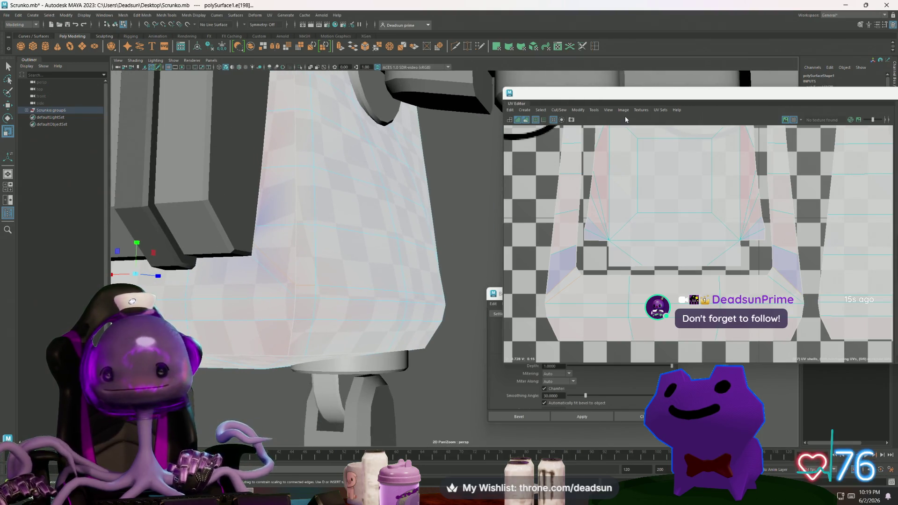
click(608, 109)
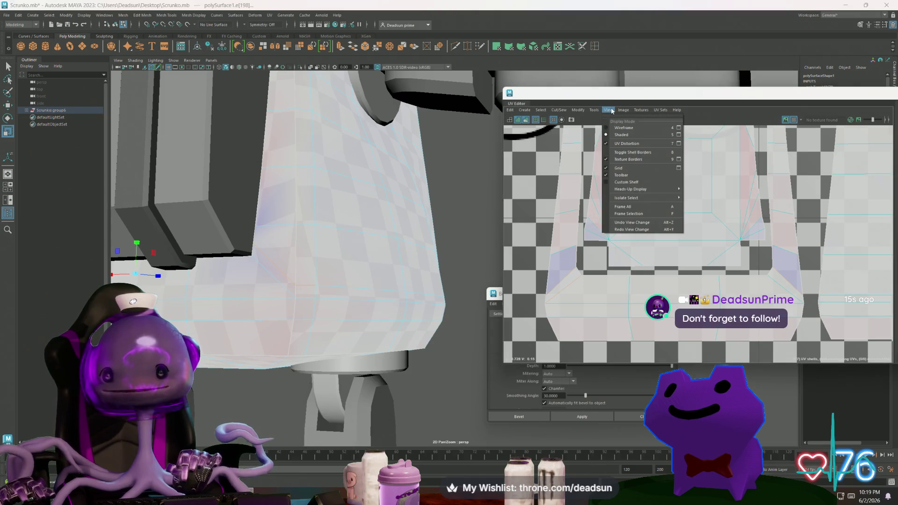
Turn on UV distortion shading, then start and cancel a repeated cut on a torso edge
click(606, 144)
alt+drag(290, 300, 262, 305)
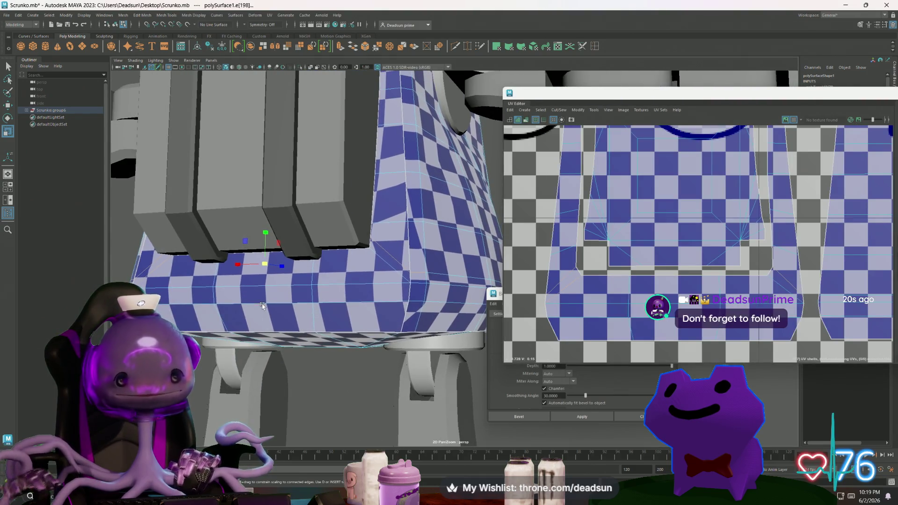
click(360, 283)
scroll(438, 312, up, 2)
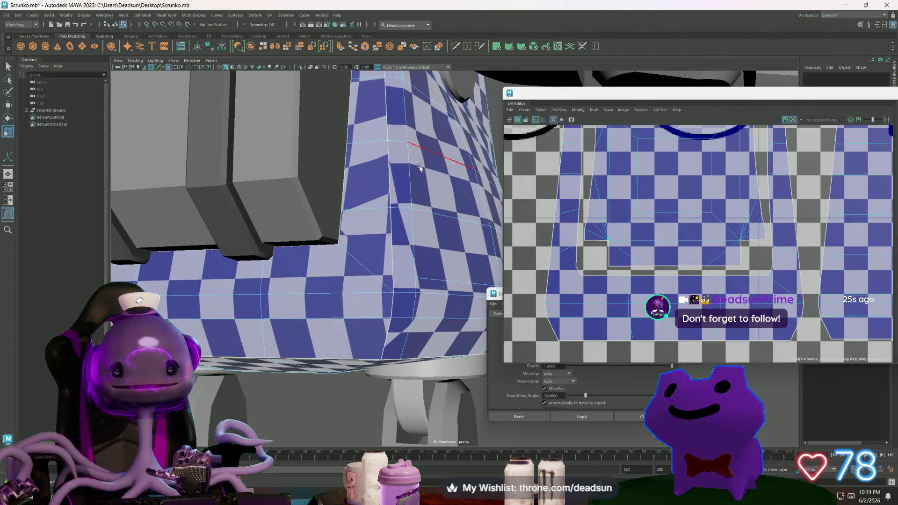
key(y)
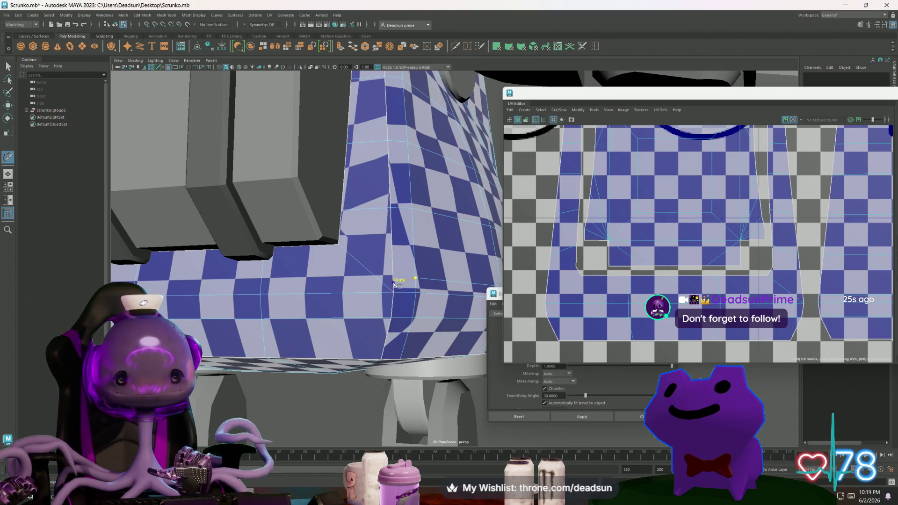
key(Return)
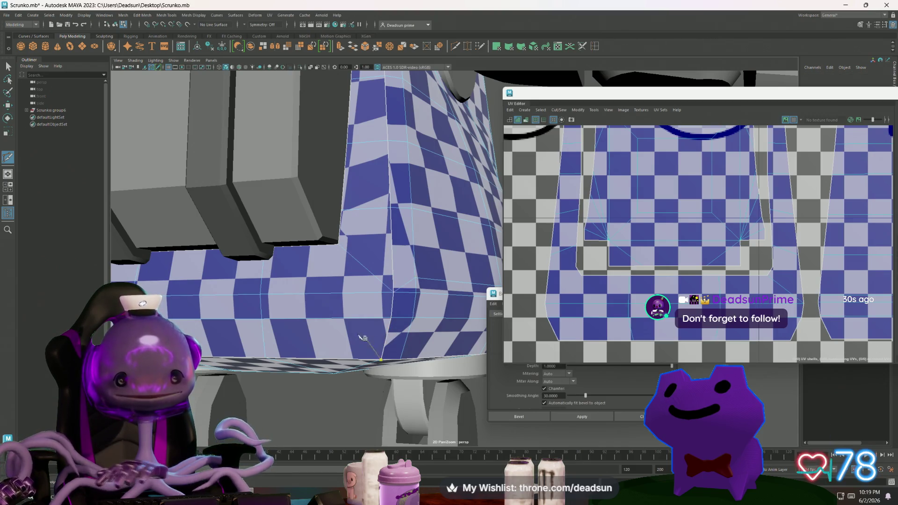
alt+drag(261, 337, 247, 335)
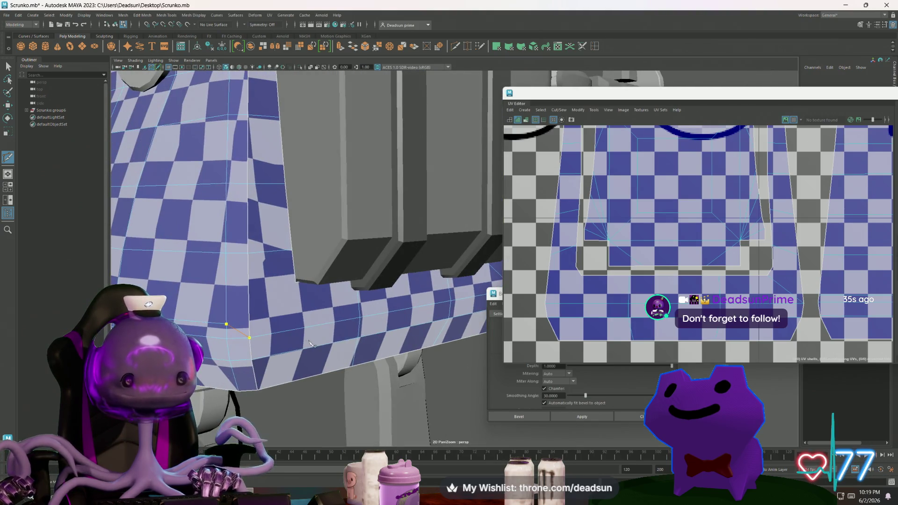
key(q)
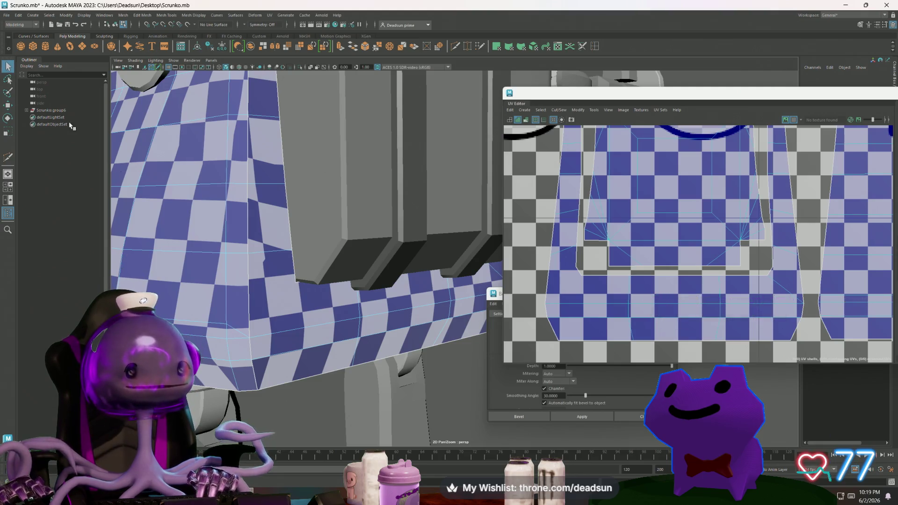
Select the torso and zoom in to inspect checker stretching on its lower side
mouse_move(411, 362)
alt+mouse_down()
mouse_move(432, 364)
mouse_move(326, 237)
mouse_move(243, 230)
alt+mouse_up()
right_click(327, 237)
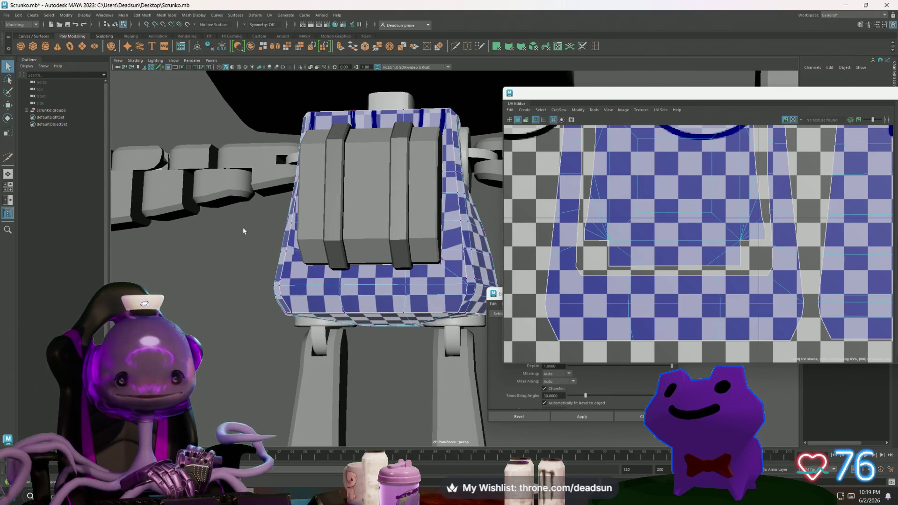
click(377, 350)
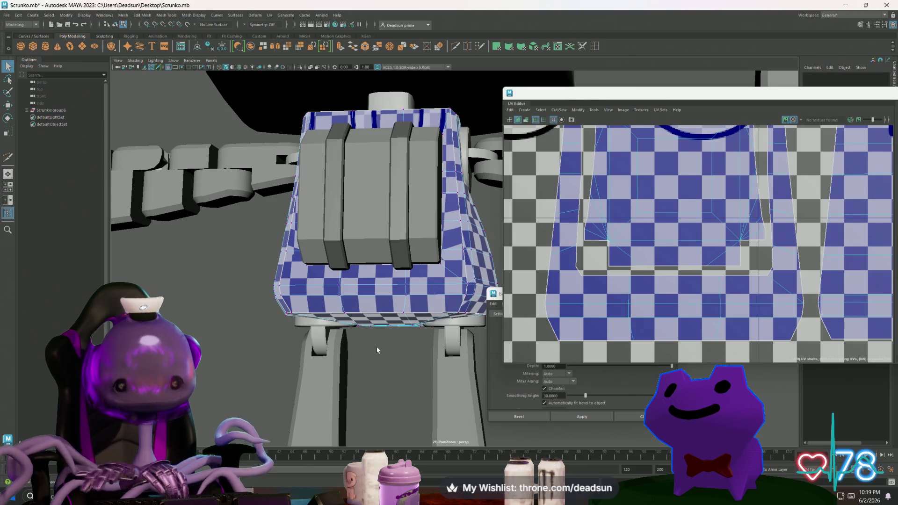
alt+drag(377, 350, 366, 371)
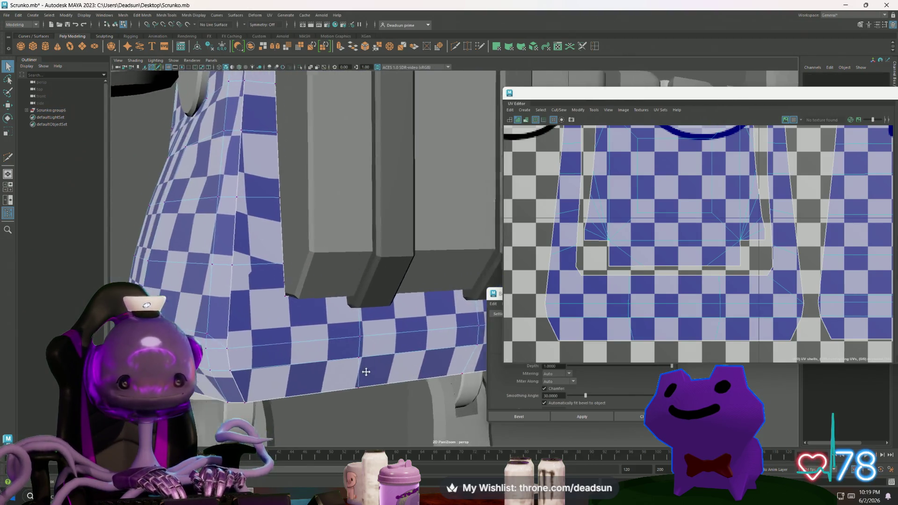
alt+middle_drag(366, 372, 387, 372)
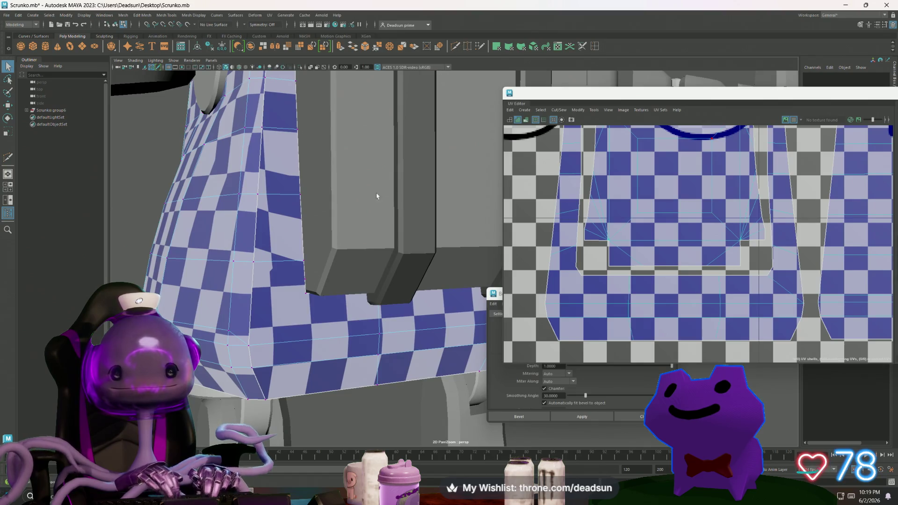
mouse_move(358, 322)
alt+right_down()
mouse_move(445, 313)
mouse_move(360, 271)
alt+right_up()
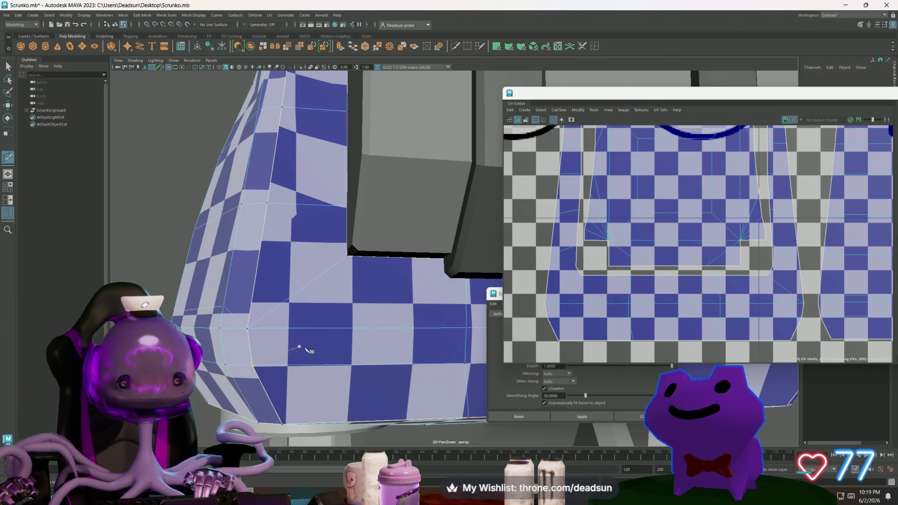
alt+drag(301, 351, 301, 369)
Select a side vertex, then a UV edge near the shell's lower-left notch
click(7, 65)
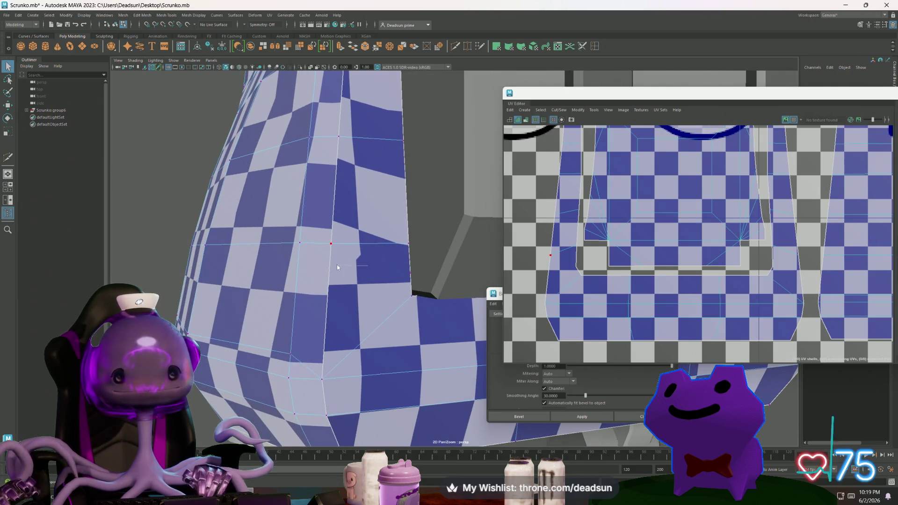
click(422, 289)
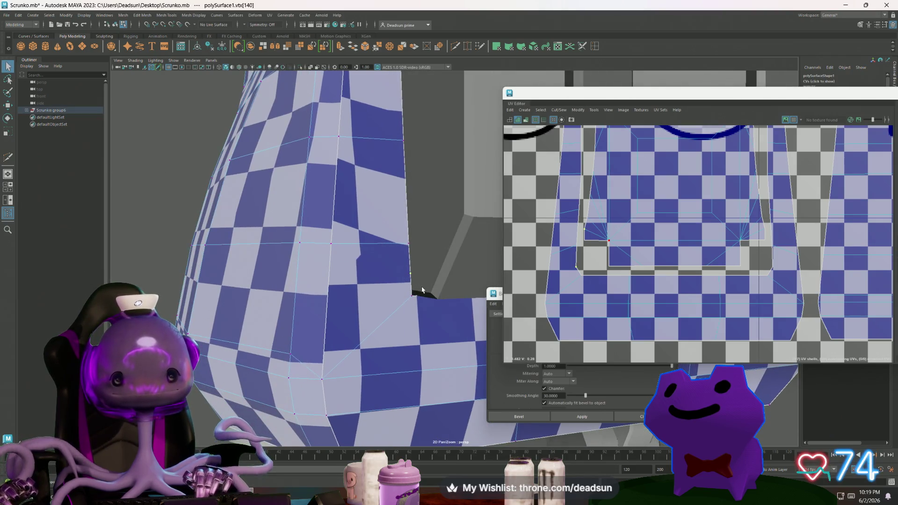
click(547, 292)
mouse_move(423, 298)
alt+mouse_down()
mouse_move(313, 304)
mouse_move(337, 303)
alt+mouse_up()
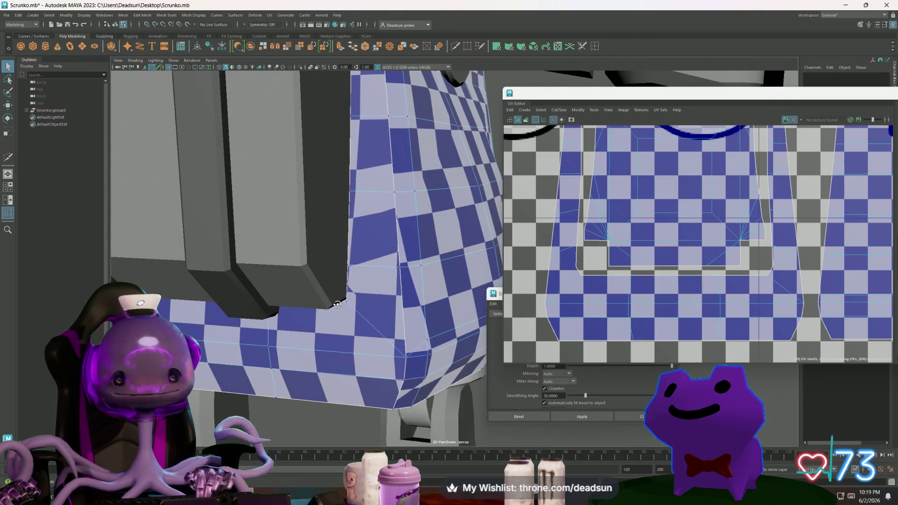
right_click(594, 230)
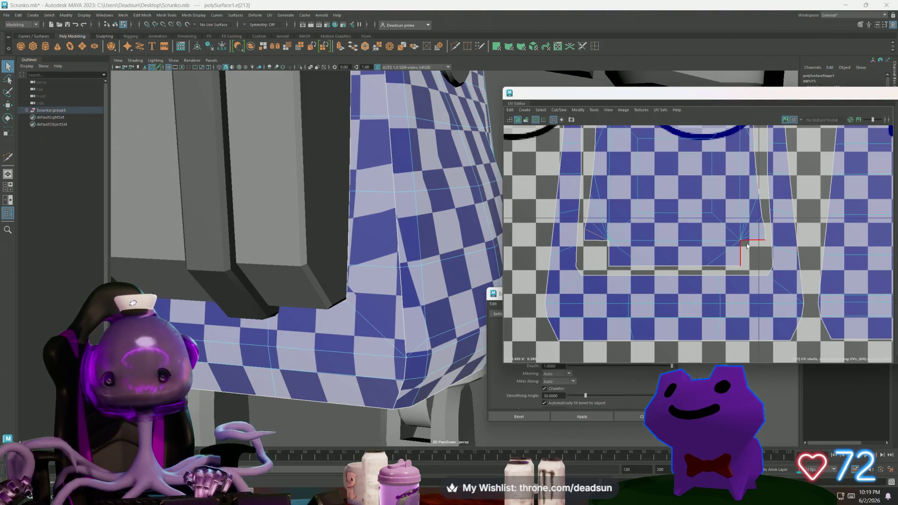
ctrl+click(666, 241)
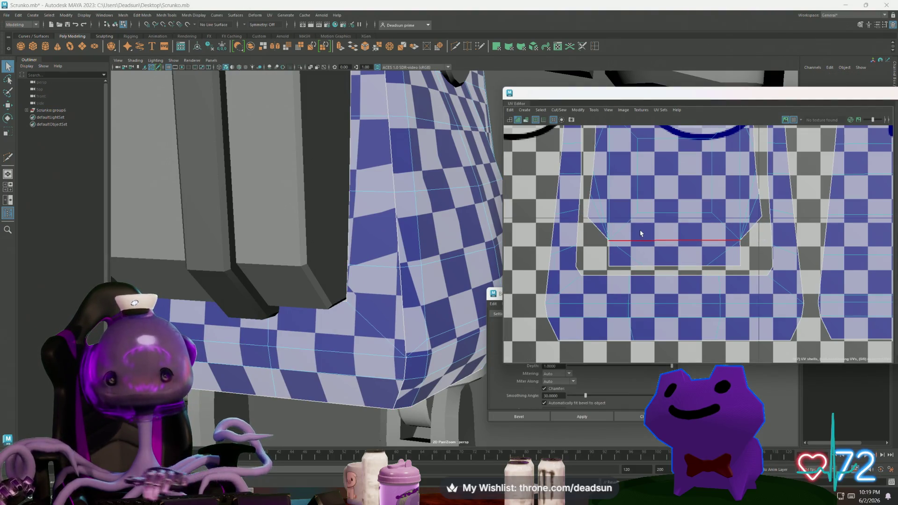
click(590, 239)
Clear the selection, switch to vertex mode, and examine the torso up close
alt+drag(201, 259, 281, 264)
click(282, 264)
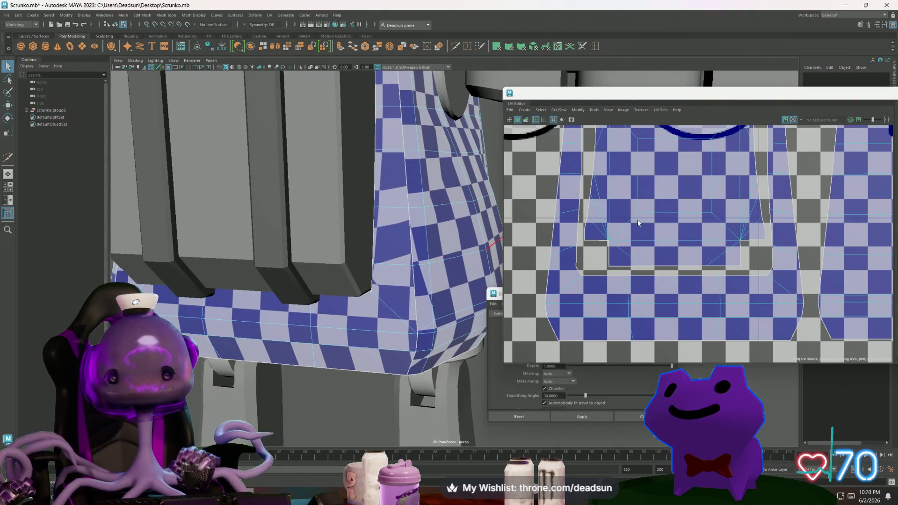
key(F9)
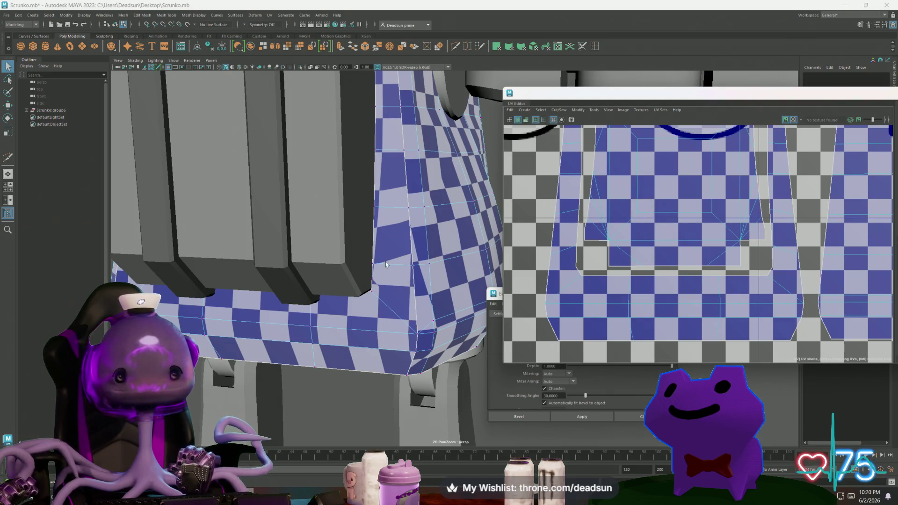
alt+drag(387, 265, 425, 229)
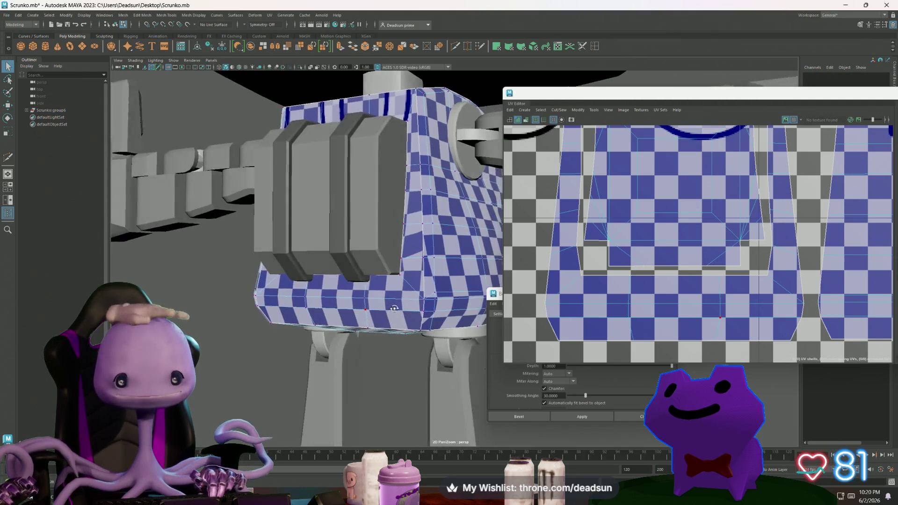
mouse_move(391, 316)
alt+mouse_down()
mouse_move(556, 355)
mouse_move(282, 314)
alt+mouse_up()
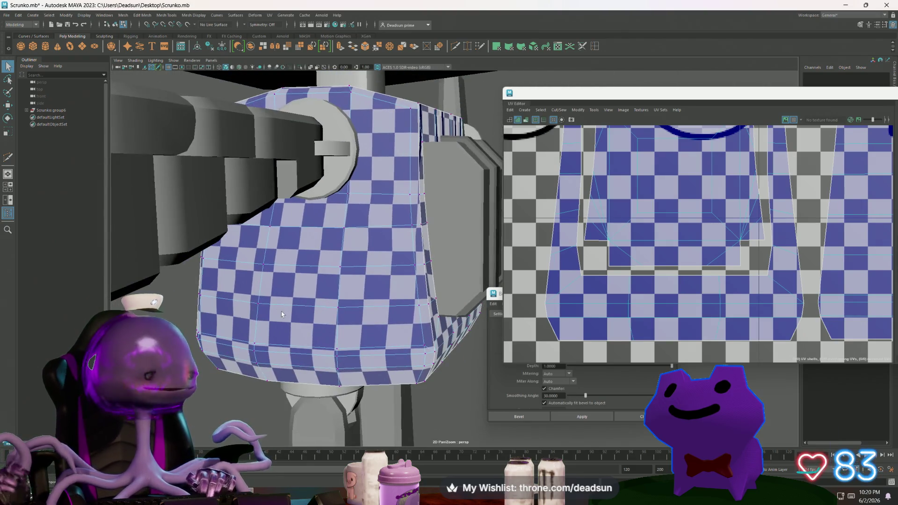
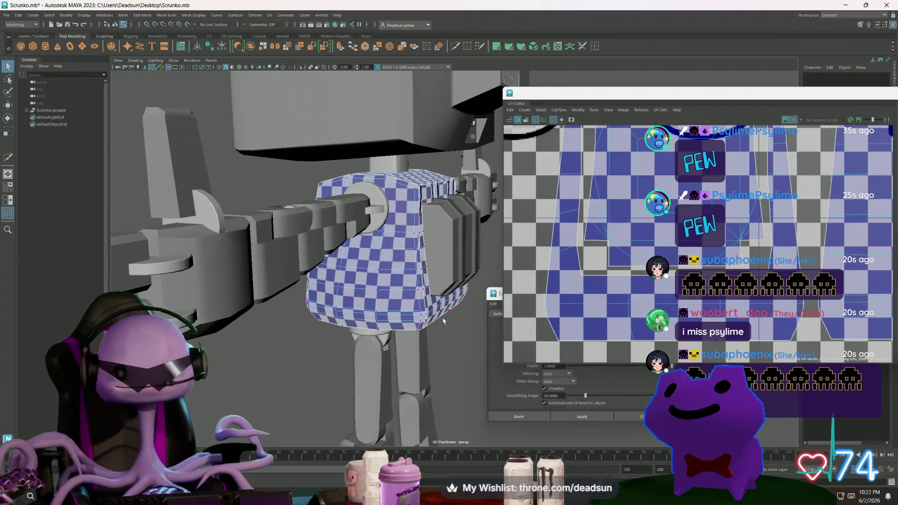
Orbit around the robot's side and marquee-select all of the torso's vertices
mouse_move(387, 311)
alt+mouse_down()
mouse_move(327, 314)
mouse_move(398, 318)
alt+mouse_up()
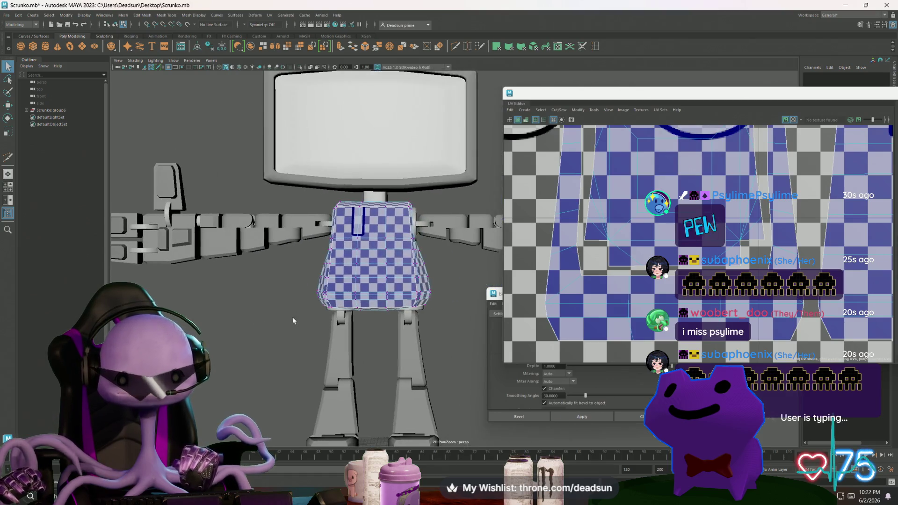
scroll(379, 360, up, 4)
scroll(379, 360, down, 3)
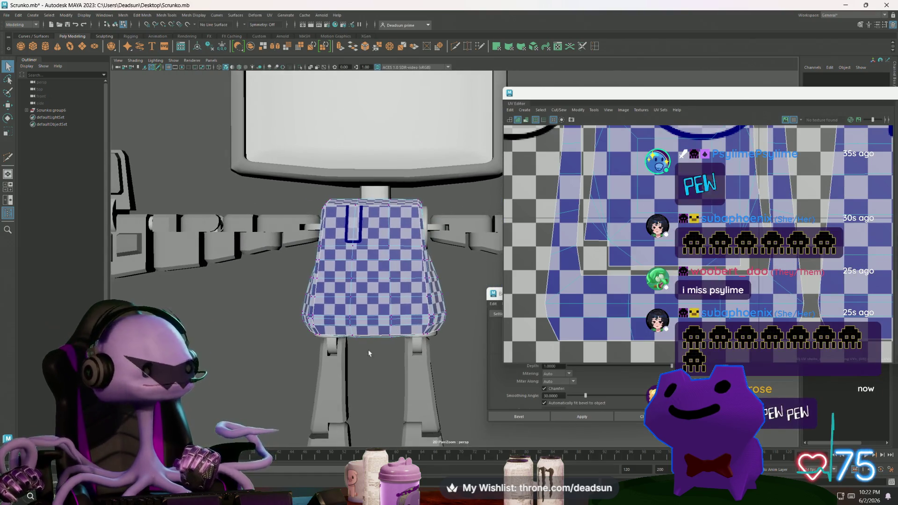
scroll(701, 258, up, 5)
scroll(700, 259, down, 5)
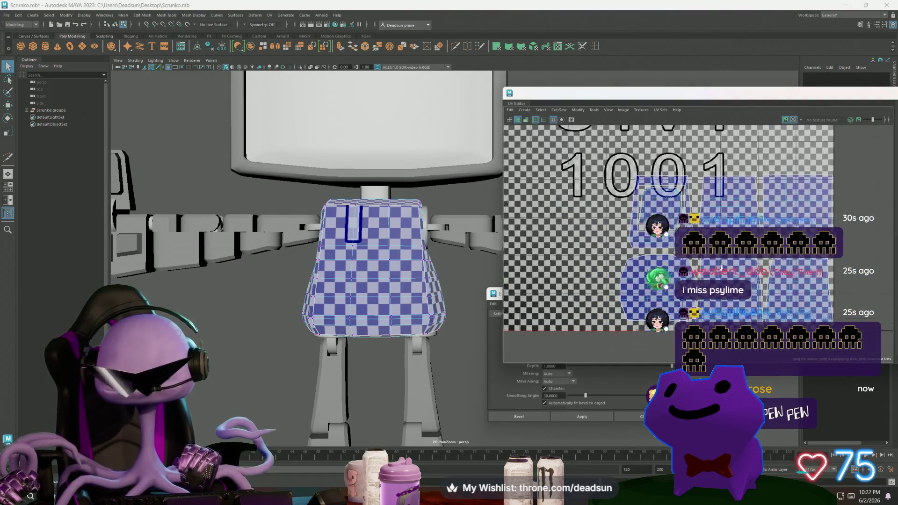
scroll(150, 248, down, 4)
alt+middle_drag(285, 279, 203, 276)
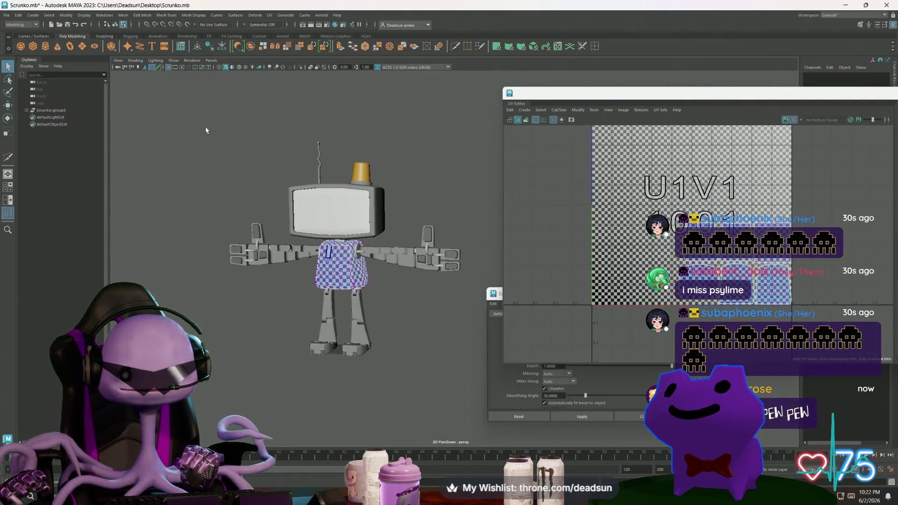
drag(204, 129, 439, 291)
Switch to Object mode and marquee-select the entire robot mesh so all its UVs appear
right_drag(352, 263, 327, 268)
mouse_move(327, 269)
mouse_down()
mouse_move(446, 382)
mouse_move(466, 383)
mouse_up()
alt+middle_drag(558, 240, 554, 254)
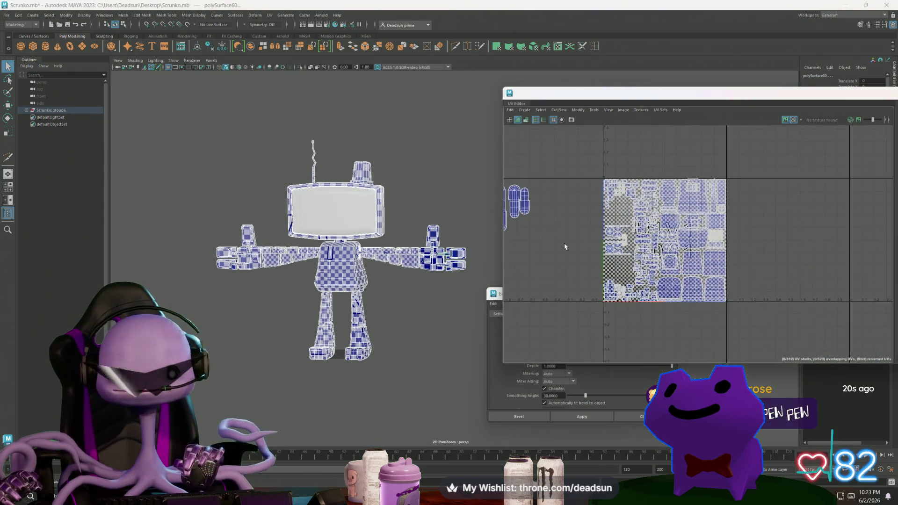
Switch to UV selection and marquee-select the arm's loose UV shells
mouse_move(561, 256)
alt+middle_down()
mouse_move(708, 263)
mouse_move(700, 268)
mouse_move(776, 275)
alt+middle_up()
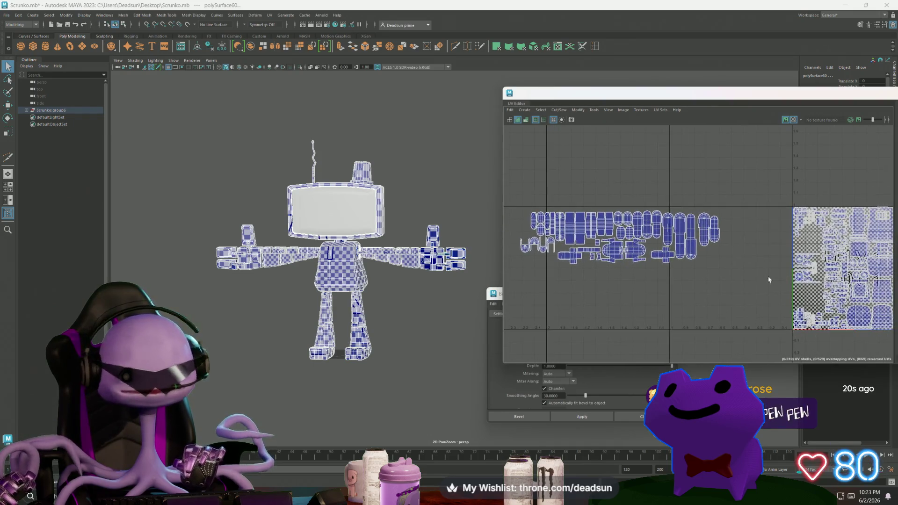
alt+middle_drag(705, 280, 711, 282)
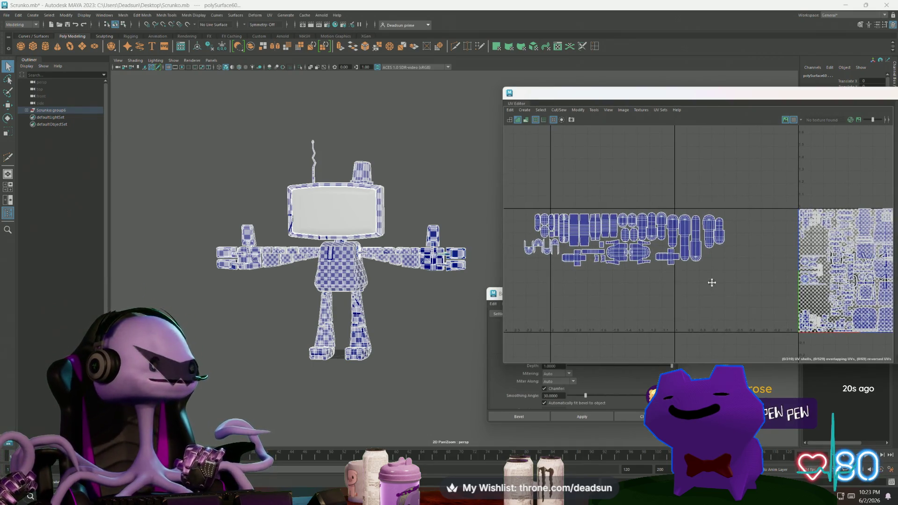
right_drag(601, 223, 631, 224)
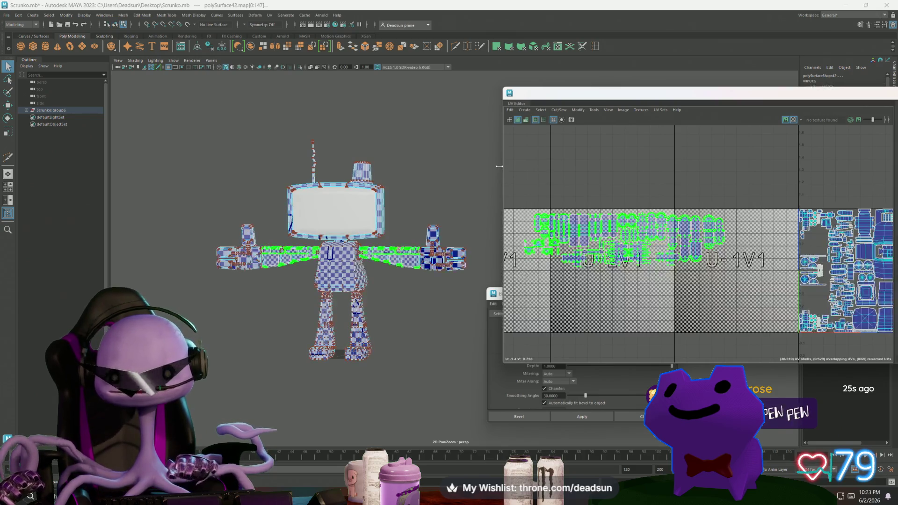
drag(514, 184, 747, 281)
Scale the arm shells down and move them into the U-1 tile beside the main layout
key(w)
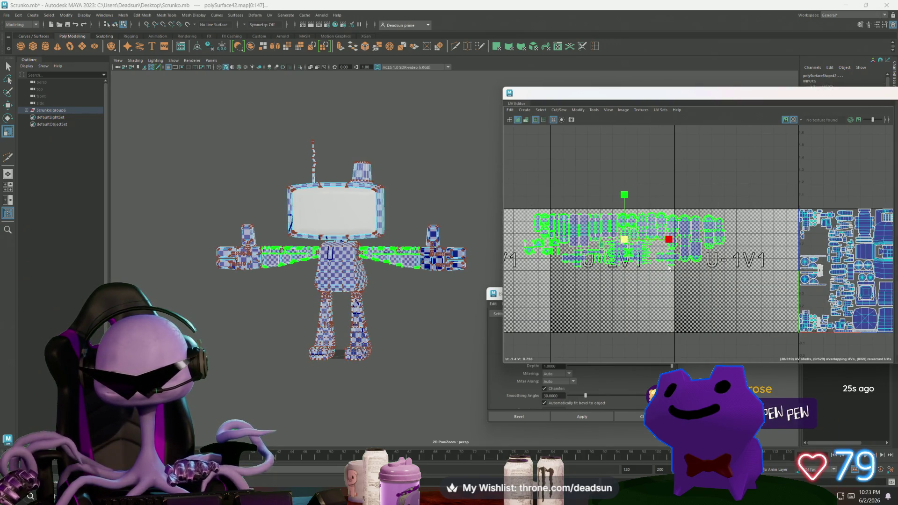
key(e)
mouse_move(625, 243)
mouse_down()
mouse_move(595, 254)
mouse_move(708, 249)
mouse_move(749, 297)
mouse_up()
key(w)
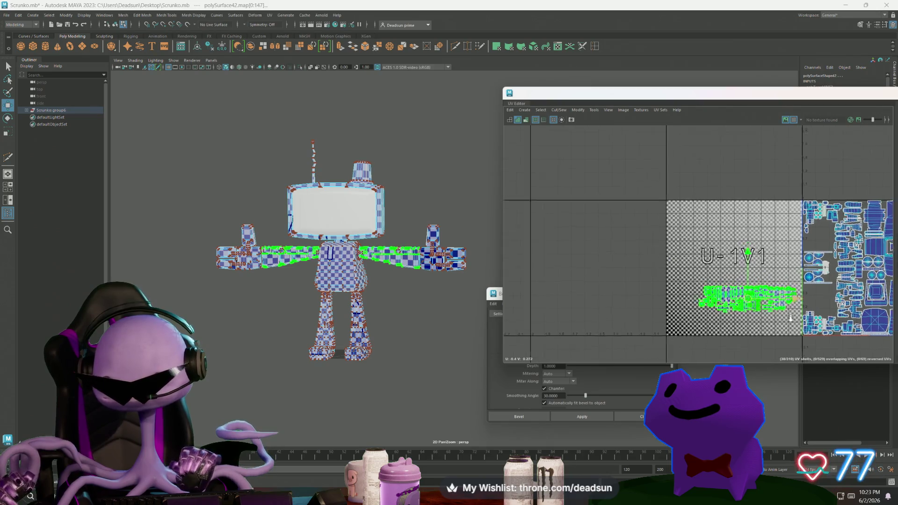
scroll(750, 297, up, 3)
alt+middle_drag(750, 296, 553, 285)
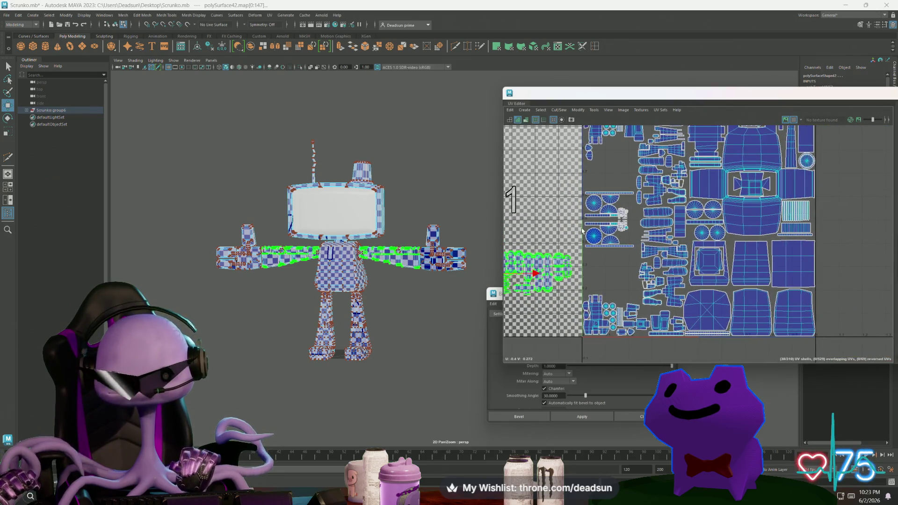
scroll(608, 206, up, 10)
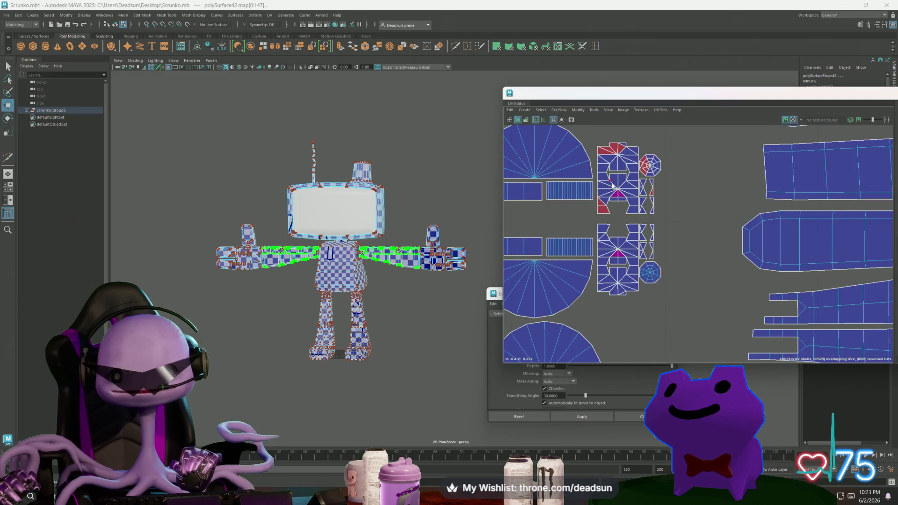
Select faces on the hand, frame them, and pick a face on its small dome piece
click(611, 192)
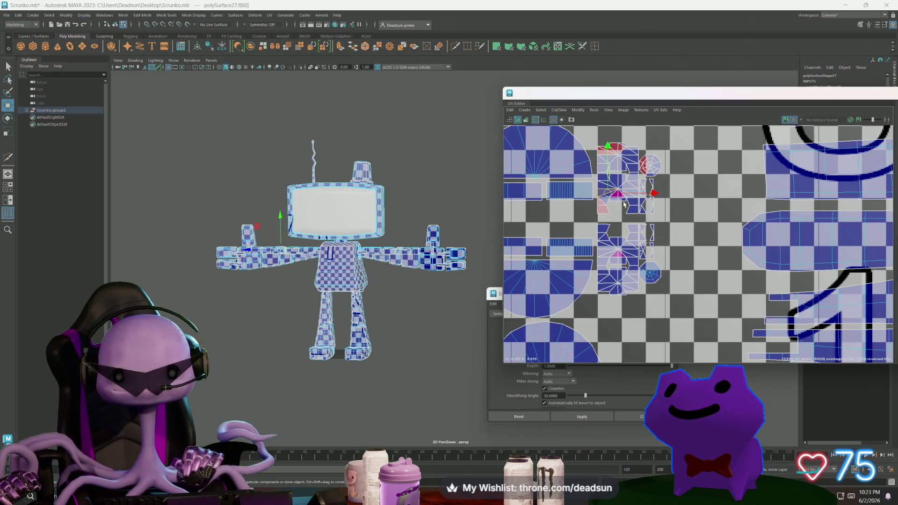
click(639, 207)
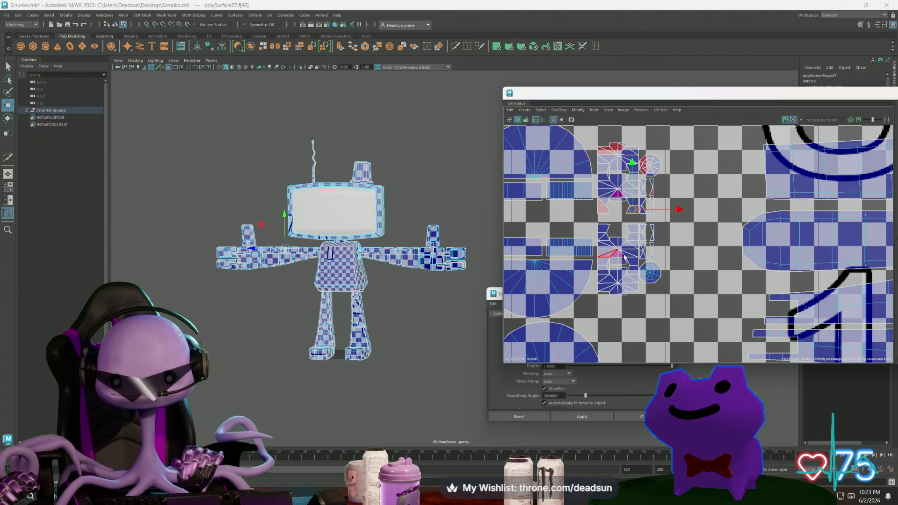
scroll(621, 259, down, 3)
key(f)
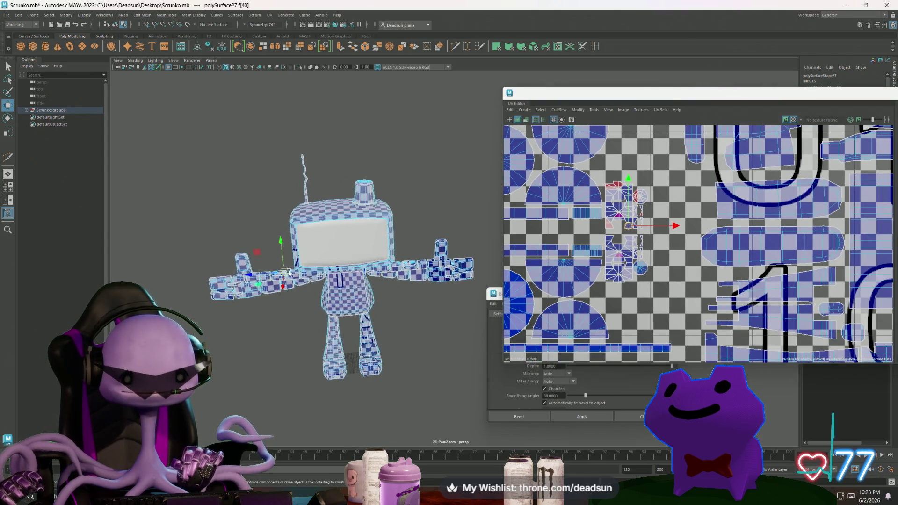
mouse_move(299, 234)
alt+mouse_down()
mouse_move(281, 243)
mouse_move(304, 252)
mouse_move(285, 254)
mouse_move(325, 235)
alt+mouse_up()
click(285, 254)
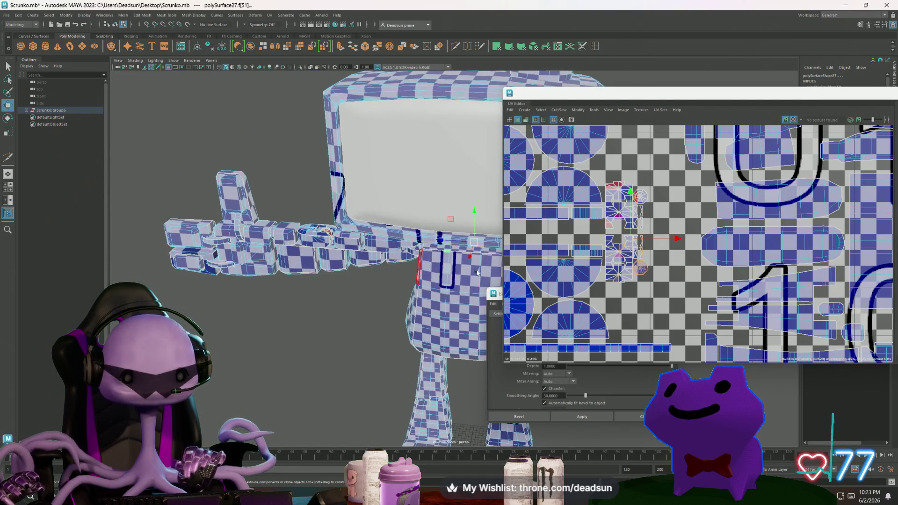
scroll(622, 243, down, 2)
Move in close along the arm's chain of links and select a face on its end cap
alt+drag(468, 262, 337, 217)
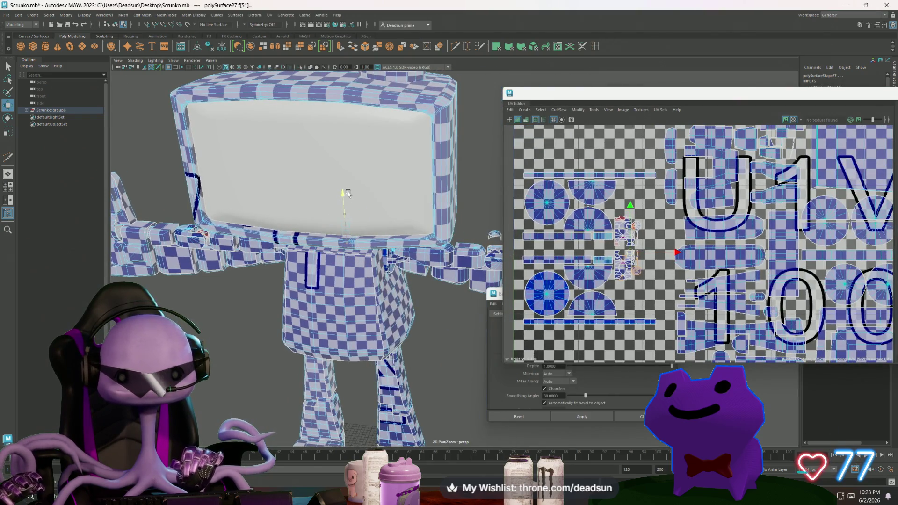
alt+right_drag(399, 201, 370, 290)
mouse_move(369, 290)
alt+mouse_down()
mouse_move(365, 300)
mouse_move(361, 277)
alt+mouse_up()
alt+right_drag(361, 277, 295, 290)
click(287, 291)
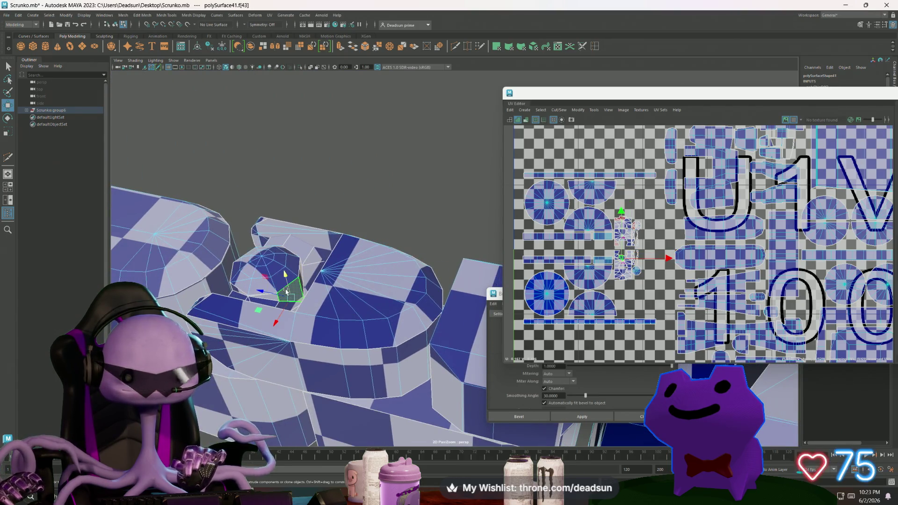
scroll(286, 293, down, 3)
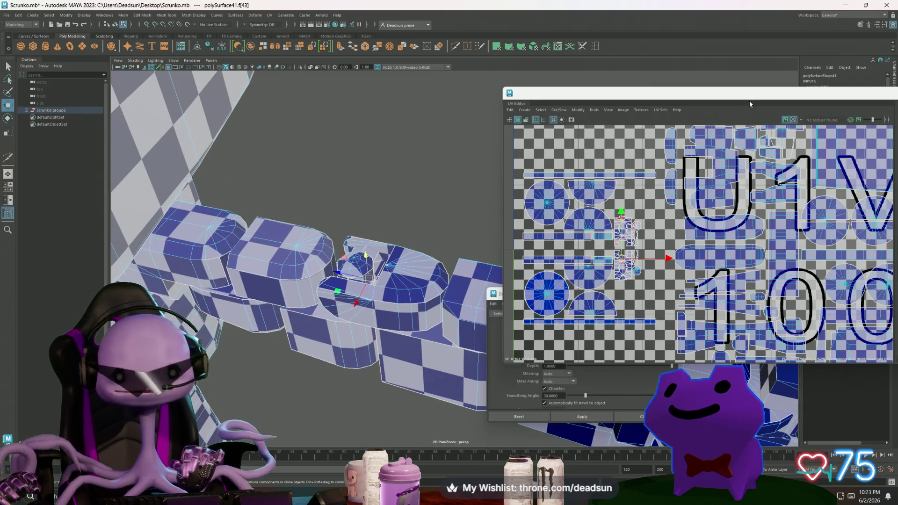
click(623, 111)
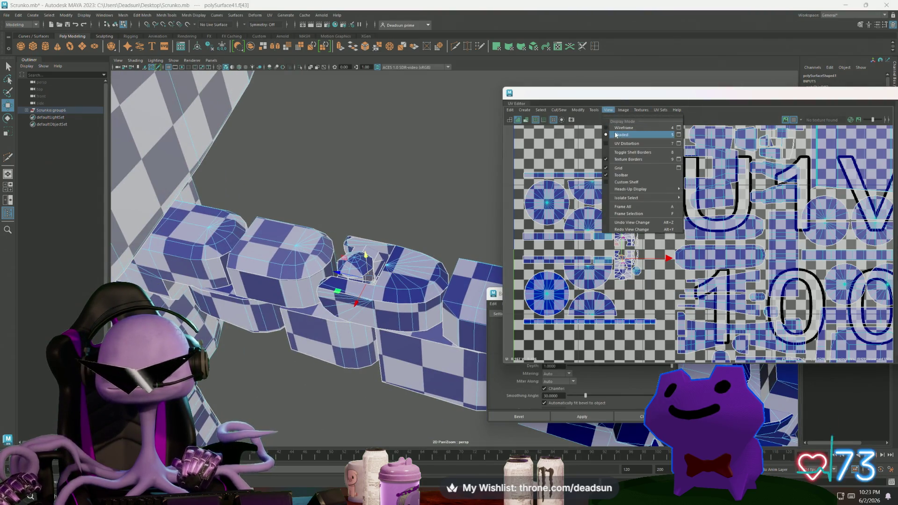
Uncheck Checker Map in the UV Editor's Textures menu for plain shading
mouse_move(598, 110)
click(629, 115)
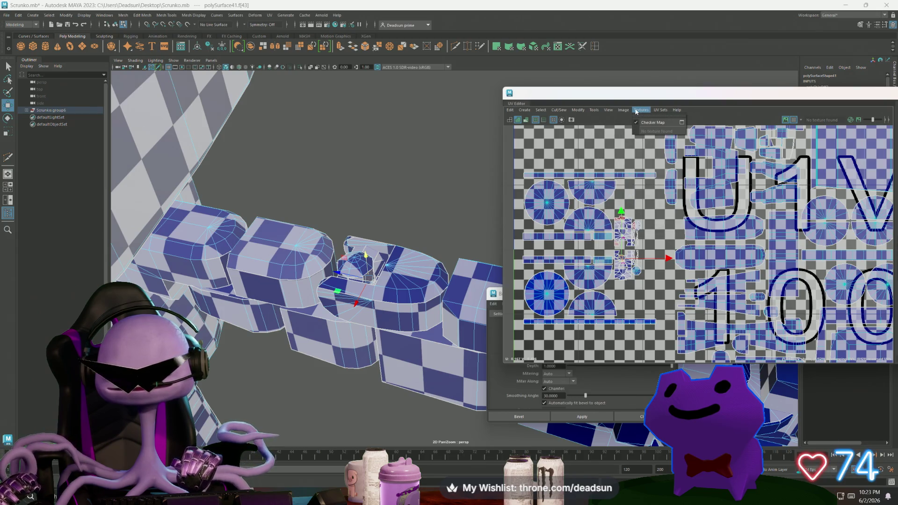
click(628, 116)
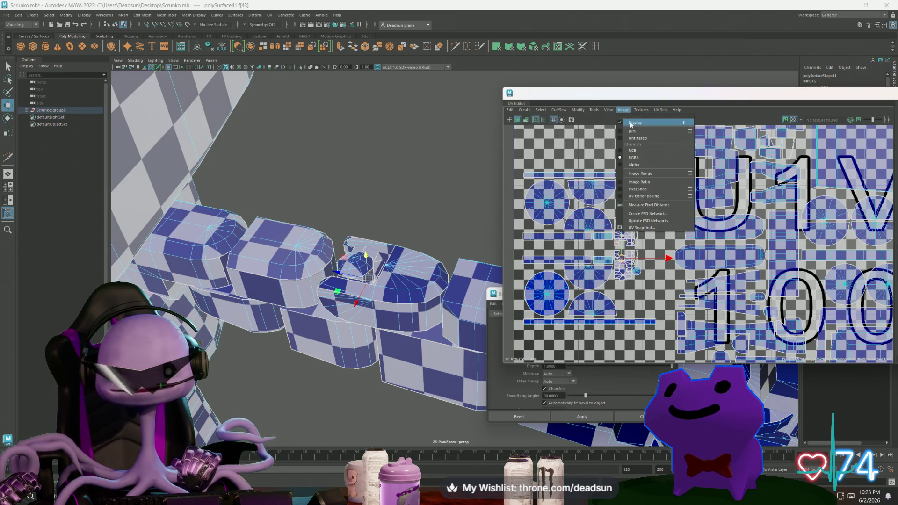
mouse_move(612, 112)
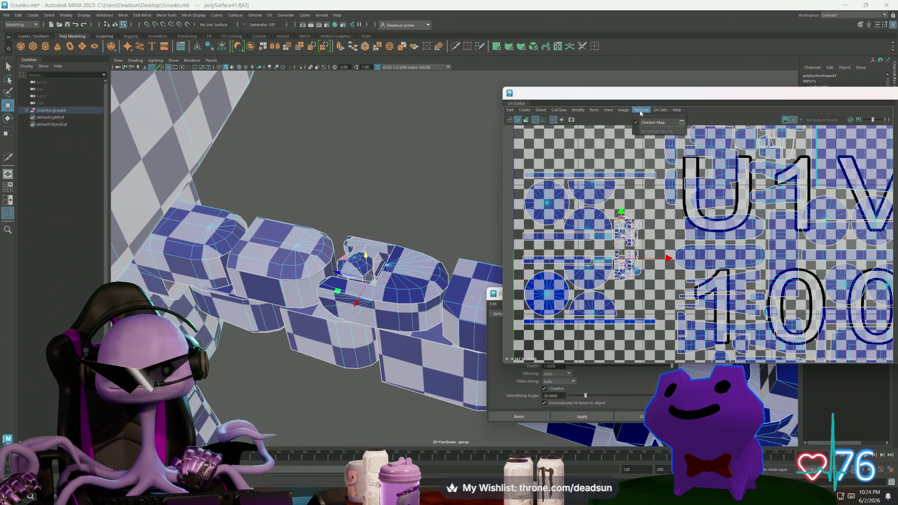
click(634, 125)
Select the dome piece's faces and its small UV shells, then isolate it on its own
scroll(351, 222, up, 4)
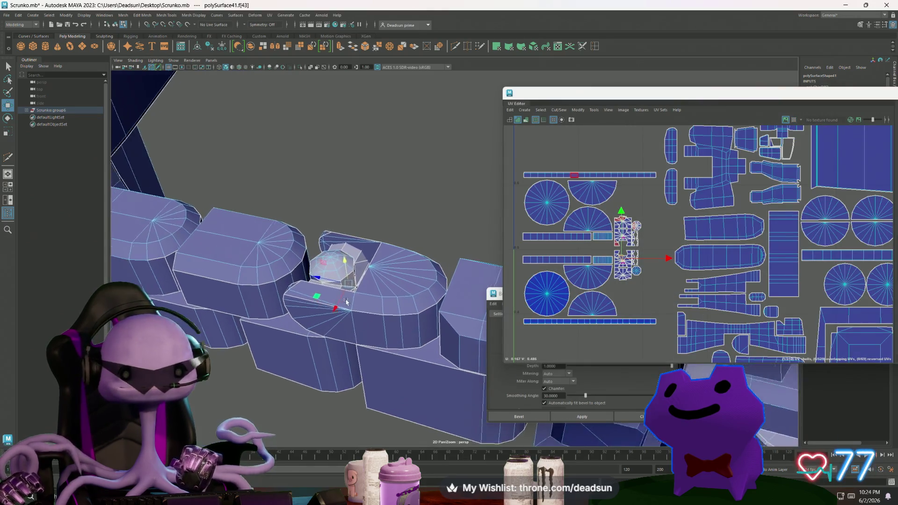
drag(281, 265, 312, 295)
shift+click(339, 278)
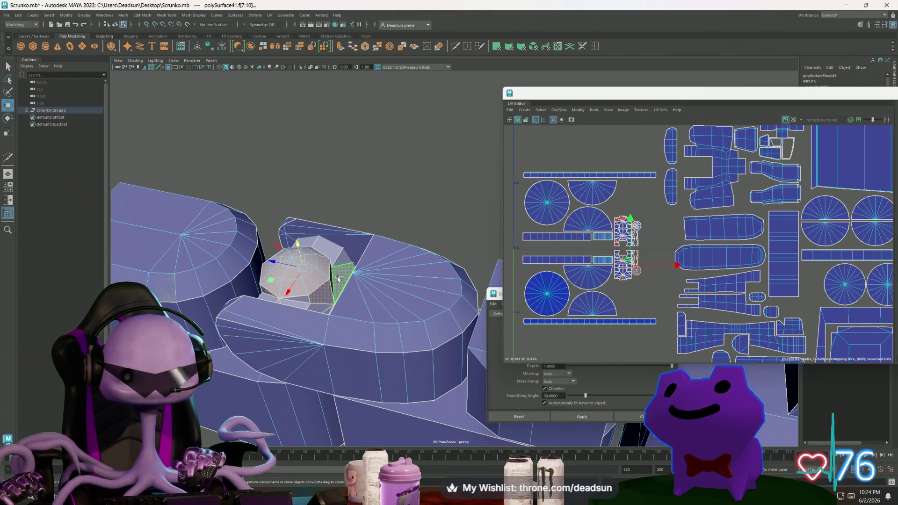
shift+click(296, 305)
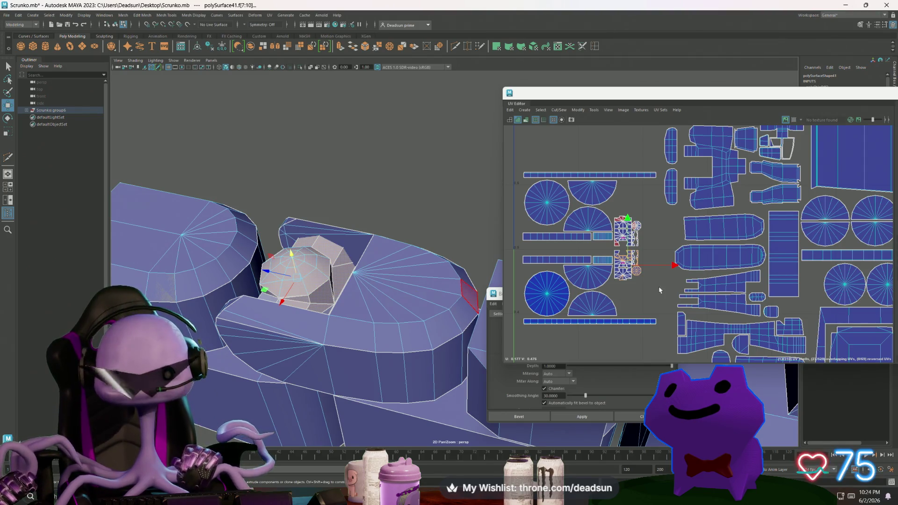
drag(646, 287, 616, 260)
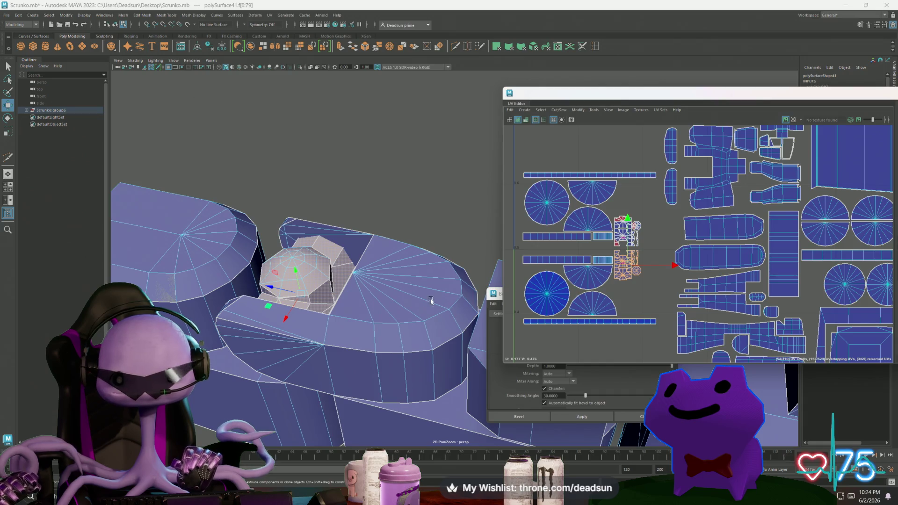
mouse_move(329, 268)
alt+mouse_down()
mouse_move(300, 273)
mouse_move(334, 197)
mouse_move(334, 136)
mouse_move(353, 229)
mouse_move(402, 286)
mouse_move(288, 240)
mouse_move(250, 253)
mouse_move(367, 229)
mouse_move(361, 247)
mouse_move(361, 205)
alt+mouse_up()
Undo the collapsing merge of the ring's vertices and open Merge options to set a 0.0001 threshold
right_drag(361, 206, 326, 184)
mouse_move(326, 184)
mouse_down()
mouse_move(476, 355)
mouse_move(431, 303)
mouse_up()
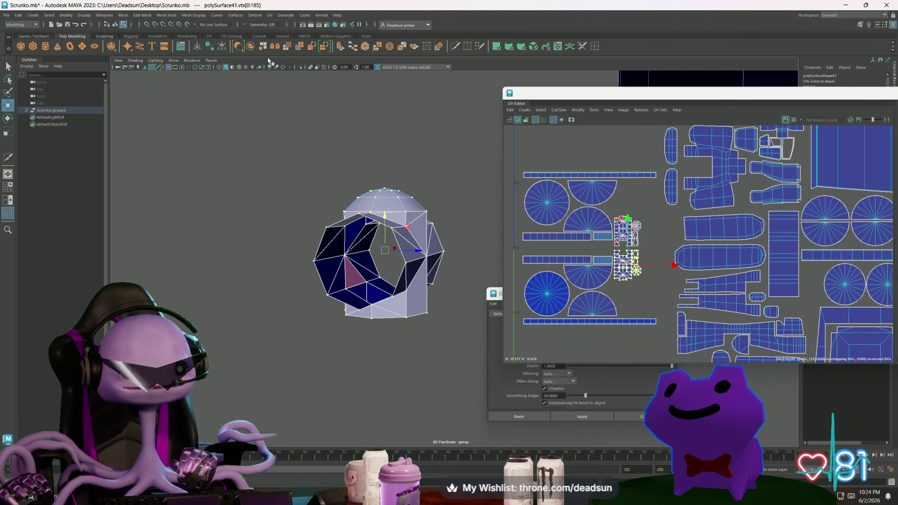
click(377, 48)
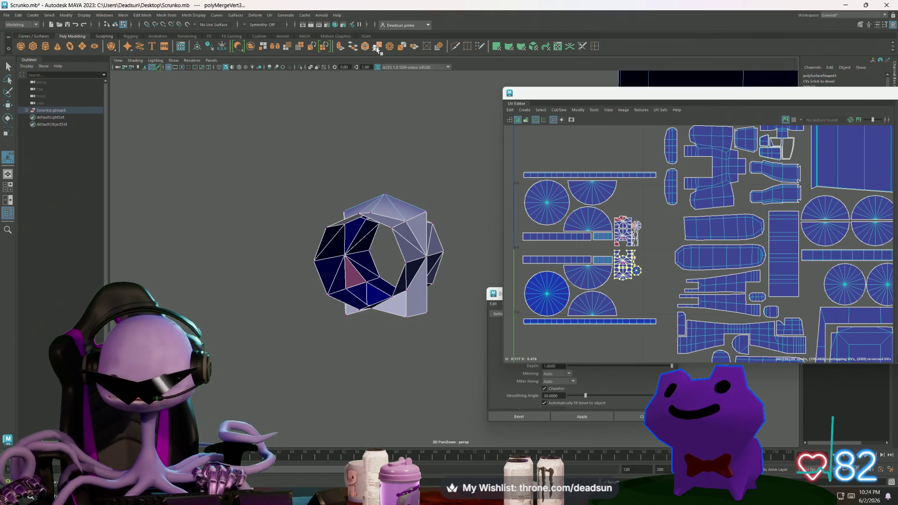
mouse_move(385, 193)
alt+mouse_down()
mouse_move(318, 352)
mouse_move(348, 257)
alt+mouse_up()
key(ctrl+z)
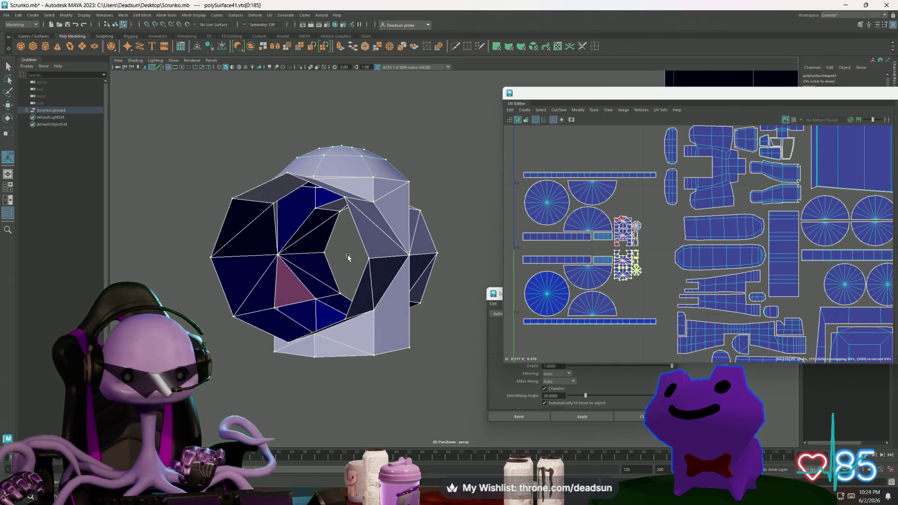
double_click(380, 49)
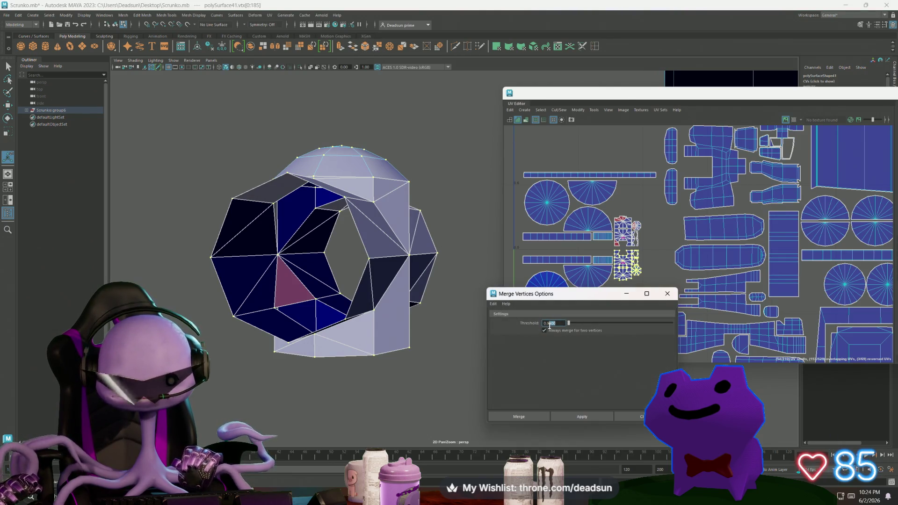
key(BackSpace)
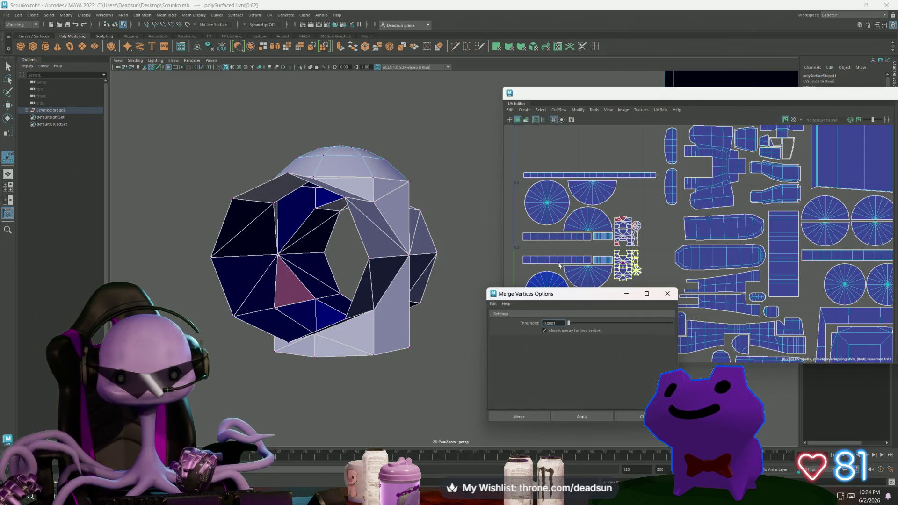
Test-move a corner UV of the magenta face, then undo the move
scroll(626, 271, up, 10)
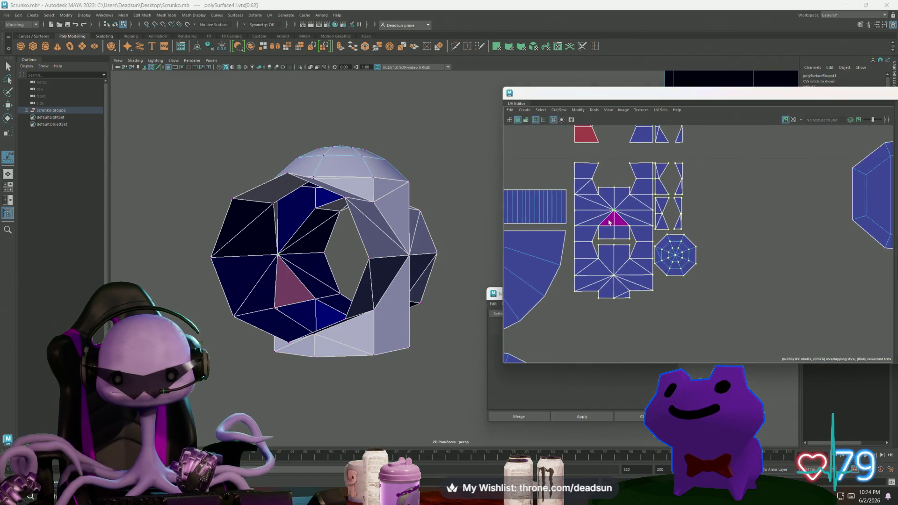
scroll(608, 222, up, 5)
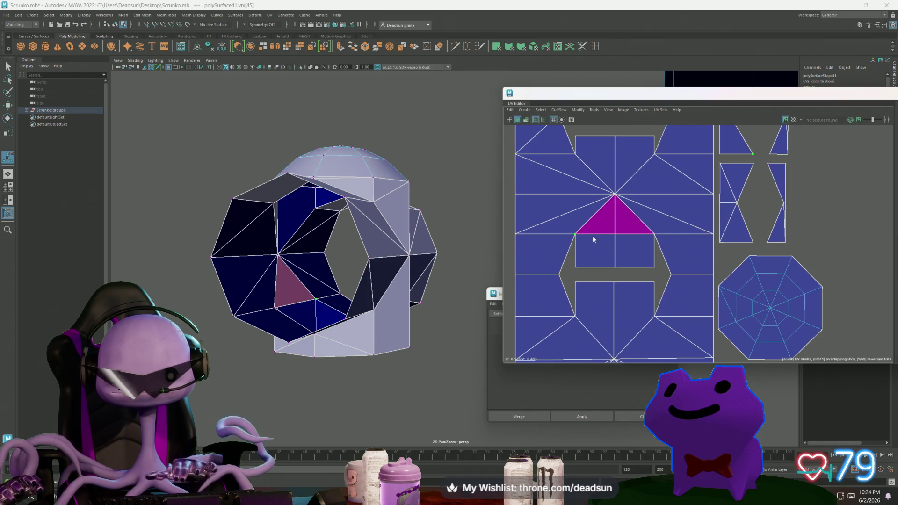
click(612, 236)
key(w)
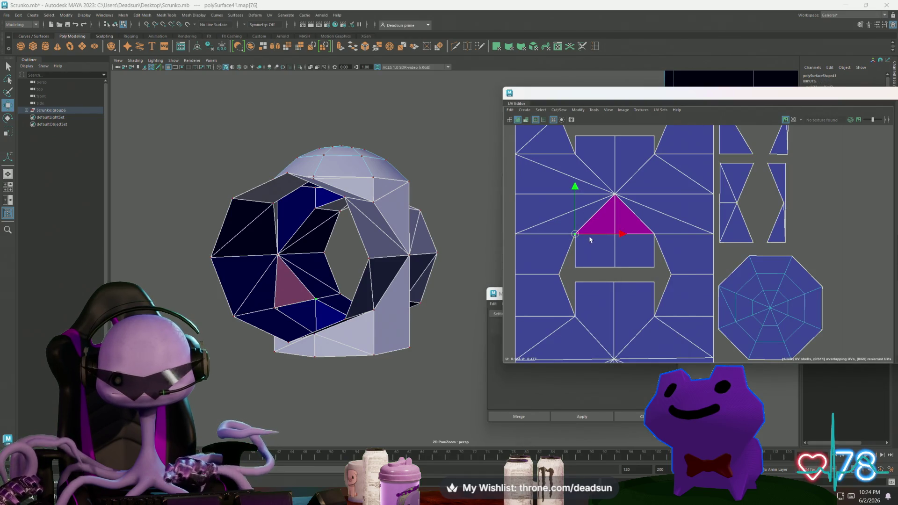
mouse_move(576, 234)
mouse_down()
mouse_move(583, 251)
mouse_move(596, 243)
mouse_up()
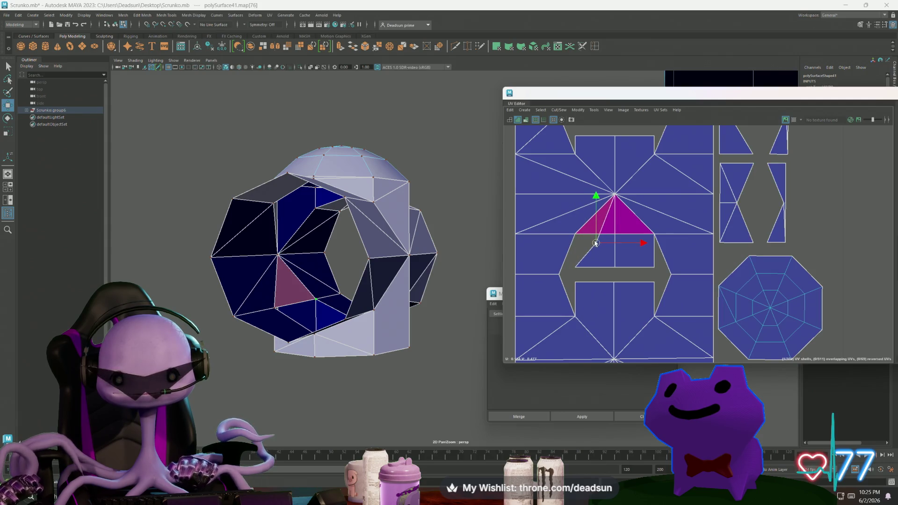
key(ctrl+z)
Switch to Face mode and inspect several quad and triangle faces inside the ring
alt+drag(327, 262, 361, 264)
right_click(302, 271)
click(302, 290)
mouse_move(305, 282)
alt+mouse_down()
mouse_move(356, 299)
mouse_move(340, 308)
alt+mouse_up()
click(340, 308)
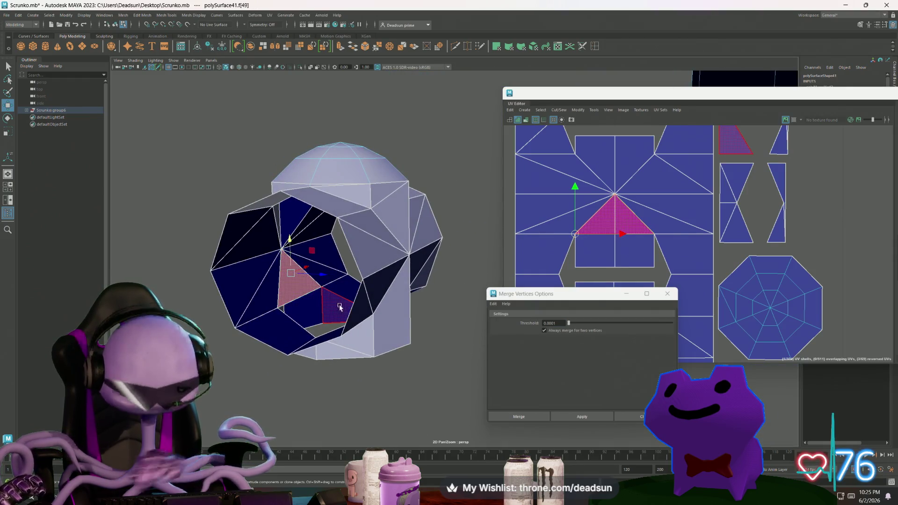
click(289, 304)
click(299, 303)
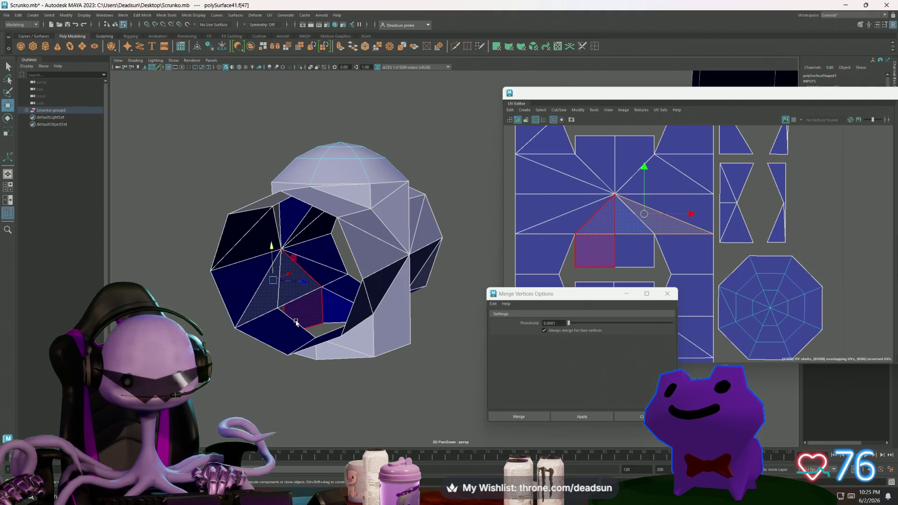
click(307, 332)
click(299, 303)
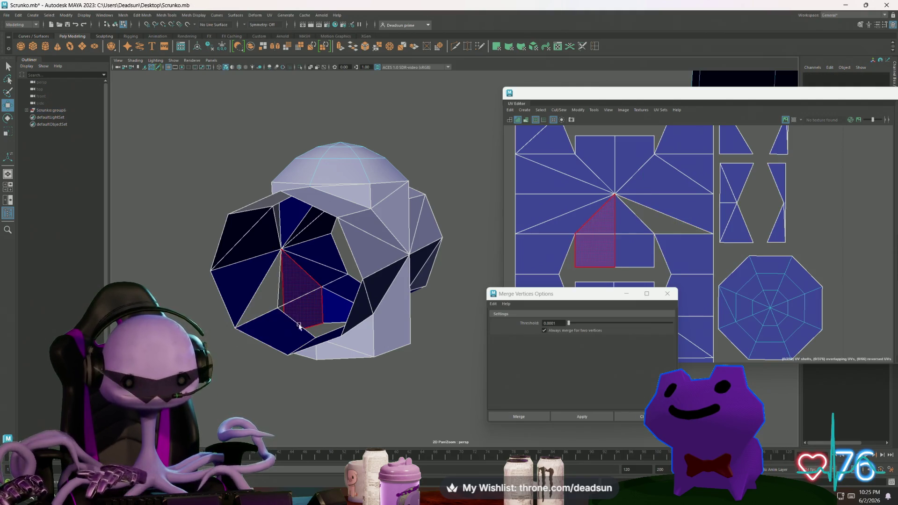
click(304, 333)
Pull back to see the ring and bracket, then box-select the small part's faces
alt+drag(304, 333, 347, 323)
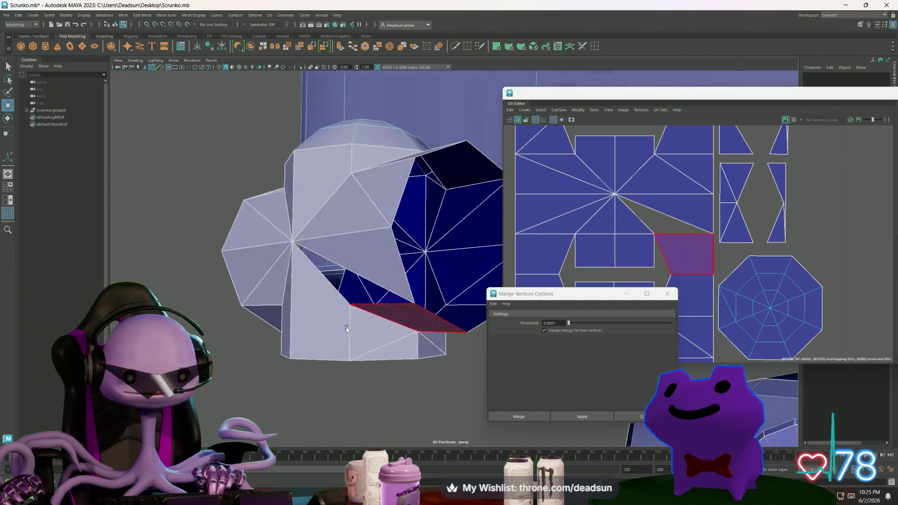
scroll(360, 322, up, 5)
mouse_move(410, 332)
alt+mouse_down()
mouse_move(316, 312)
mouse_move(314, 296)
mouse_move(260, 254)
mouse_move(349, 271)
alt+mouse_up()
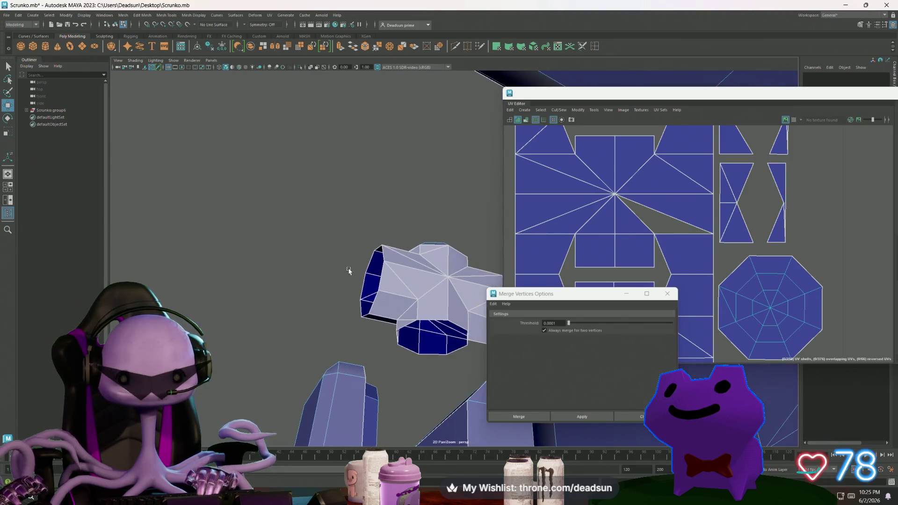
drag(477, 358, 478, 358)
mouse_move(478, 358)
alt+mouse_down()
mouse_move(394, 335)
mouse_move(412, 326)
mouse_move(431, 347)
mouse_move(349, 335)
alt+mouse_up()
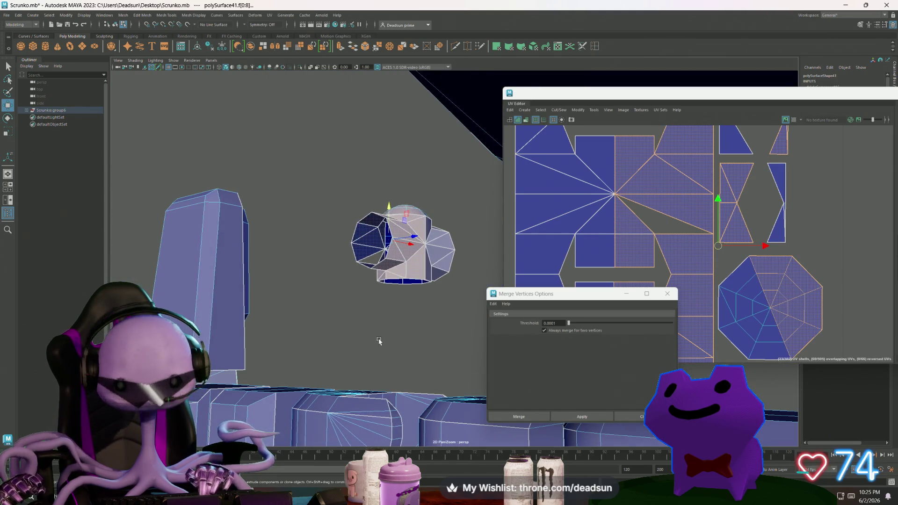
Delete the small part's selected faces and one leftover face
key(Delete)
mouse_move(377, 308)
alt+mouse_down()
mouse_move(365, 316)
mouse_move(346, 307)
alt+mouse_up()
click(347, 307)
key(Delete)
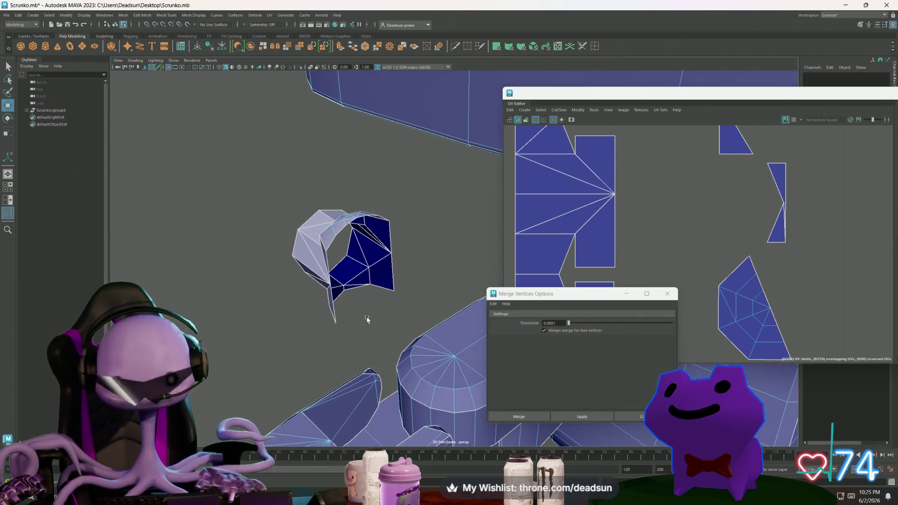
Select the connected piece and delete its right-half faces
double_click(341, 288)
mouse_move(348, 296)
alt+mouse_down()
mouse_move(317, 260)
mouse_move(310, 307)
alt+mouse_up()
mouse_move(310, 307)
alt+right_down()
mouse_move(375, 307)
mouse_move(369, 299)
alt+right_up()
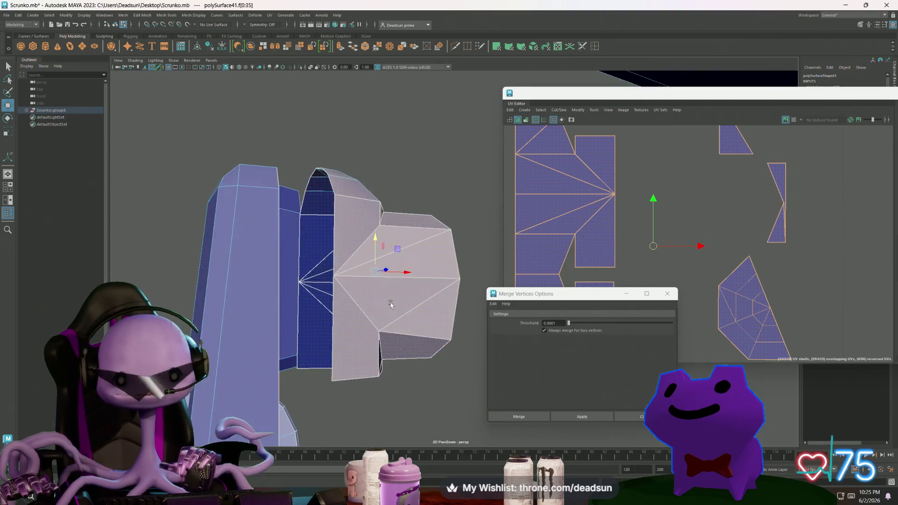
alt+drag(370, 299, 371, 289)
alt+right_drag(372, 289, 388, 304)
alt+drag(388, 304, 410, 311)
click(413, 210)
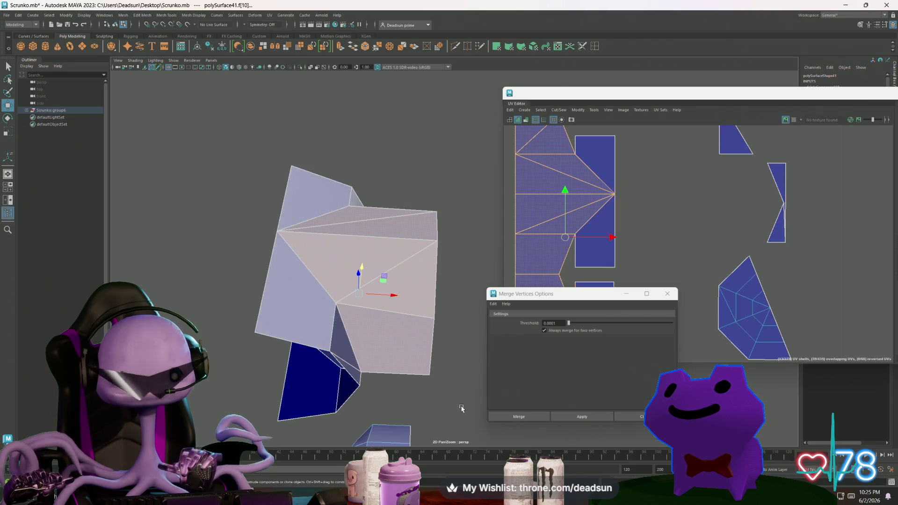
mouse_move(413, 210)
alt+mouse_down()
mouse_move(386, 389)
mouse_move(421, 360)
mouse_move(393, 355)
mouse_move(373, 334)
mouse_move(450, 297)
alt+mouse_up()
key(Delete)
Inspect the remaining half piece, selecting a vertex and then an edge on it
click(374, 362)
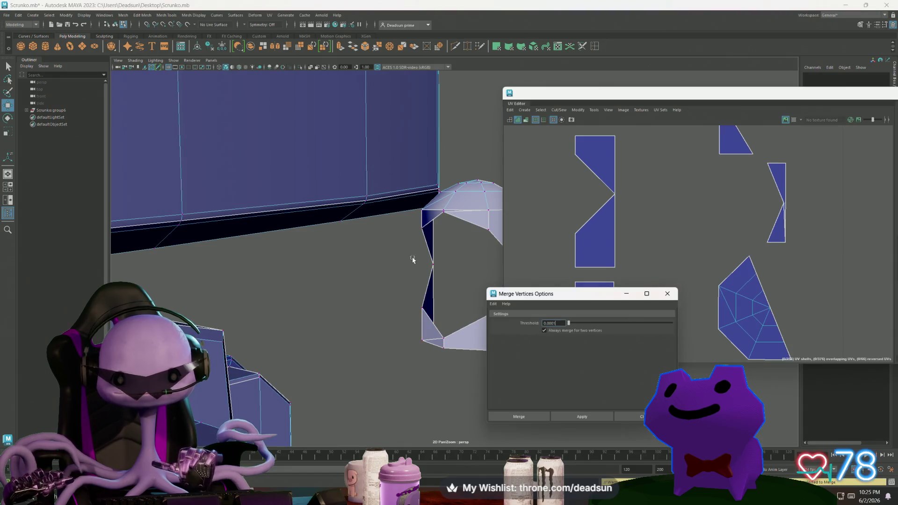
click(432, 266)
alt+drag(432, 265, 343, 280)
right_drag(419, 200, 412, 182)
click(390, 245)
scroll(420, 270, down, 3)
scroll(427, 257, up, 5)
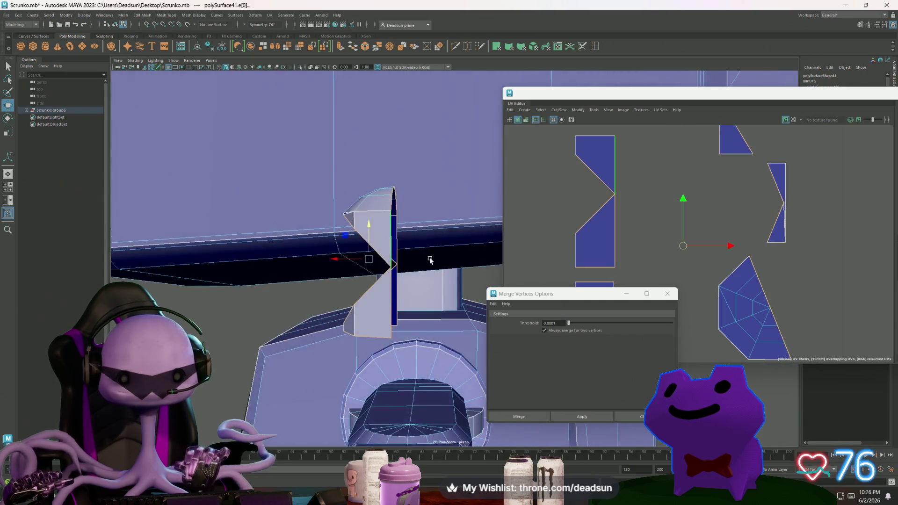
scroll(433, 260, down, 5)
alt+drag(429, 268, 383, 249)
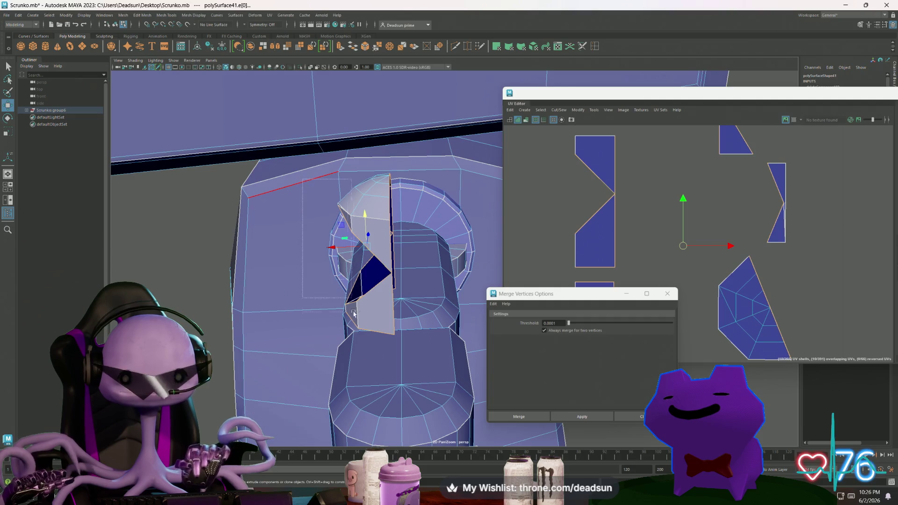
mouse_move(380, 366)
alt+mouse_down()
mouse_move(311, 357)
mouse_move(386, 369)
alt+mouse_up()
scroll(386, 369, down, 5)
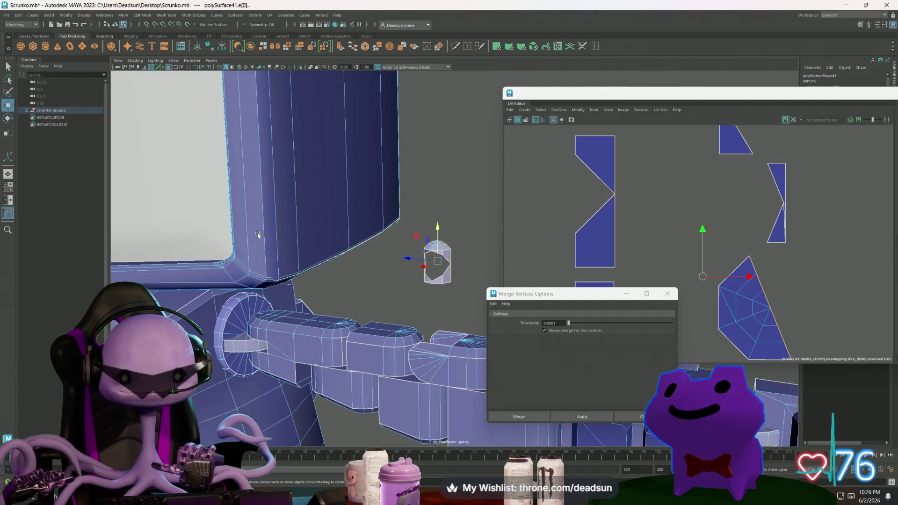
alt+drag(328, 309, 276, 252)
Return to Object mode, select the robot geometry, and browse the Modify menu
right_drag(448, 269, 435, 245)
drag(490, 298, 491, 299)
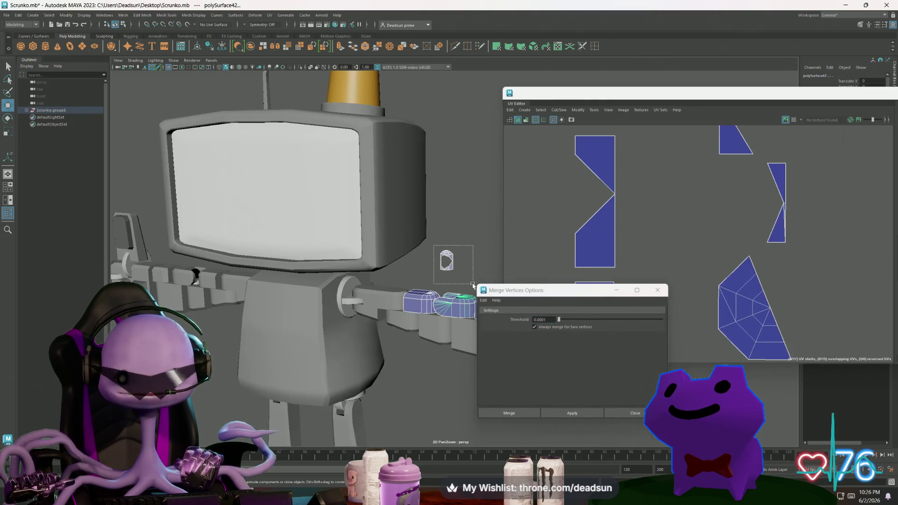
scroll(415, 288, down, 4)
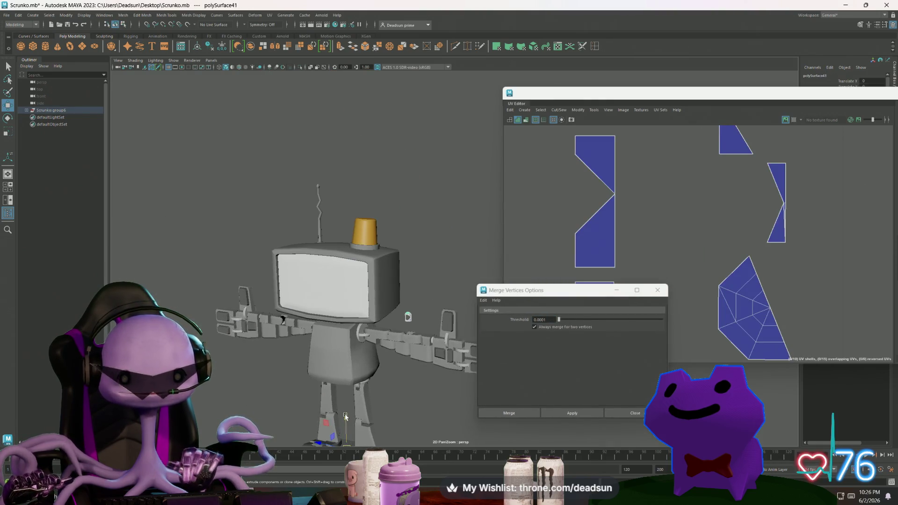
mouse_move(349, 189)
alt+mouse_down()
mouse_move(398, 150)
mouse_move(394, 163)
alt+mouse_up()
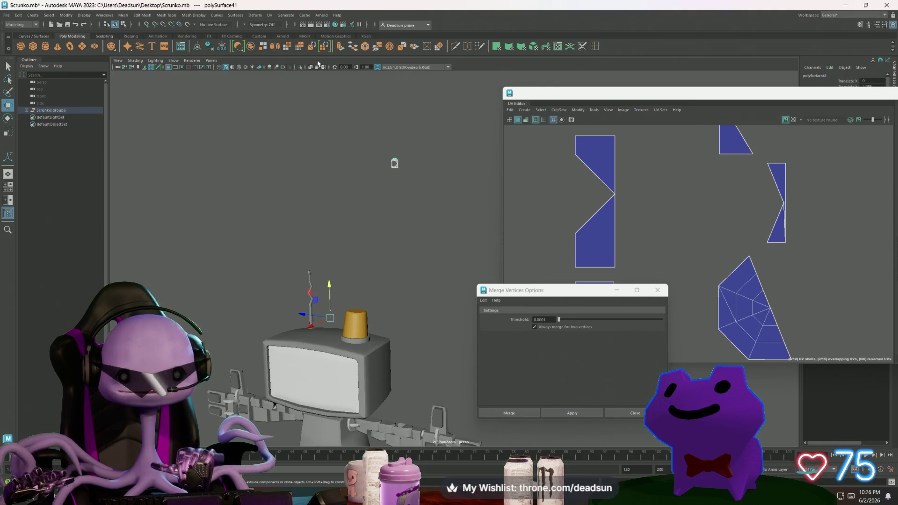
click(62, 14)
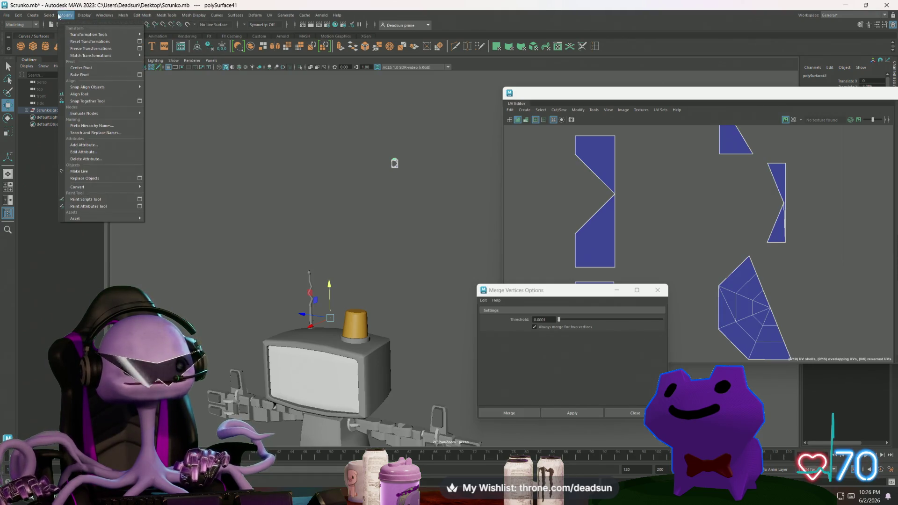
key(ctrl+z)
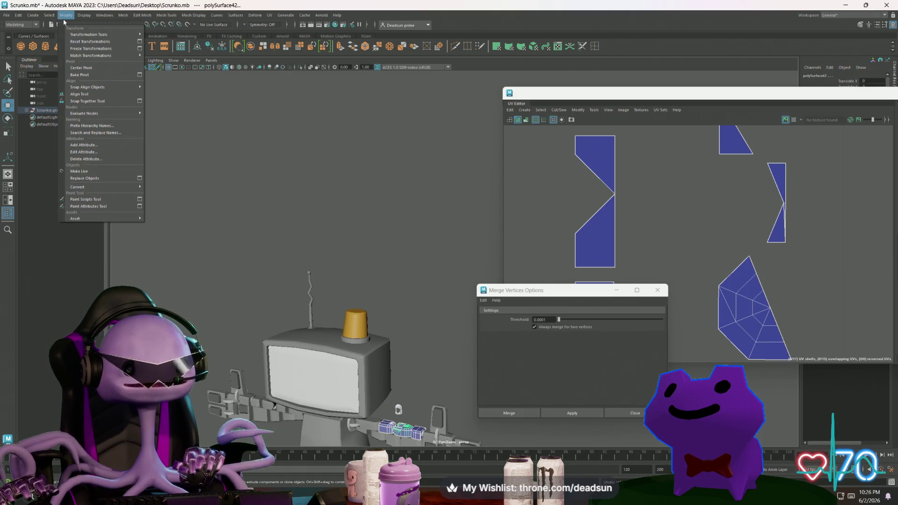
Undo recent changes and look through the Modify menu for Merge Border Edges
key(ctrl+z)
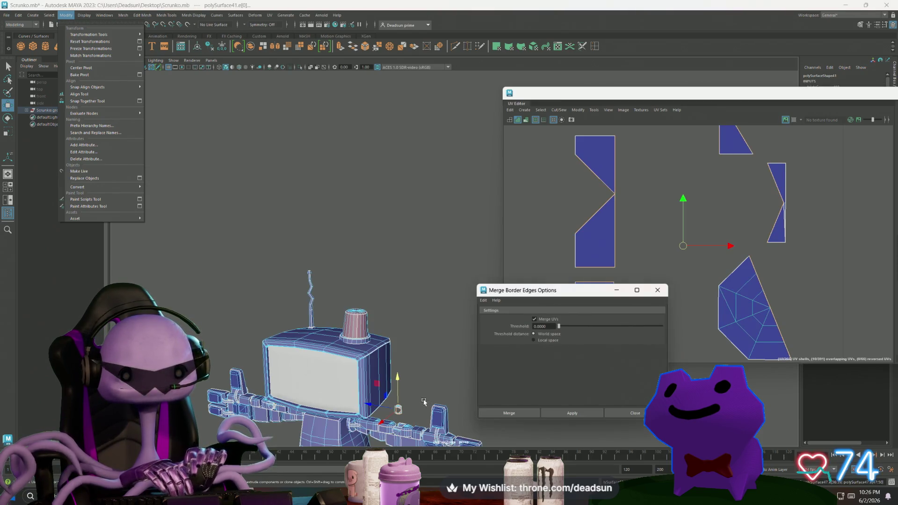
click(660, 290)
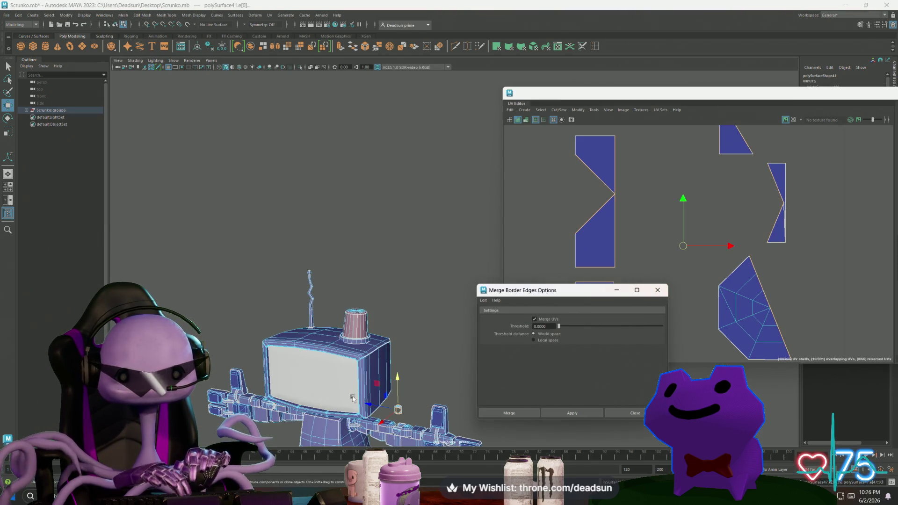
click(400, 382)
key(ctrl+z)
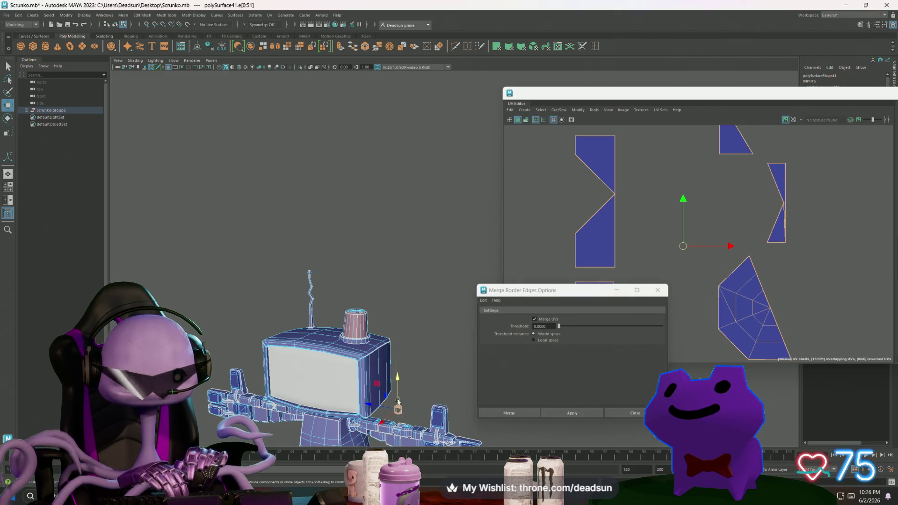
click(84, 15)
mouse_move(68, 16)
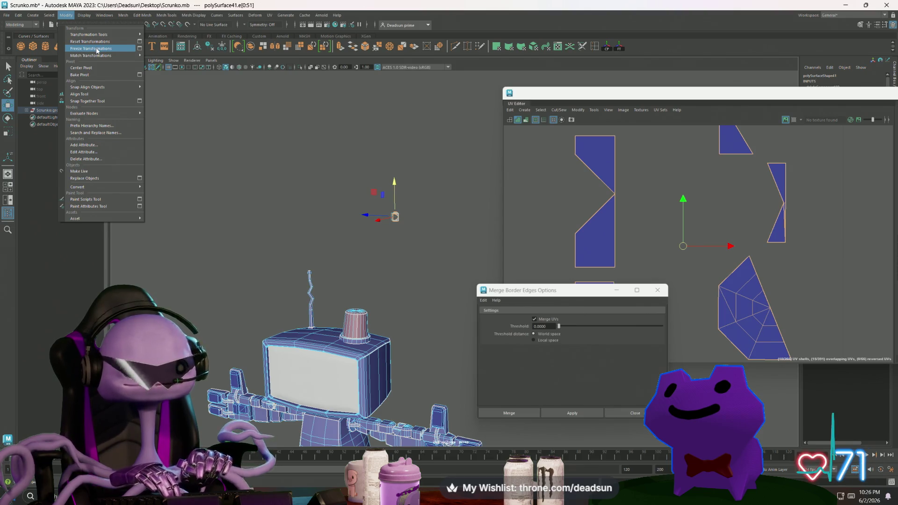
click(620, 47)
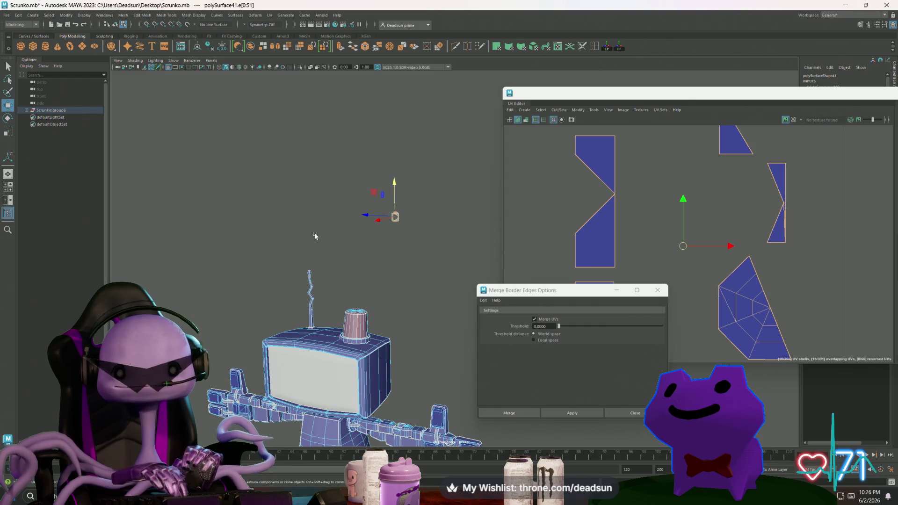
Frame the hand piece and switch to edge selection, trying and clearing an edge
key(f)
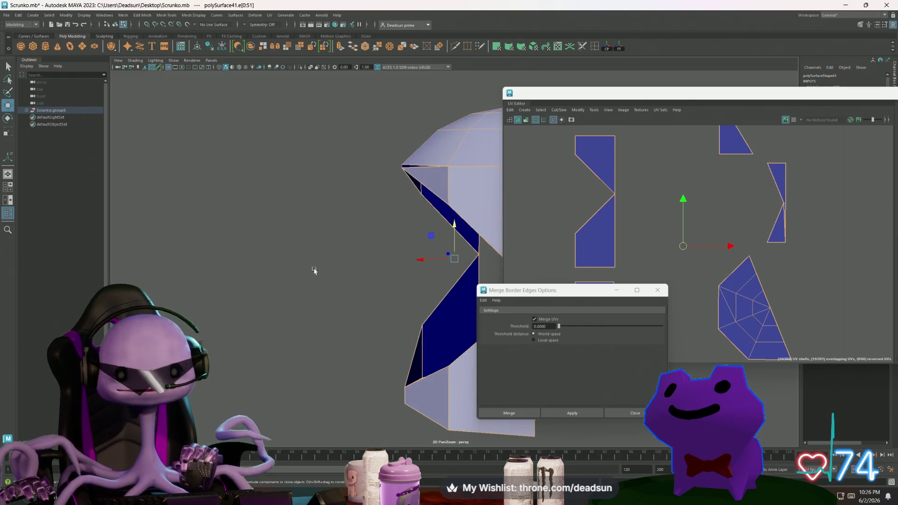
mouse_move(314, 271)
alt+mouse_down()
mouse_move(305, 250)
mouse_move(262, 245)
mouse_move(353, 245)
mouse_move(302, 248)
alt+mouse_up()
alt+right_drag(303, 248, 544, 274)
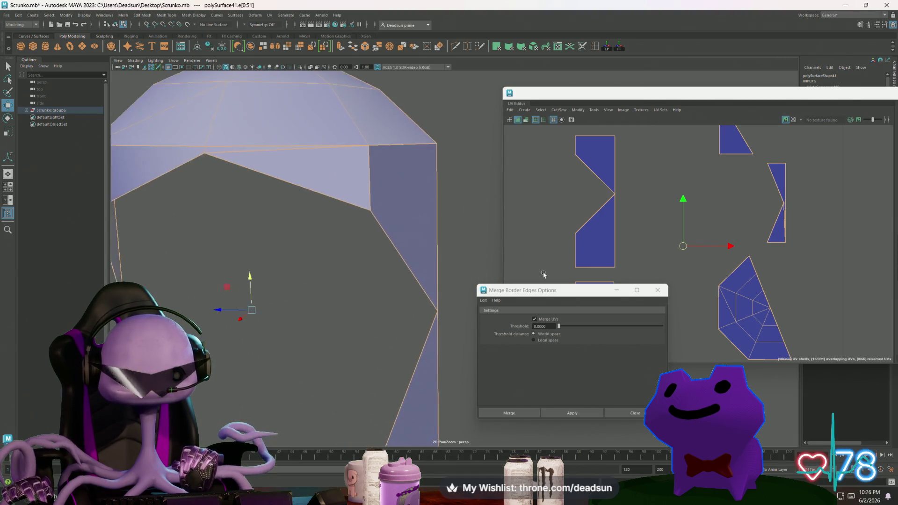
alt+drag(449, 255, 365, 238)
mouse_move(336, 223)
right_down()
mouse_move(323, 208)
mouse_move(261, 186)
right_up()
click(280, 197)
click(300, 263)
mouse_move(261, 187)
alt+mouse_down()
mouse_move(272, 204)
mouse_move(262, 200)
mouse_move(327, 208)
alt+mouse_up()
Select the half cap piece's open border edge and extrude it with Ctrl+E
click(276, 355)
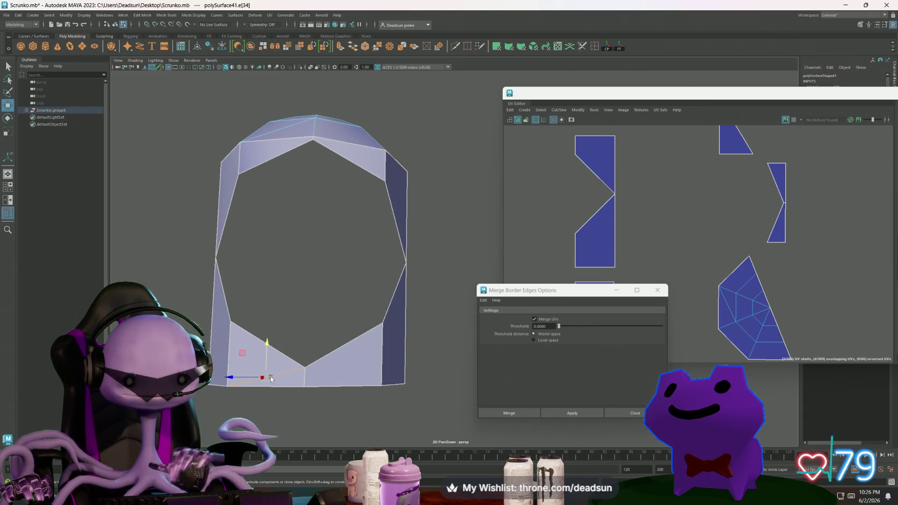
mouse_move(317, 374)
alt+mouse_down()
mouse_move(307, 348)
mouse_move(252, 323)
mouse_move(232, 333)
mouse_move(242, 335)
alt+mouse_up()
alt+drag(407, 228, 459, 254)
click(427, 245)
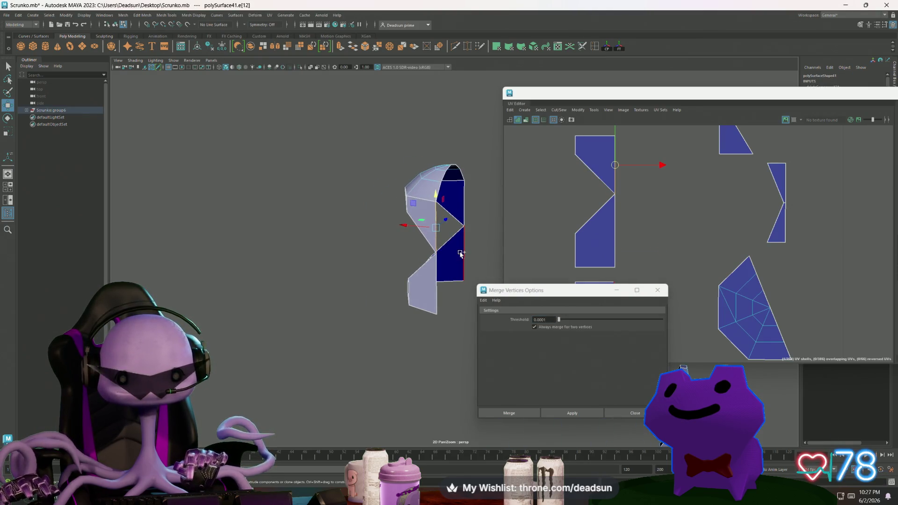
click(452, 182)
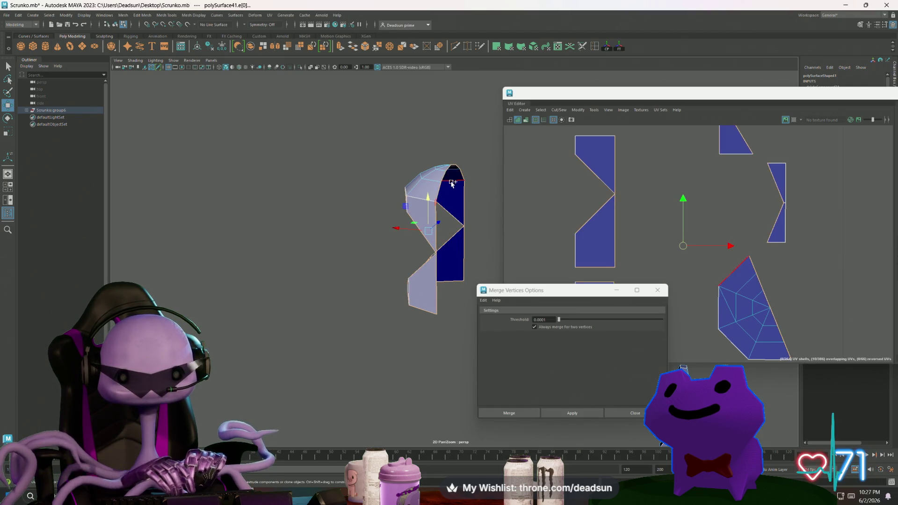
mouse_move(432, 279)
alt+mouse_down()
mouse_move(444, 281)
mouse_move(404, 226)
alt+mouse_up()
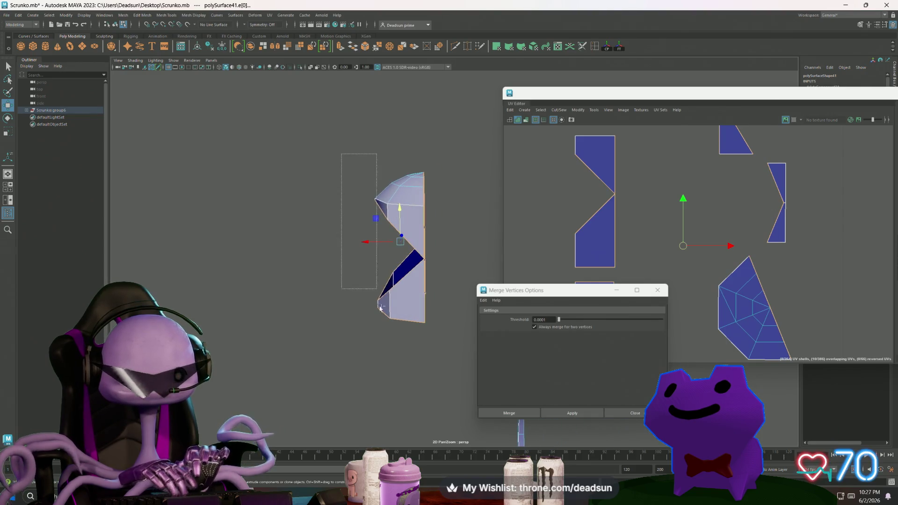
mouse_move(380, 308)
alt+mouse_down()
mouse_move(406, 353)
mouse_move(476, 360)
mouse_move(476, 351)
mouse_move(371, 358)
alt+mouse_up()
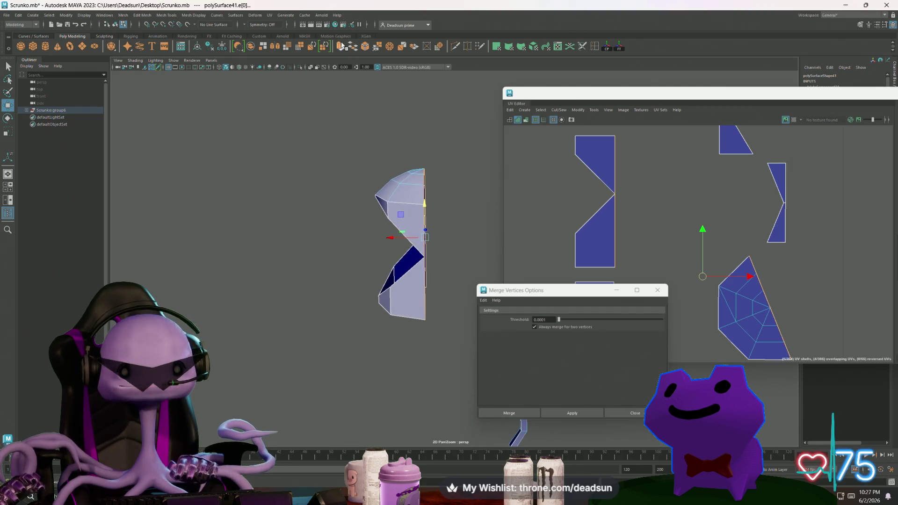
key(ctrl+e)
Extrude the opening's edge out to the right, then extrude the diagonal edge beside it
key(w)
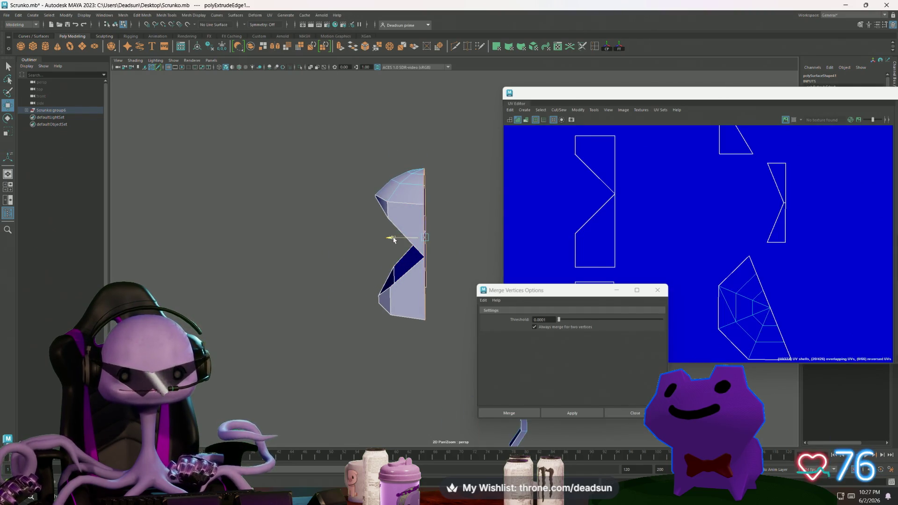
mouse_move(393, 239)
mouse_down()
mouse_move(416, 297)
mouse_move(466, 278)
mouse_move(371, 251)
mouse_up()
click(370, 251)
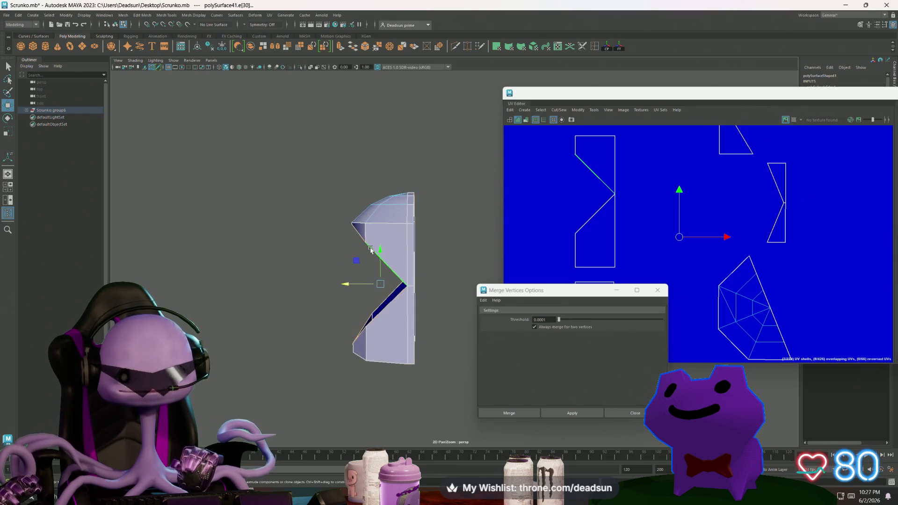
alt+drag(384, 298, 309, 290)
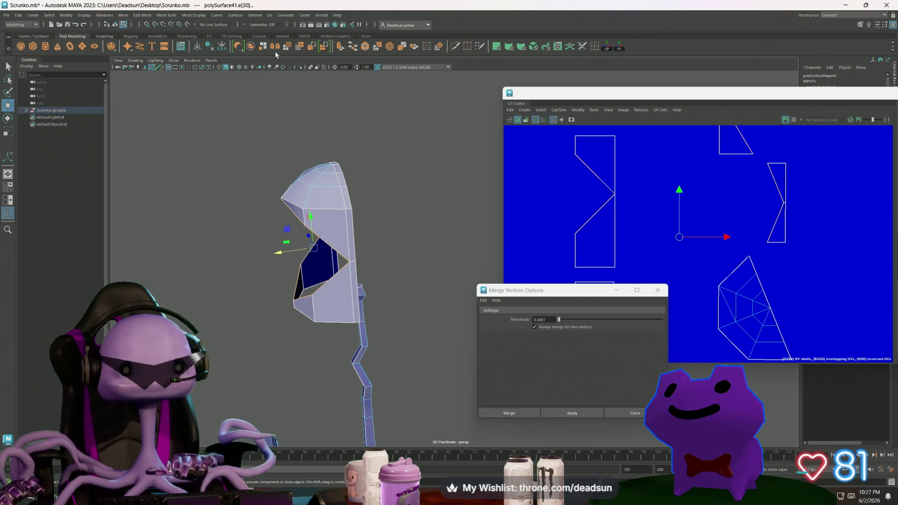
click(340, 47)
Move the new extruded edge to close the opening and shift it left along X
key(w)
click(328, 242)
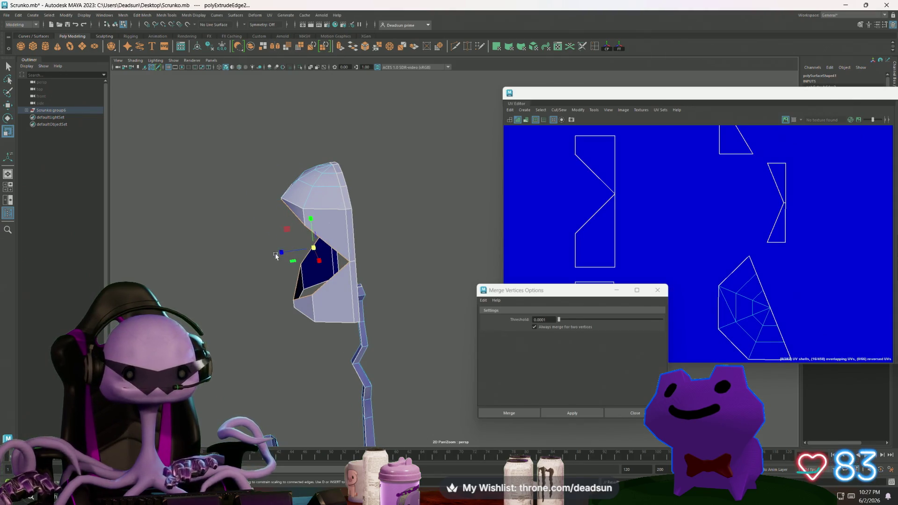
mouse_move(306, 250)
mouse_down()
mouse_move(323, 252)
mouse_move(209, 259)
mouse_move(236, 236)
mouse_move(282, 279)
mouse_move(248, 241)
mouse_move(222, 255)
mouse_move(236, 254)
mouse_move(240, 271)
mouse_move(347, 218)
mouse_up()
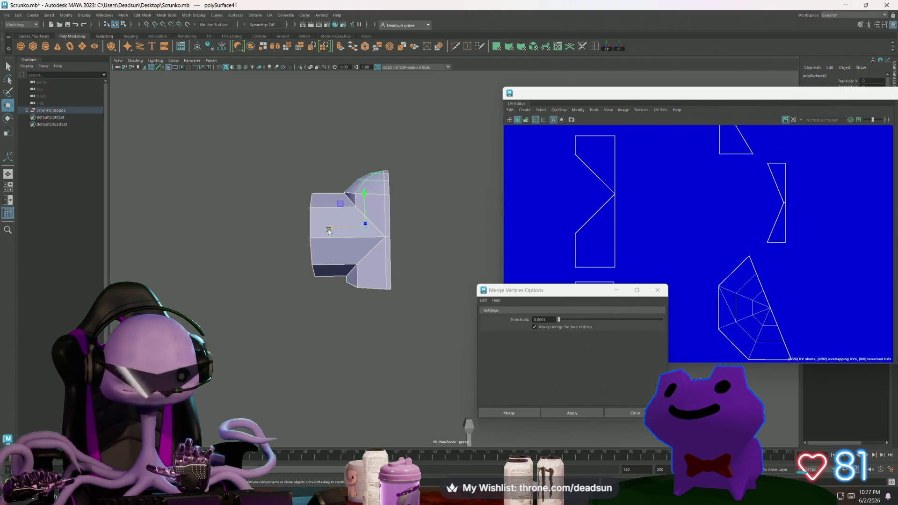
middle_drag(346, 219, 309, 229)
Select the edge at the corner gap on the piece's inner side
key(F10)
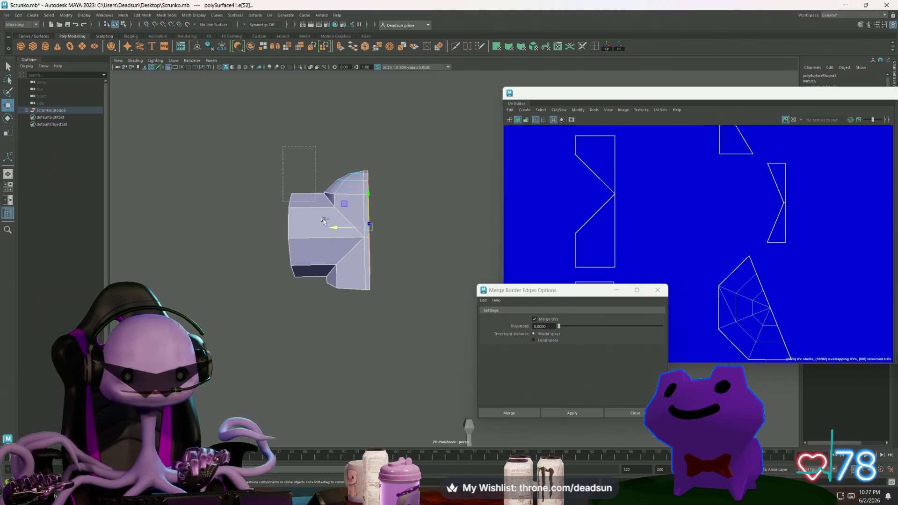
mouse_move(357, 301)
alt+mouse_down()
mouse_move(370, 283)
mouse_move(303, 283)
mouse_move(337, 274)
mouse_move(341, 260)
mouse_move(344, 306)
alt+mouse_up()
scroll(337, 274, up, 5)
scroll(345, 307, up, 5)
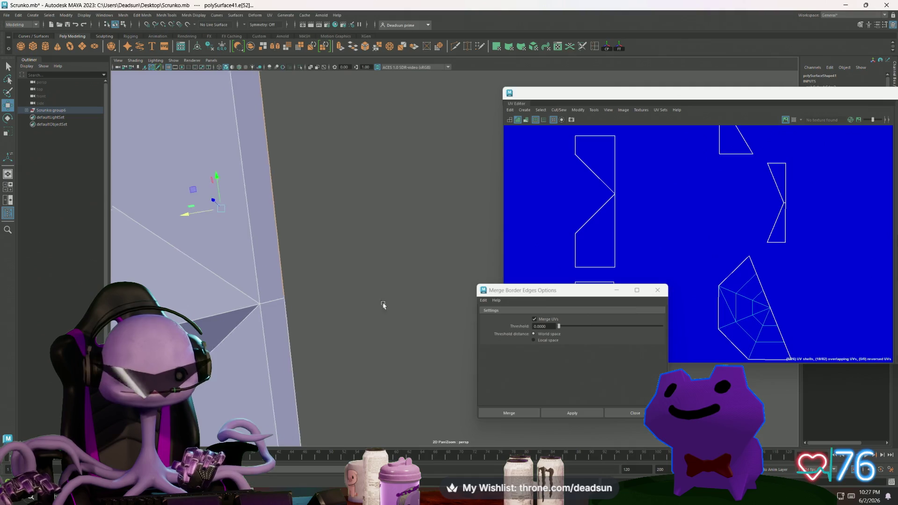
click(313, 276)
Merge the overlapping corner vertex into its neighbour
key(F9)
click(314, 291)
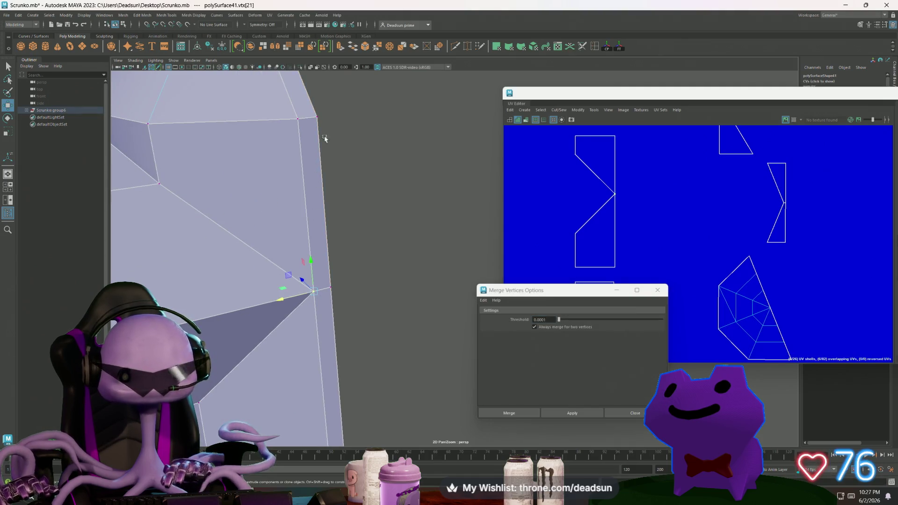
shift+right_drag(314, 291, 362, 242)
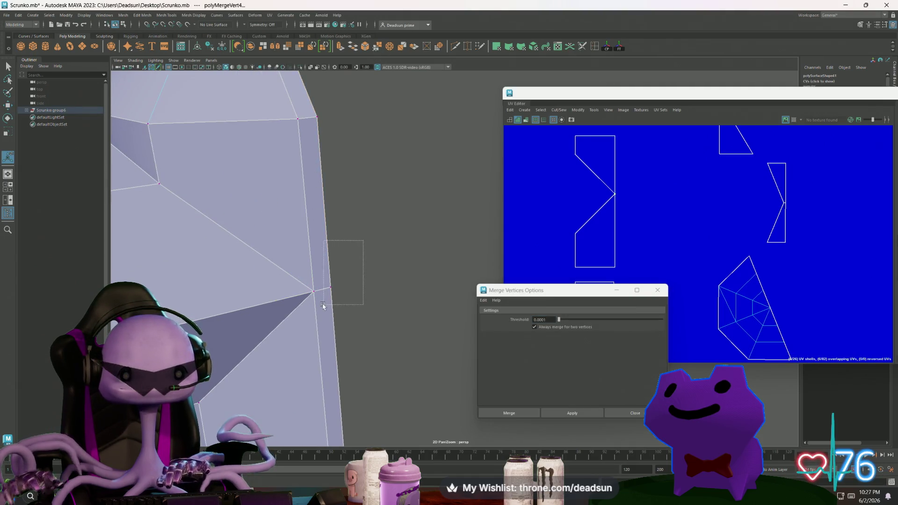
scroll(360, 318, down, 5)
mouse_move(360, 318)
alt+mouse_down()
mouse_move(281, 260)
mouse_move(366, 276)
alt+mouse_up()
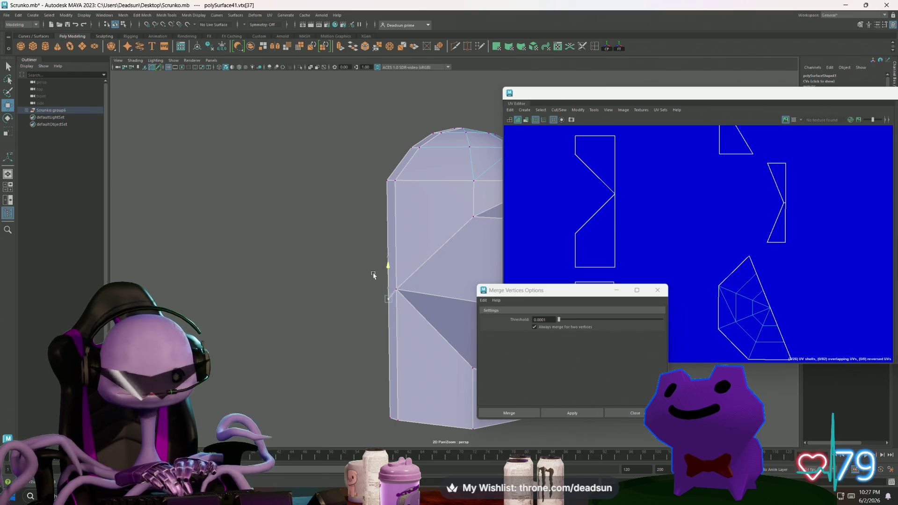
Adjust the side corner vertex, raising it along Y and then restoring its height
click(396, 289)
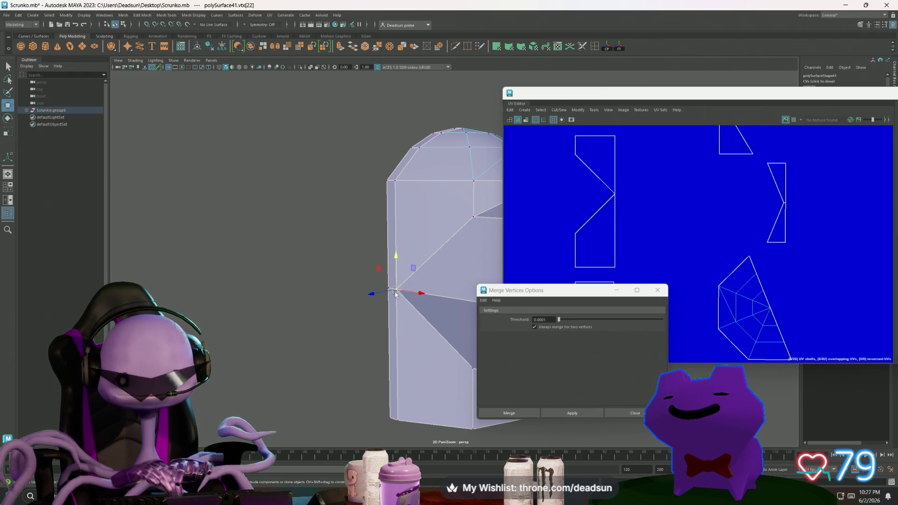
mouse_move(395, 255)
mouse_down()
mouse_move(398, 228)
mouse_move(403, 276)
mouse_move(300, 280)
mouse_up()
mouse_move(288, 247)
mouse_down()
mouse_move(290, 213)
mouse_move(291, 247)
mouse_move(262, 262)
mouse_move(279, 280)
mouse_move(329, 279)
mouse_up()
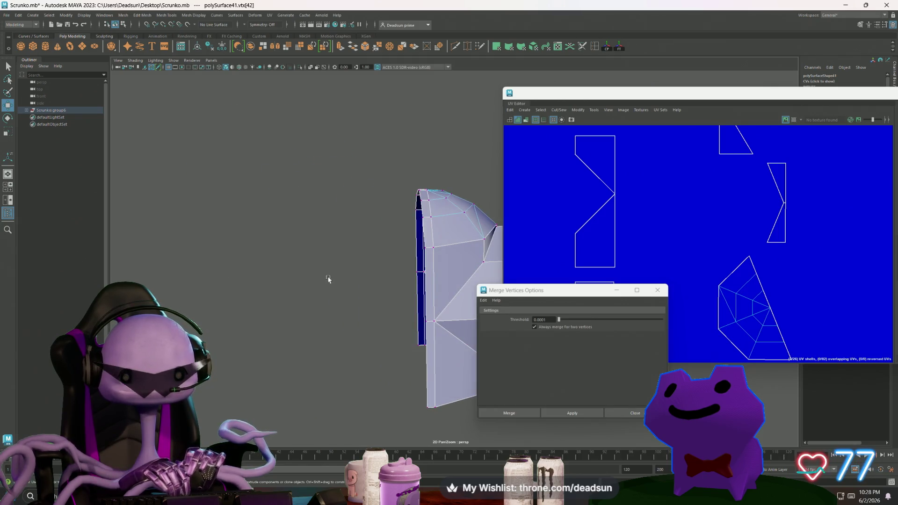
right_drag(417, 235, 416, 206)
Move the piece's left vertical edge along X to straighten it
click(418, 236)
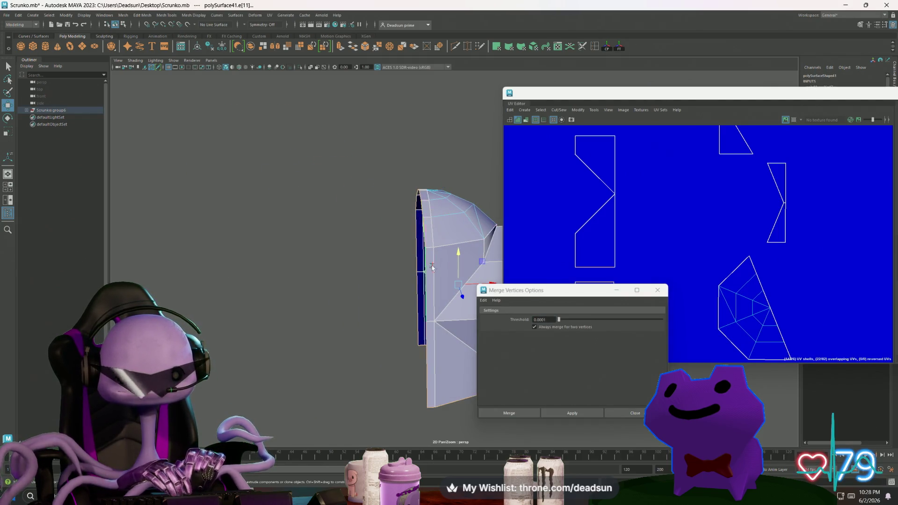
alt+drag(432, 268, 416, 269)
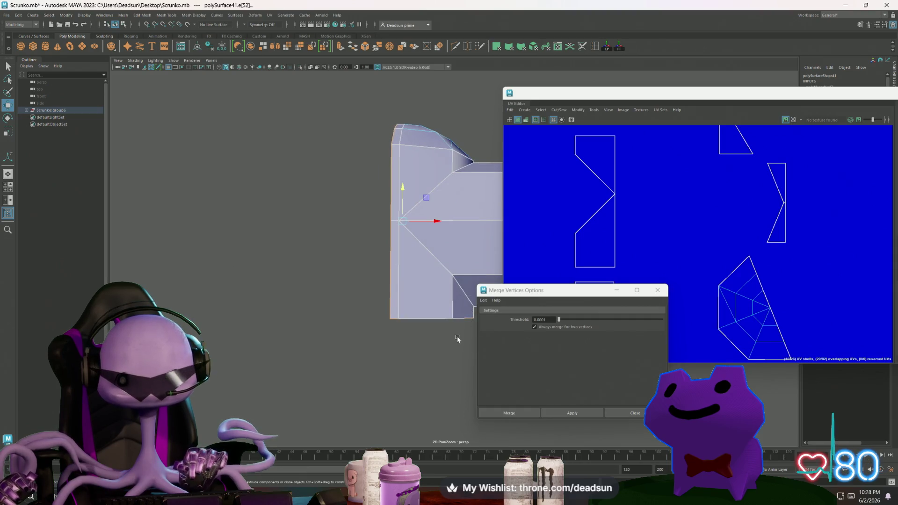
mouse_move(457, 339)
alt+mouse_down()
mouse_move(365, 327)
mouse_move(344, 377)
alt+mouse_up()
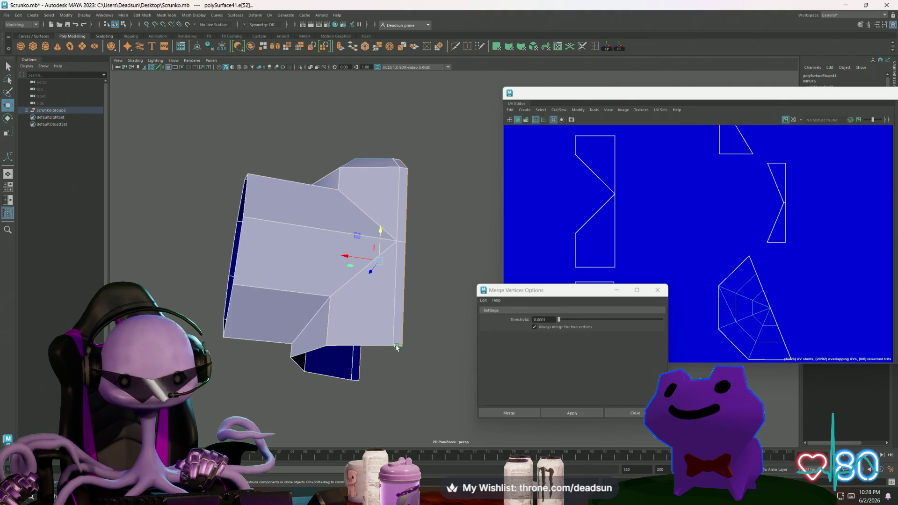
alt+drag(397, 348, 371, 341)
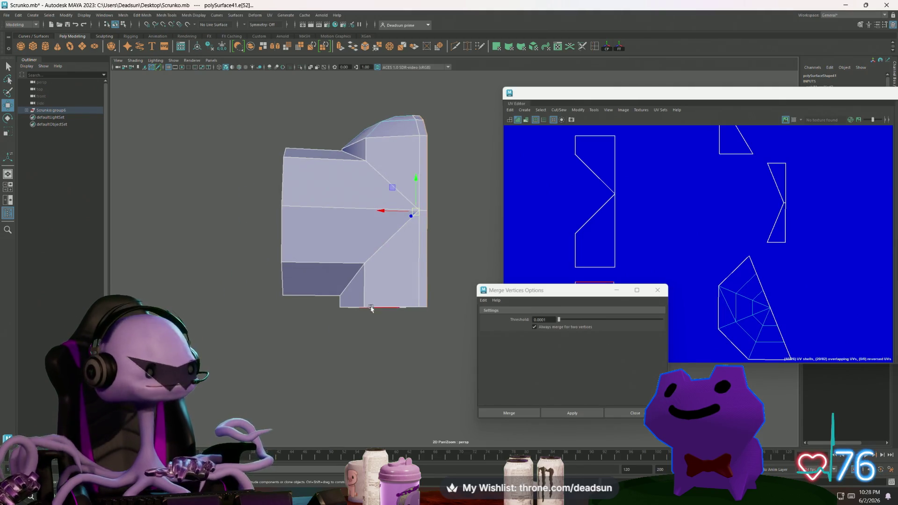
mouse_move(374, 293)
alt+middle_down()
mouse_move(311, 370)
mouse_move(321, 372)
alt+middle_up()
click(320, 314)
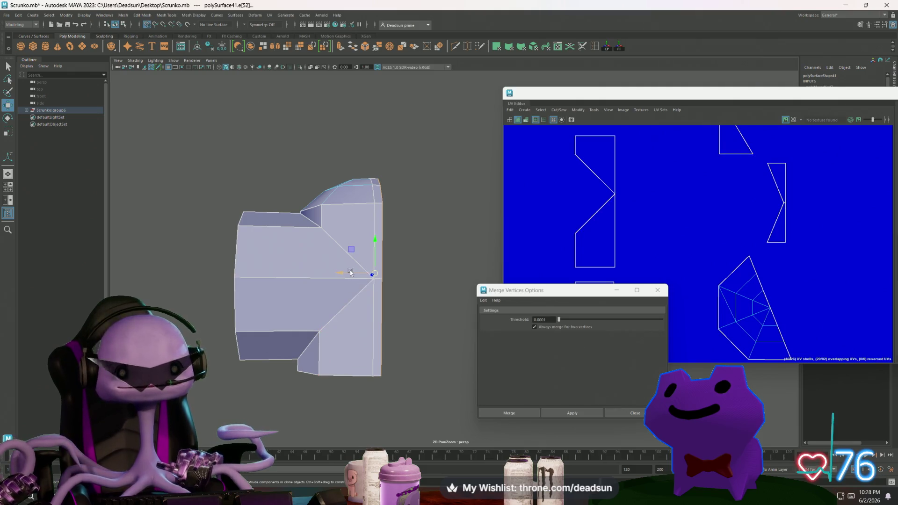
drag(341, 276, 391, 278)
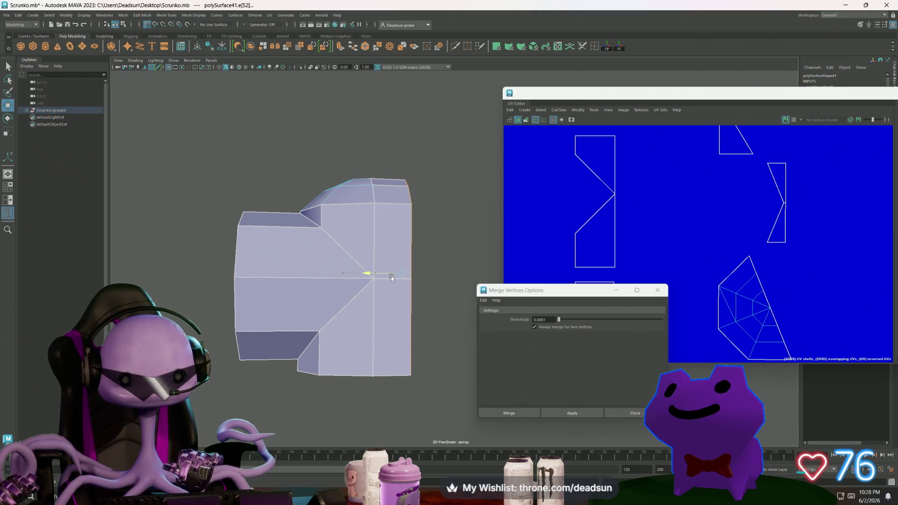
scroll(317, 248, down, 5)
mouse_move(316, 248)
alt+mouse_down()
mouse_move(301, 276)
mouse_move(308, 257)
alt+mouse_up()
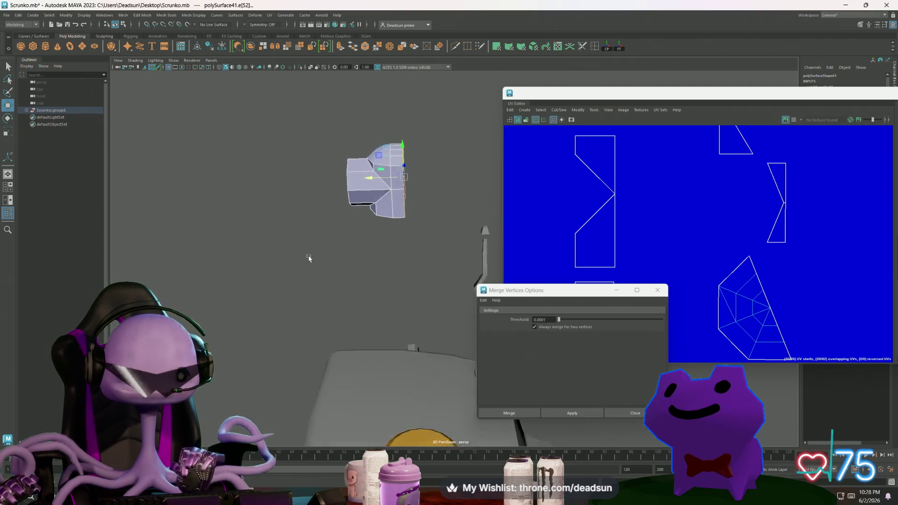
Select the vertices of the piece's left part and slide them along X
key(F9)
drag(333, 118, 396, 248)
mouse_move(307, 254)
alt+mouse_down()
mouse_move(440, 245)
mouse_move(316, 255)
mouse_move(307, 244)
alt+mouse_up()
mouse_move(307, 245)
alt+right_down()
mouse_move(419, 301)
mouse_move(353, 329)
alt+right_up()
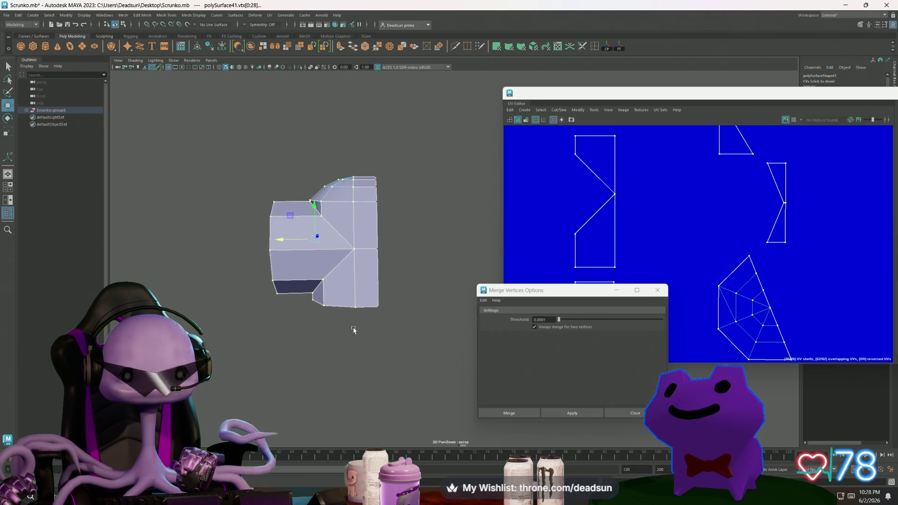
mouse_move(283, 242)
mouse_down()
mouse_move(302, 244)
mouse_move(328, 210)
mouse_move(323, 200)
mouse_up()
mouse_move(334, 189)
right_down()
mouse_move(365, 174)
mouse_move(364, 201)
right_up()
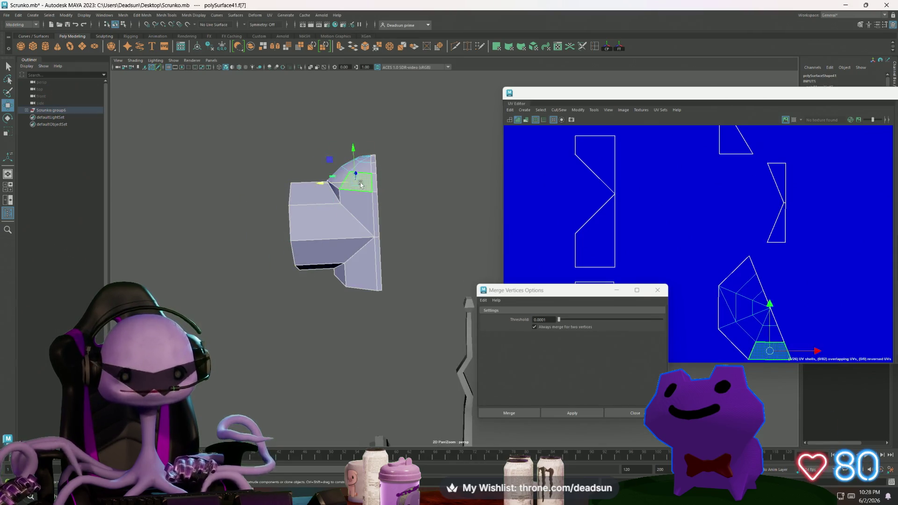
drag(276, 150, 389, 295)
Rotate the selected faces to expose the piece's top opening
key(e)
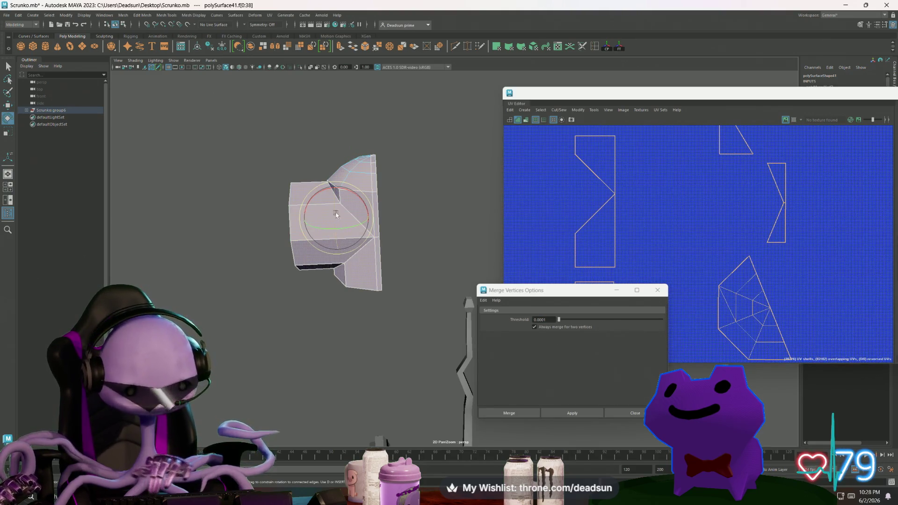
drag(318, 193, 366, 193)
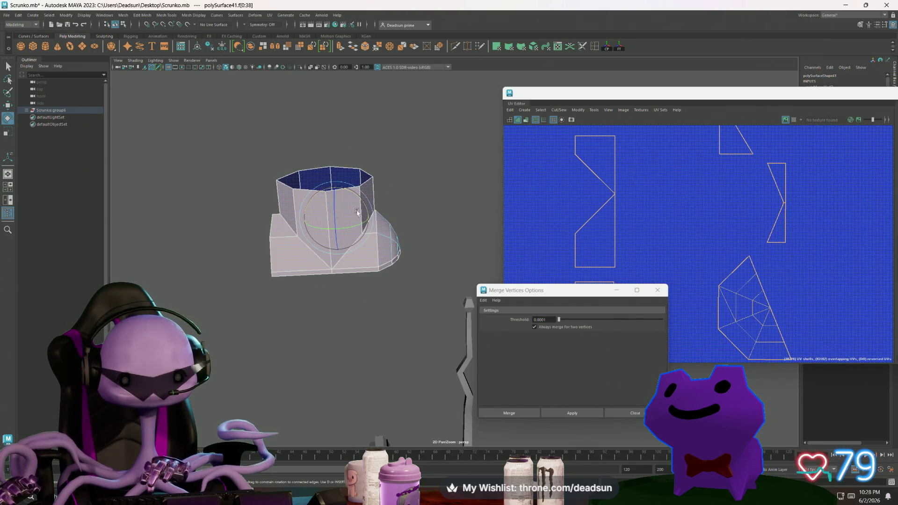
right_drag(289, 204, 318, 204)
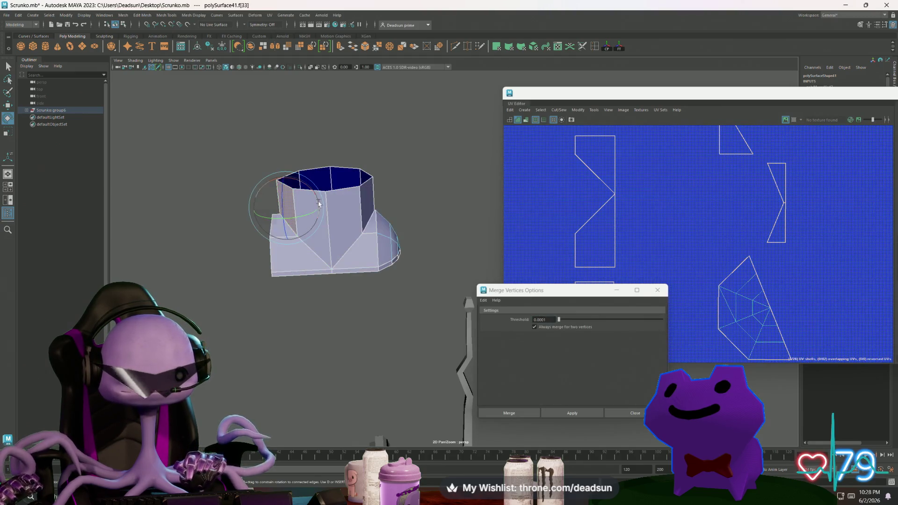
mouse_move(334, 202)
alt+mouse_down()
mouse_move(343, 213)
mouse_move(314, 261)
alt+mouse_up()
right_drag(314, 260, 309, 252)
mouse_move(309, 253)
alt+mouse_down()
mouse_move(302, 243)
mouse_move(312, 255)
mouse_move(358, 252)
alt+mouse_up()
Apply a cylindrical UV projection to the ring of side faces
key(F11)
double_click(367, 248)
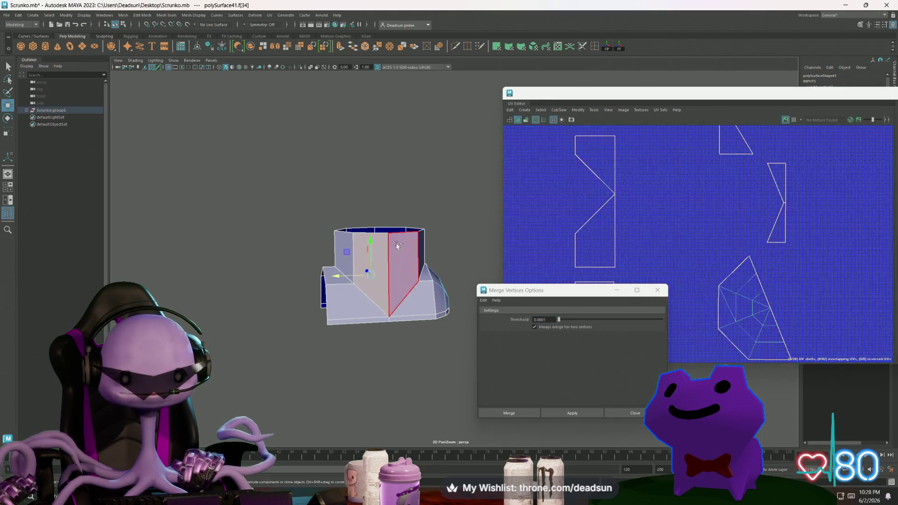
click(207, 15)
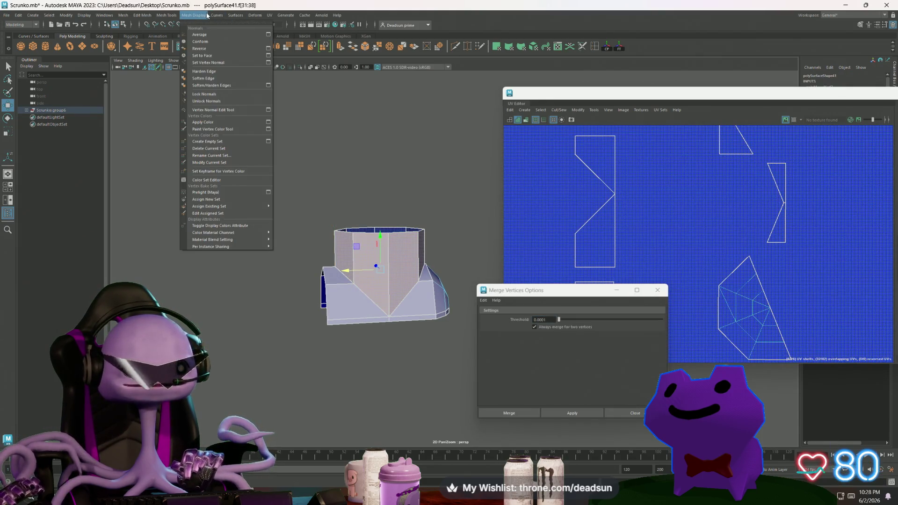
mouse_move(270, 16)
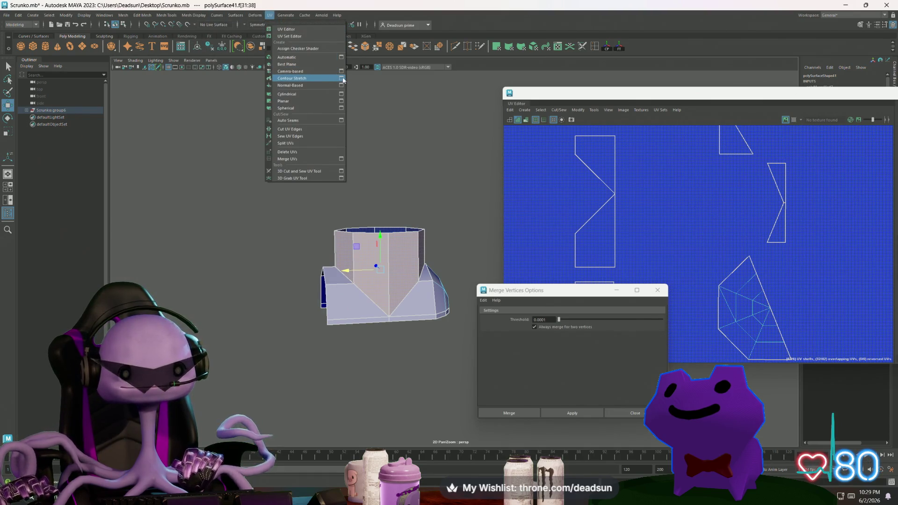
click(341, 95)
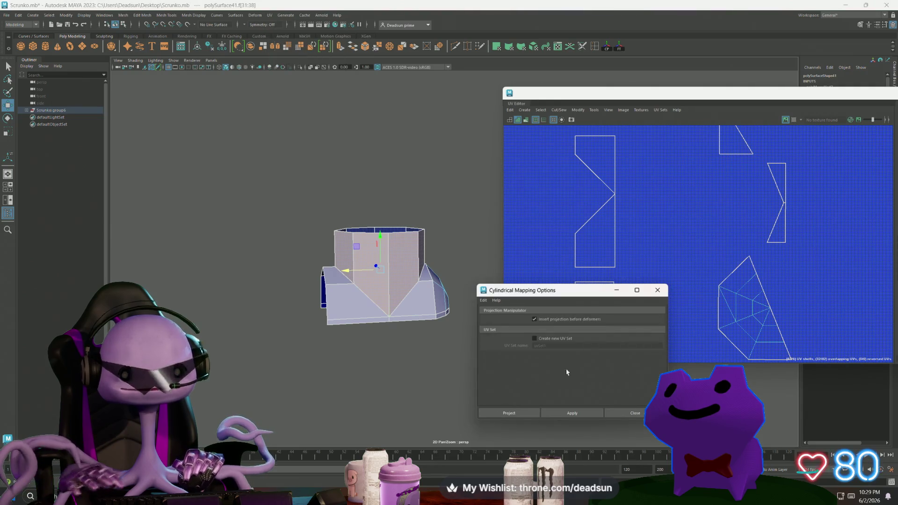
click(580, 414)
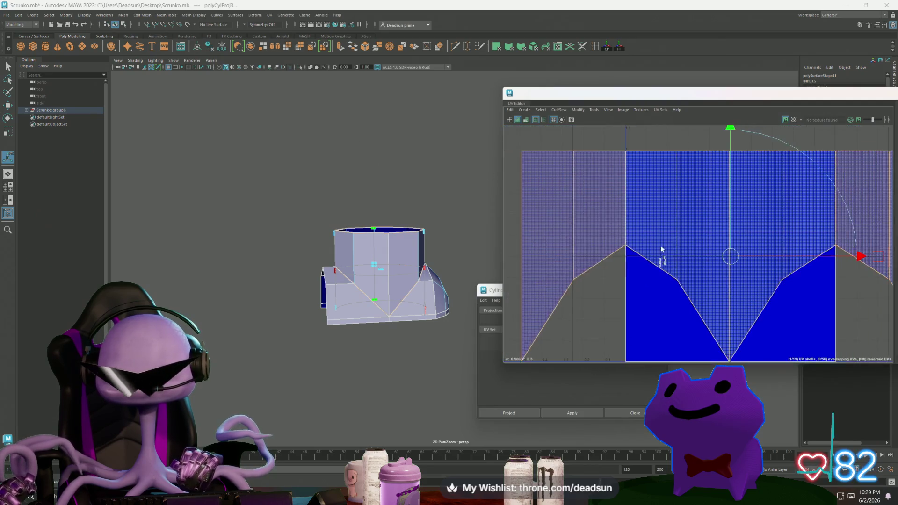
Move the cylindrical UV shell off the 0-1 square and select the square shell
mouse_move(675, 261)
mouse_down()
mouse_move(587, 177)
mouse_move(557, 166)
mouse_up()
alt+middle_drag(561, 224, 599, 254)
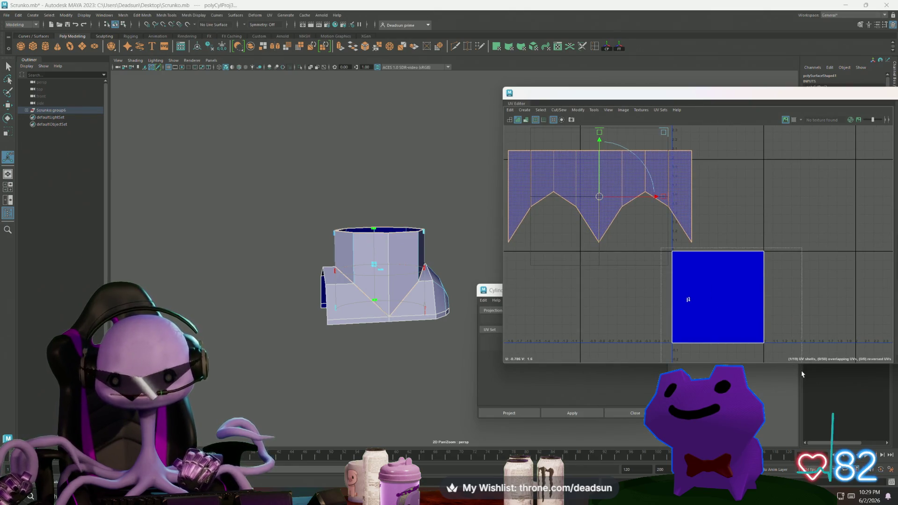
drag(802, 375, 692, 339)
mouse_move(445, 314)
alt+mouse_down()
mouse_move(456, 318)
mouse_move(383, 334)
alt+mouse_up()
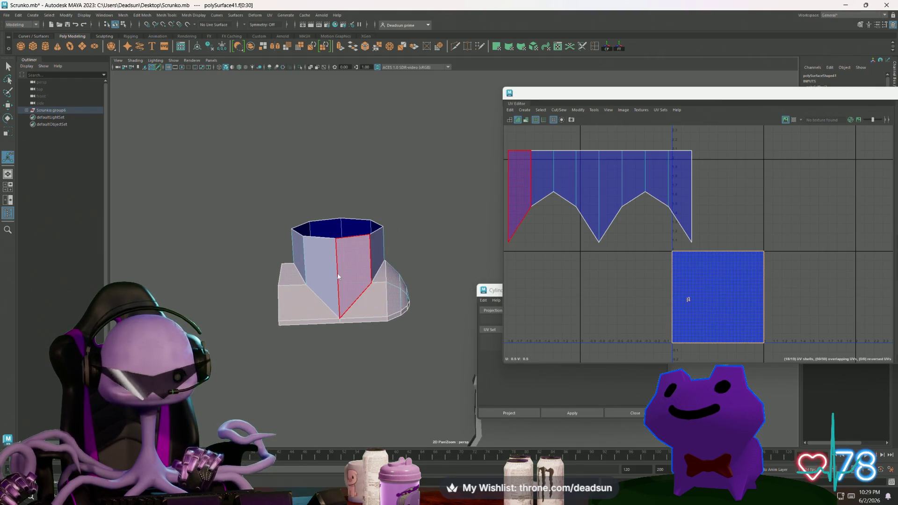
Rotate the whole hand piece onto its flat side and select the square shell's faces
key(F8)
click(387, 246)
click(363, 254)
key(e)
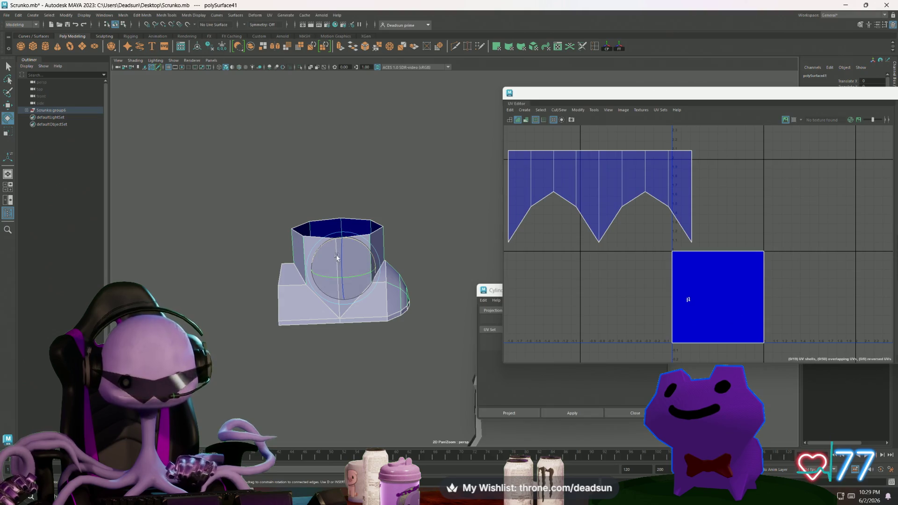
drag(369, 248, 353, 238)
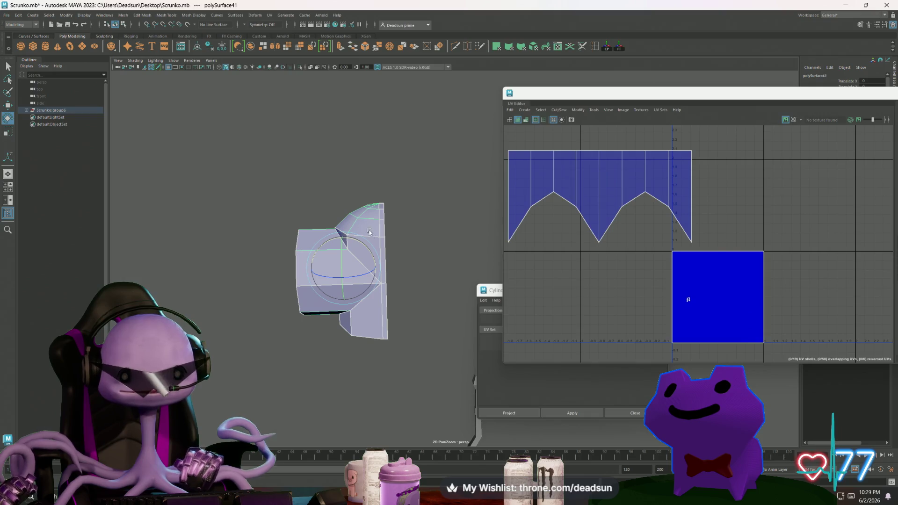
drag(641, 246, 799, 355)
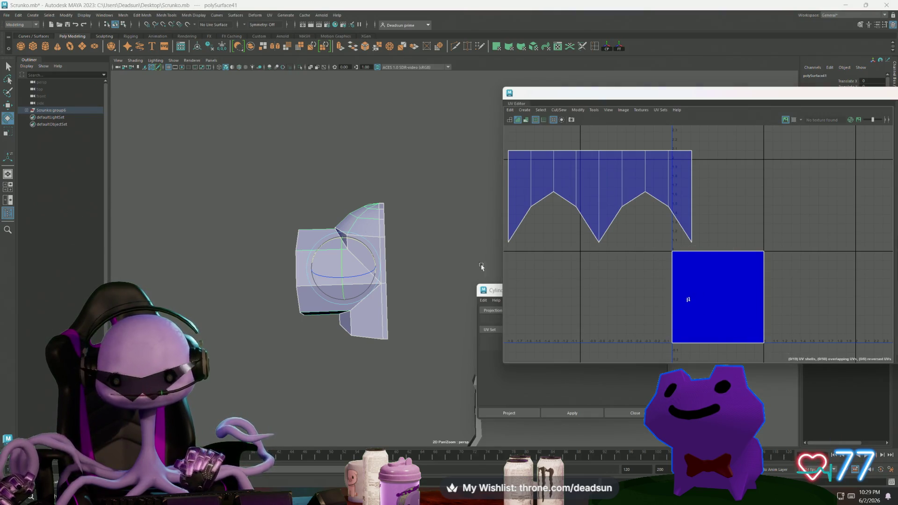
drag(709, 299, 662, 246)
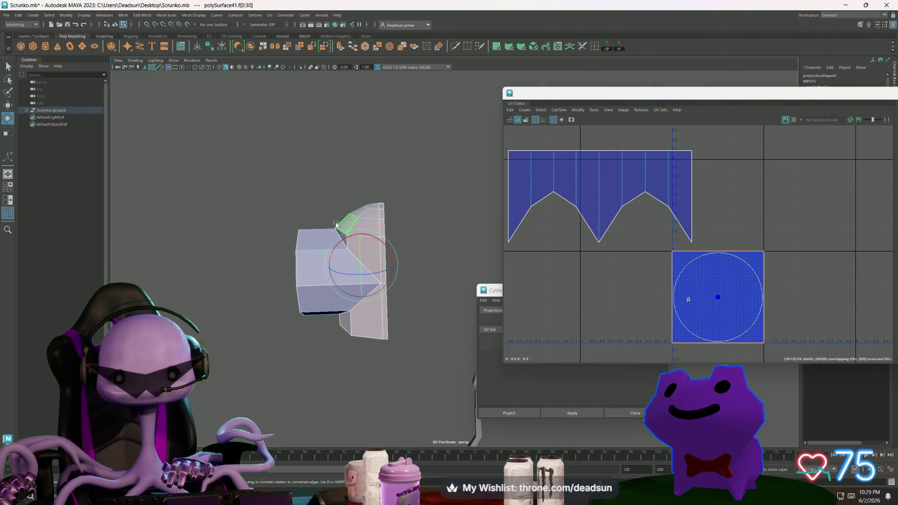
Apply UV > Cylindrical mapping to the selected square-shell faces
click(194, 15)
mouse_move(216, 15)
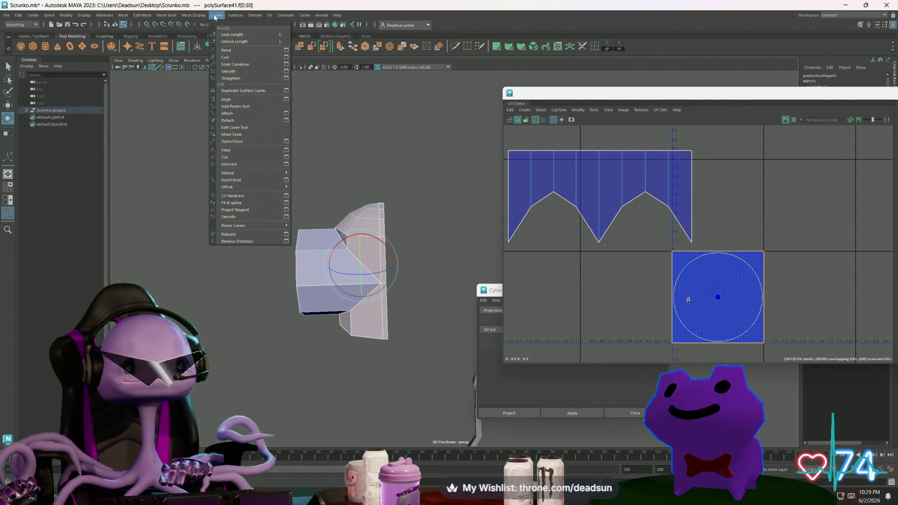
mouse_move(266, 17)
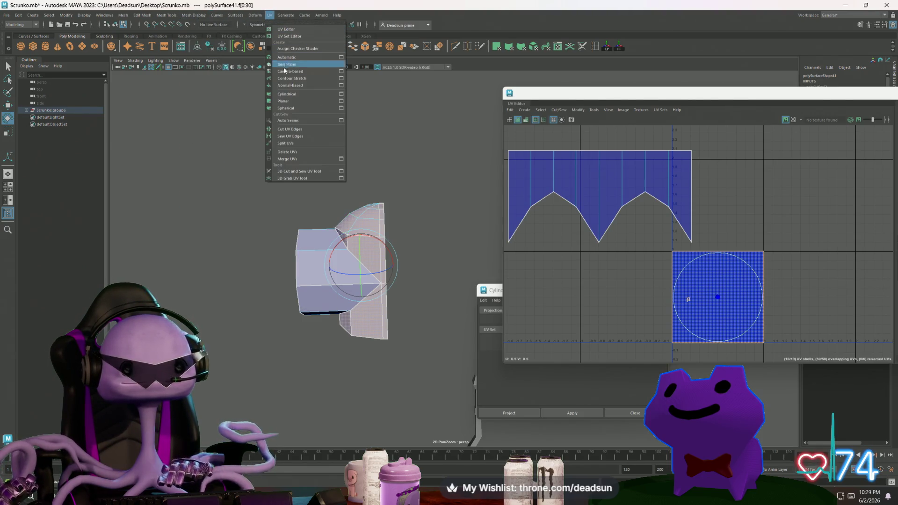
click(287, 94)
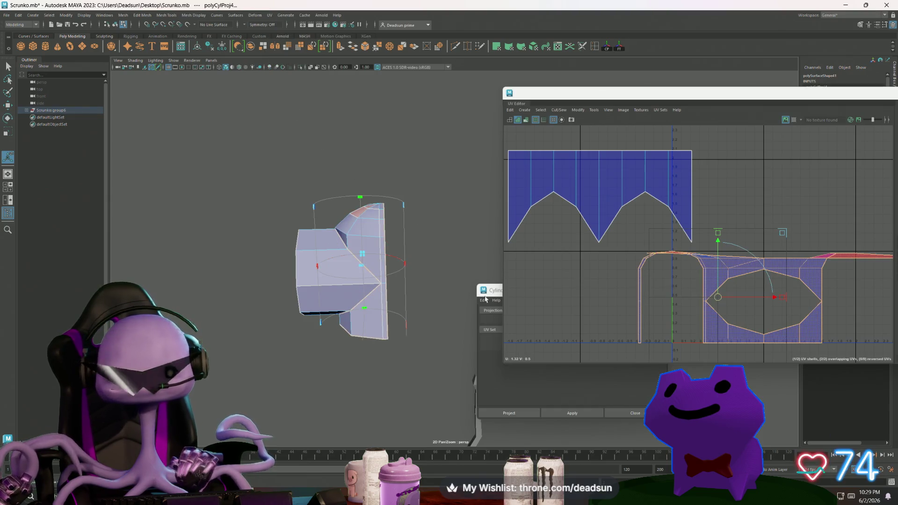
alt+middle_drag(643, 301, 568, 305)
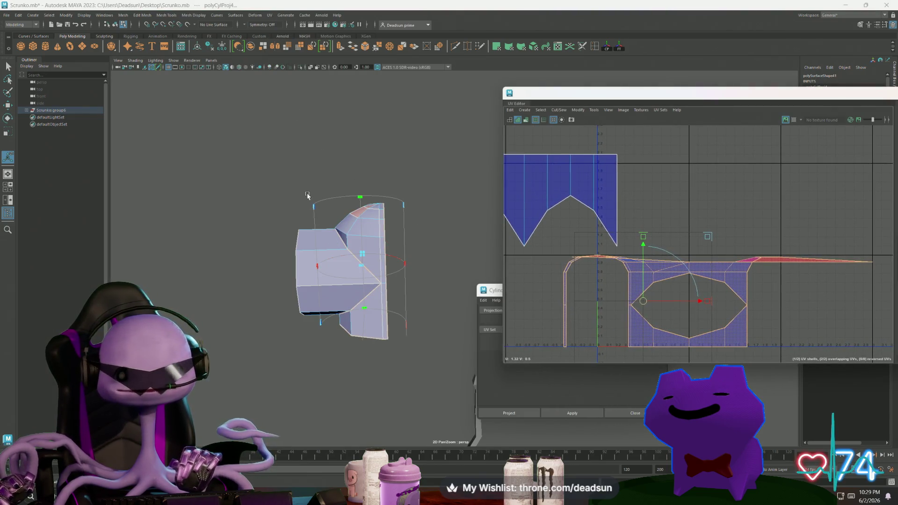
Select the faces of the rounded top for planar mapping
alt+drag(308, 196, 311, 182)
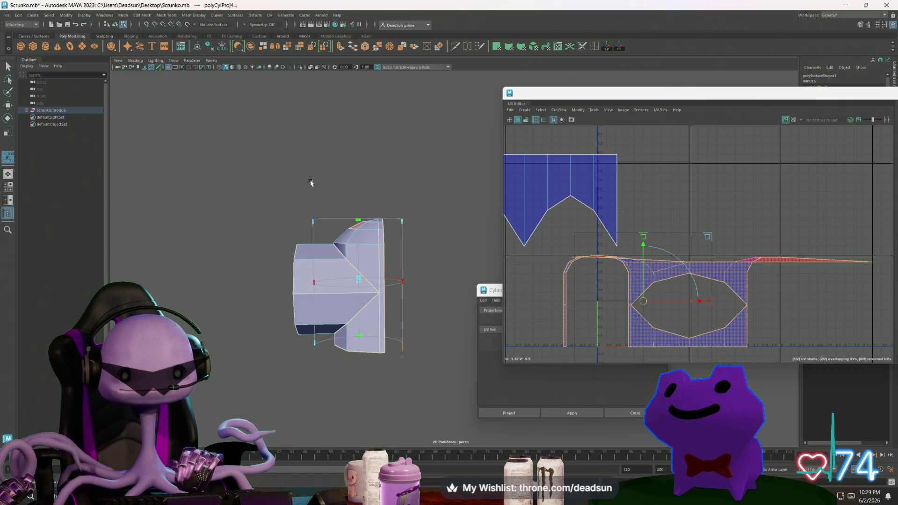
drag(410, 232, 411, 234)
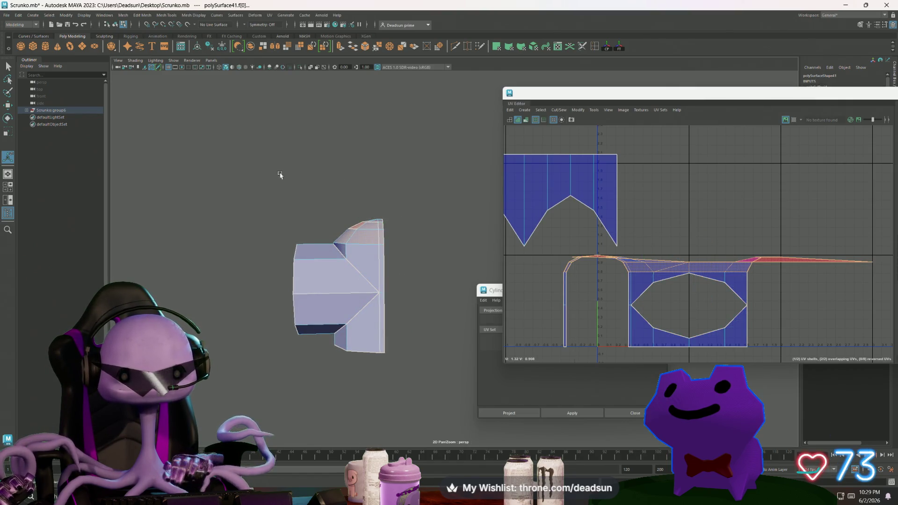
mouse_move(367, 202)
alt+mouse_down()
mouse_move(322, 206)
mouse_move(473, 206)
mouse_move(348, 193)
mouse_move(362, 220)
mouse_move(429, 209)
mouse_move(376, 206)
alt+mouse_up()
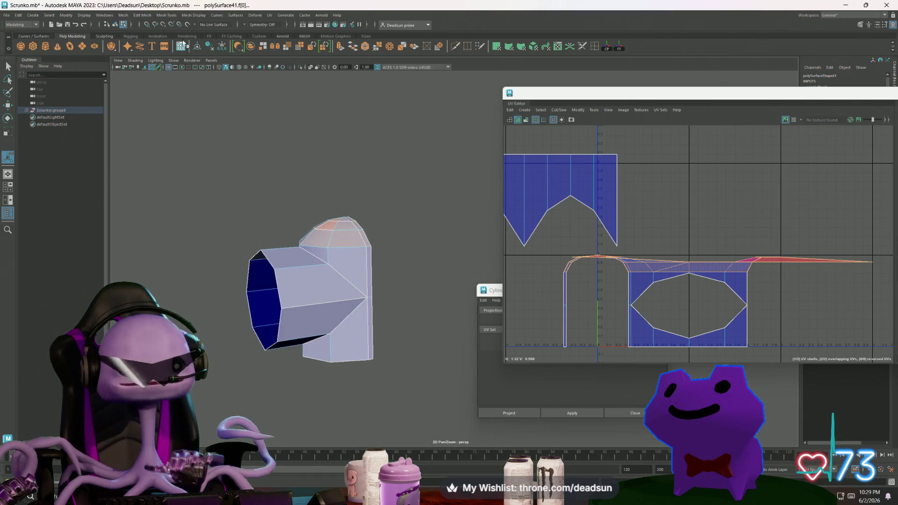
click(183, 16)
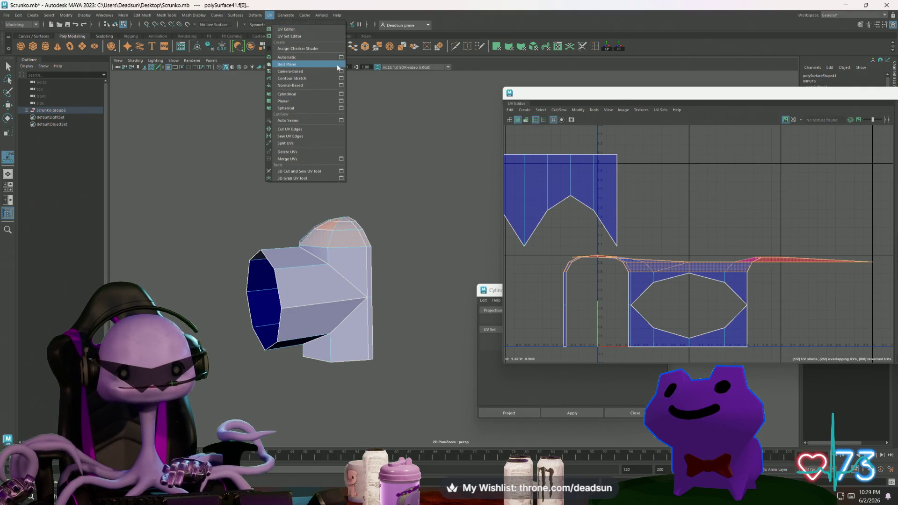
Apply a planar projection to the top faces and move the new shell left
click(341, 101)
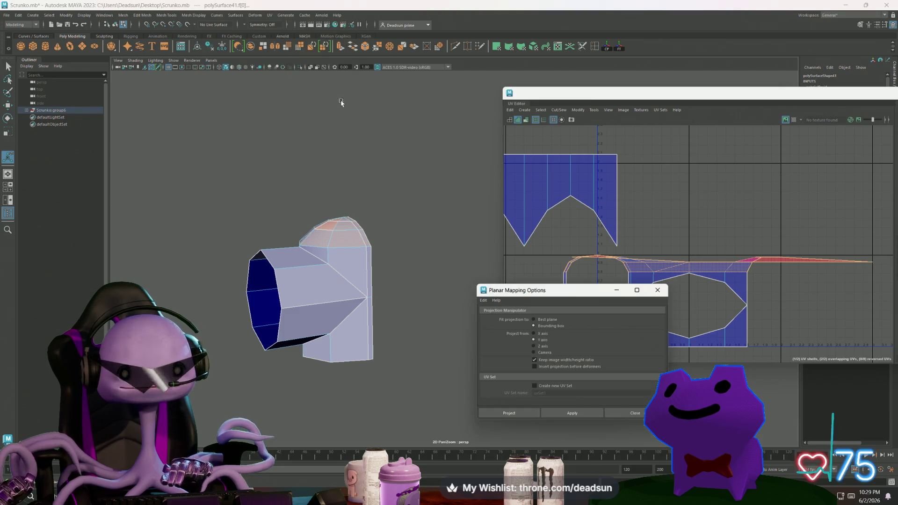
click(575, 413)
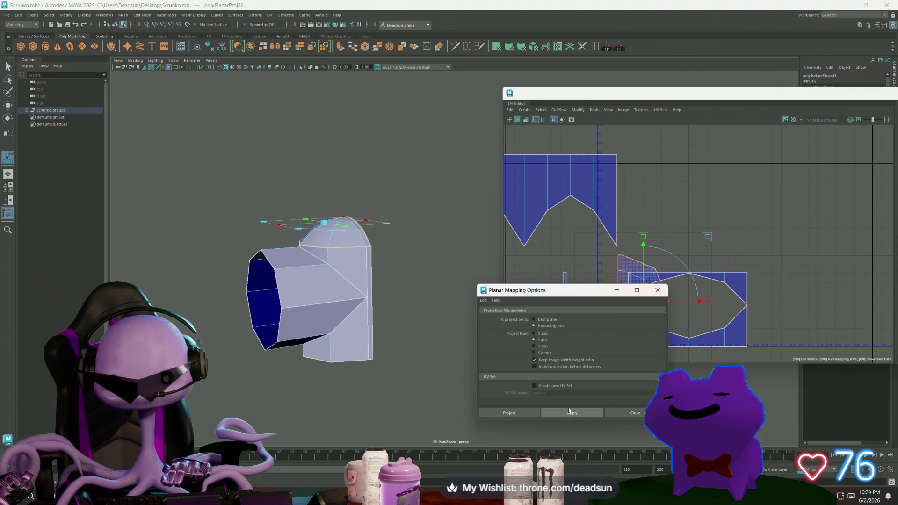
alt+middle_drag(678, 276, 718, 258)
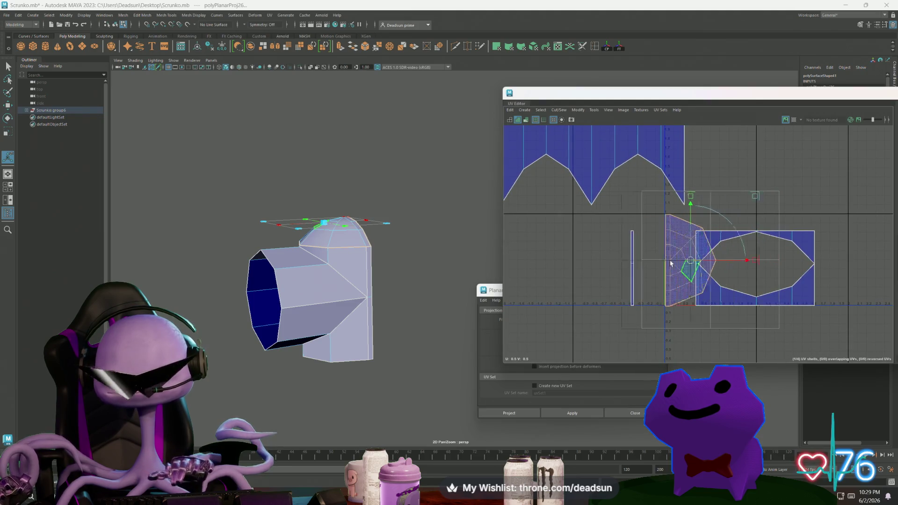
drag(710, 259, 569, 266)
Select the thin strip UV shell's face
click(633, 246)
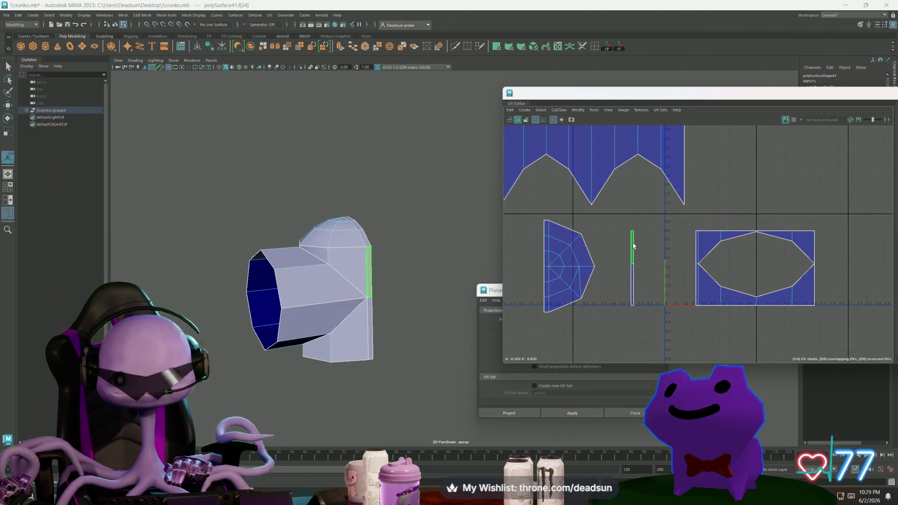
click(631, 282)
alt+middle_drag(631, 282, 758, 329)
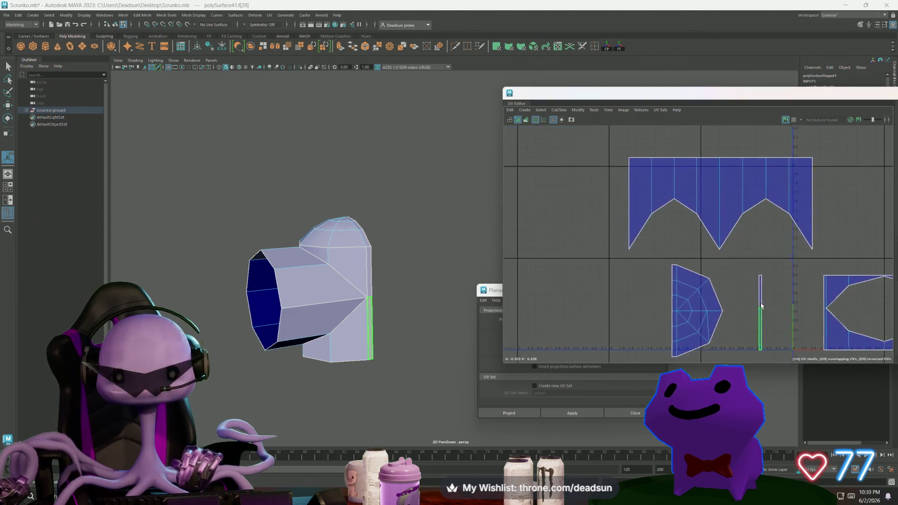
scroll(678, 287, down, 1)
Select the edge where the thin strip joins the top cap
mouse_move(410, 308)
alt+mouse_down()
mouse_move(385, 311)
mouse_move(412, 328)
alt+mouse_up()
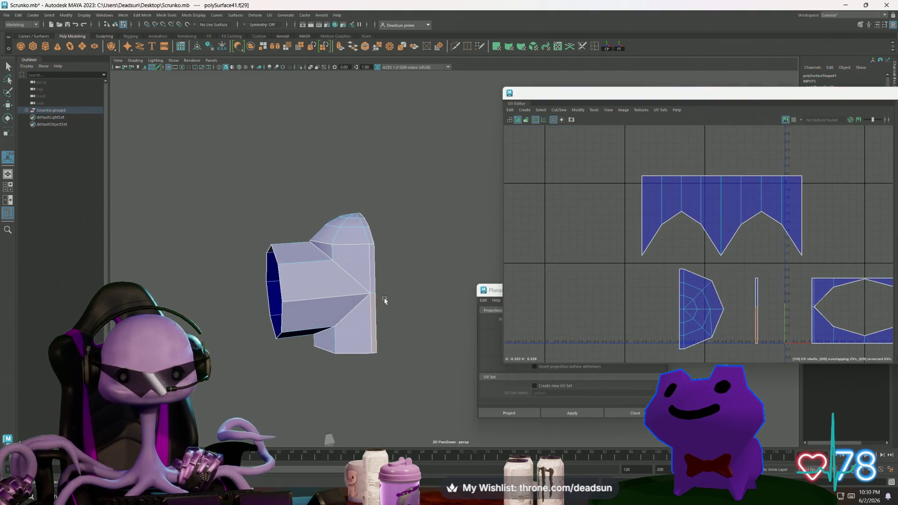
alt+right_drag(412, 328, 469, 352)
scroll(421, 332, up, 1)
key(q)
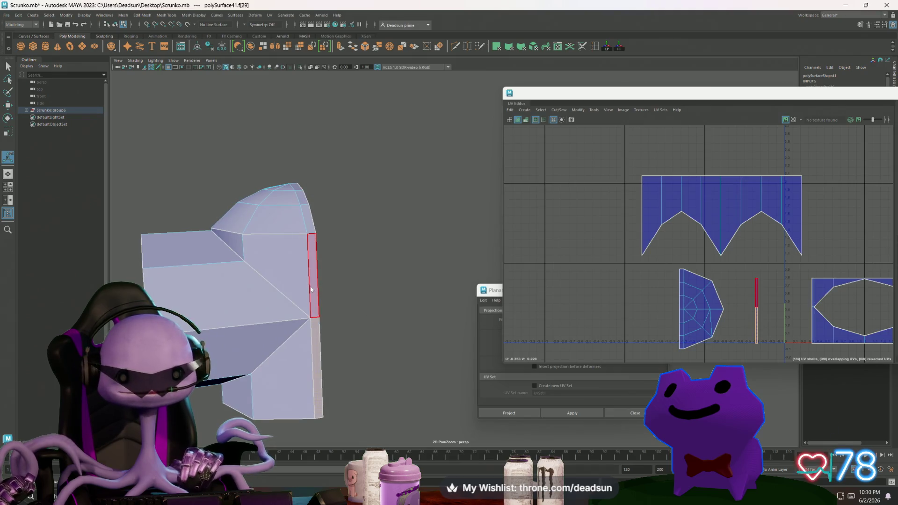
key(F10)
click(308, 276)
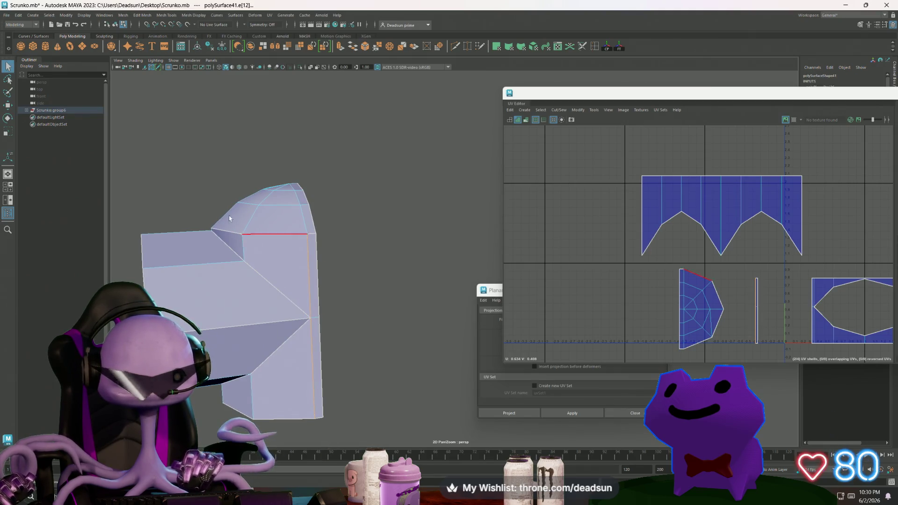
Use Cut/Sew > Move and Sew on the selected edge, then frame the three UV shells
click(269, 16)
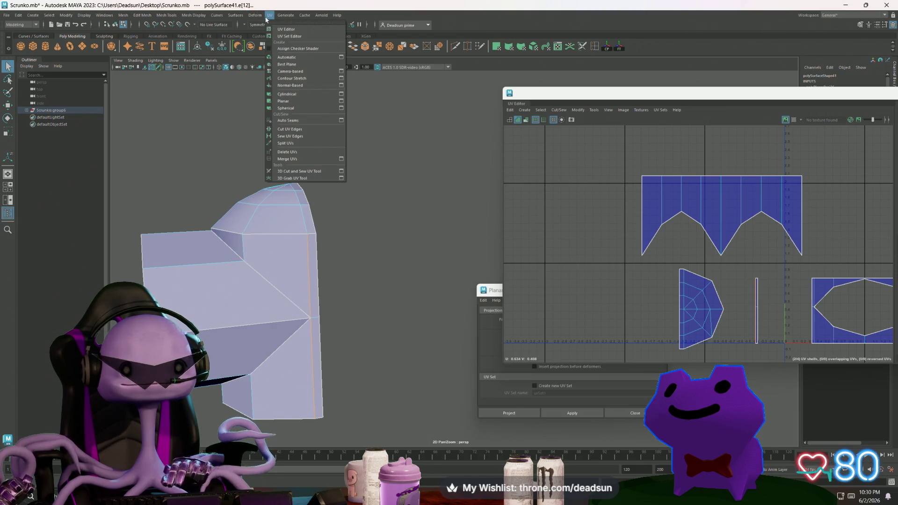
click(568, 110)
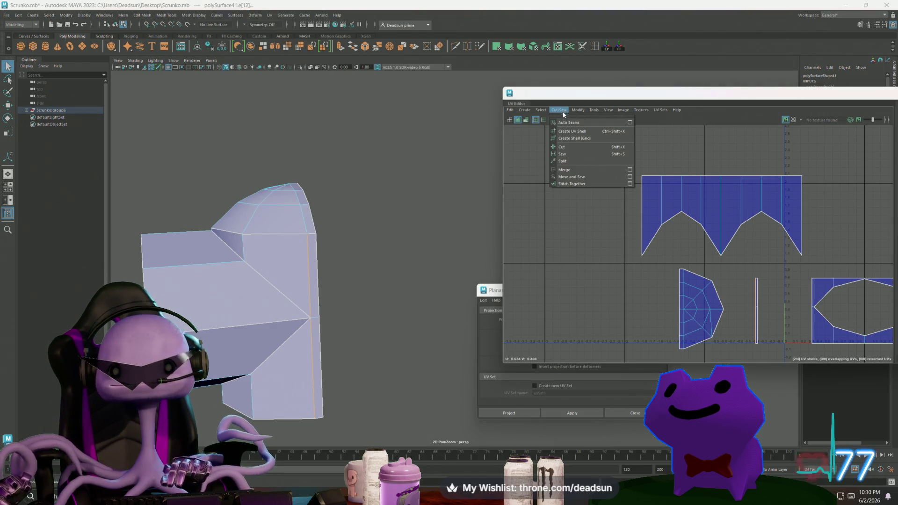
click(577, 179)
scroll(600, 193, down, 2)
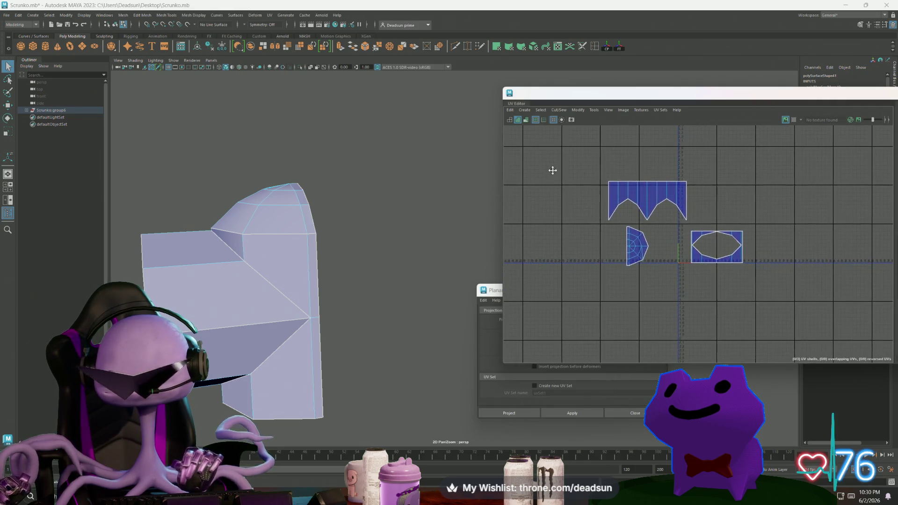
scroll(553, 171, up, 1)
mouse_move(707, 264)
alt+middle_down()
mouse_move(631, 209)
mouse_move(641, 141)
mouse_move(627, 253)
alt+middle_up()
scroll(628, 253, down, 5)
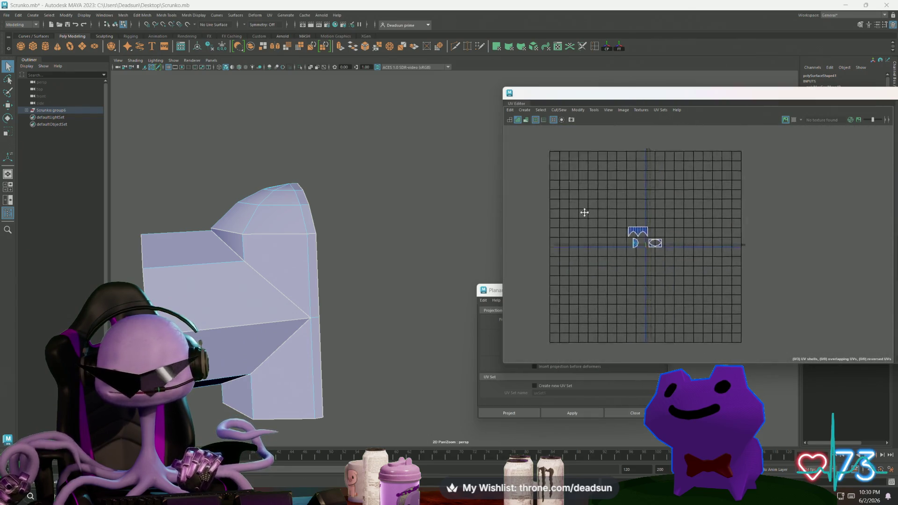
mouse_move(583, 210)
alt+middle_down()
mouse_move(725, 336)
mouse_move(656, 210)
alt+middle_up()
scroll(697, 289, up, 8)
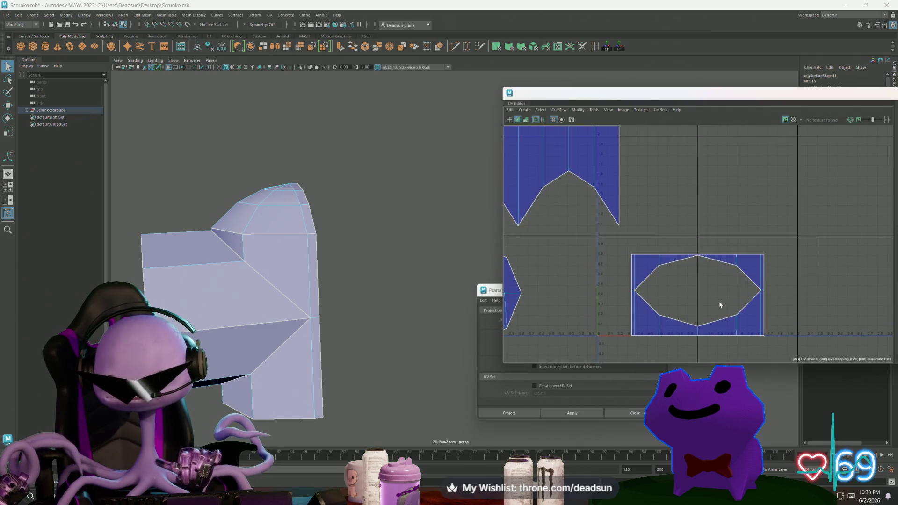
Select the octagon shell's UVs and scale it narrower along X
key(F9)
drag(614, 248, 790, 361)
key(r)
drag(742, 294, 725, 301)
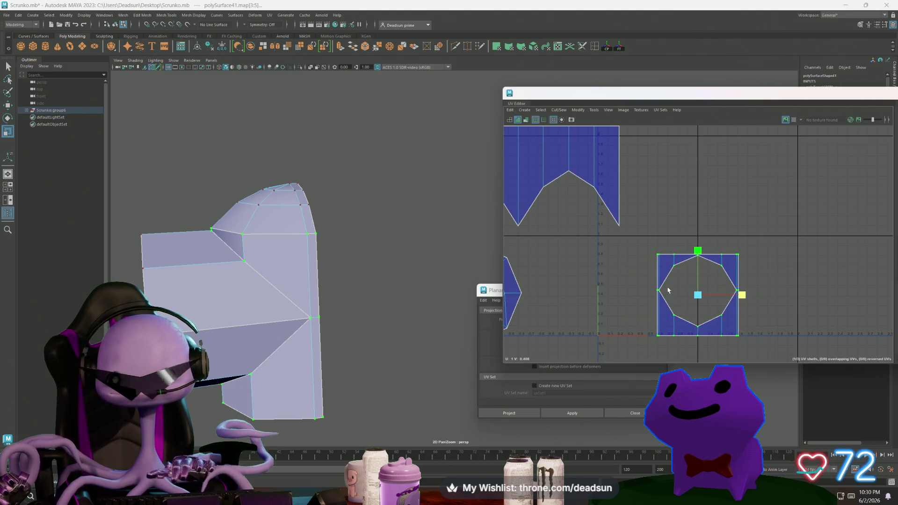
scroll(668, 290, down, 3)
Select the top shell and the left shell's edge UVs, then return to Object Mode
alt+middle_drag(581, 236, 563, 200)
mouse_move(564, 191)
mouse_down()
mouse_move(747, 279)
mouse_move(719, 276)
mouse_up()
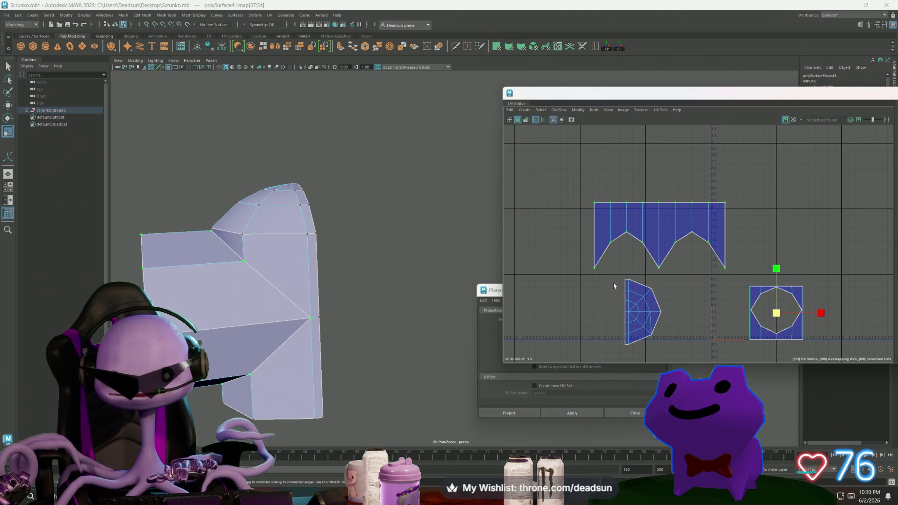
mouse_move(614, 279)
mouse_down()
mouse_move(643, 357)
mouse_move(628, 356)
mouse_up()
scroll(712, 330, down, 5)
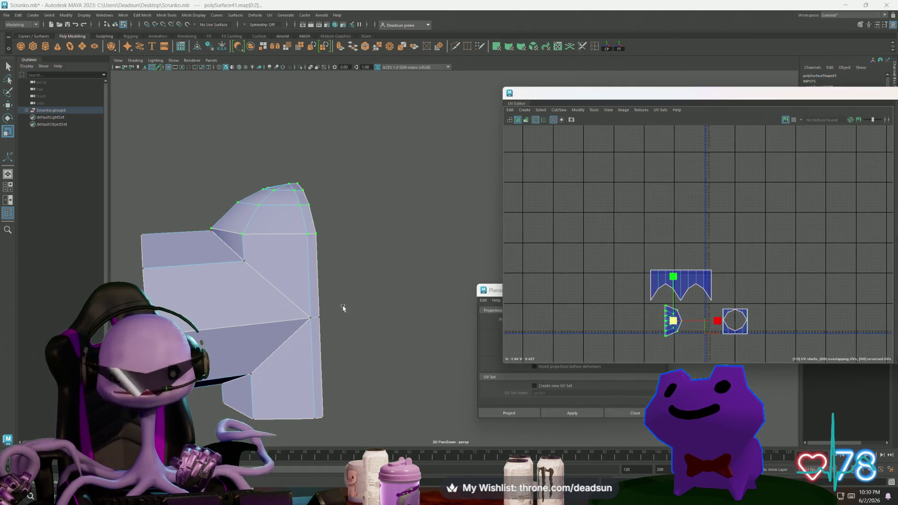
right_click(274, 253)
click(309, 240)
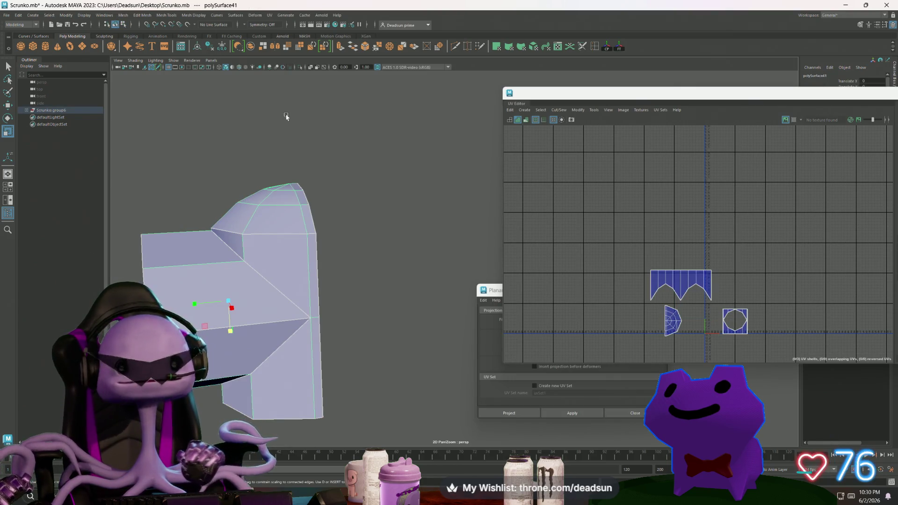
Mirror the hand piece across the World axis, merging border vertices
click(158, 16)
mouse_move(144, 16)
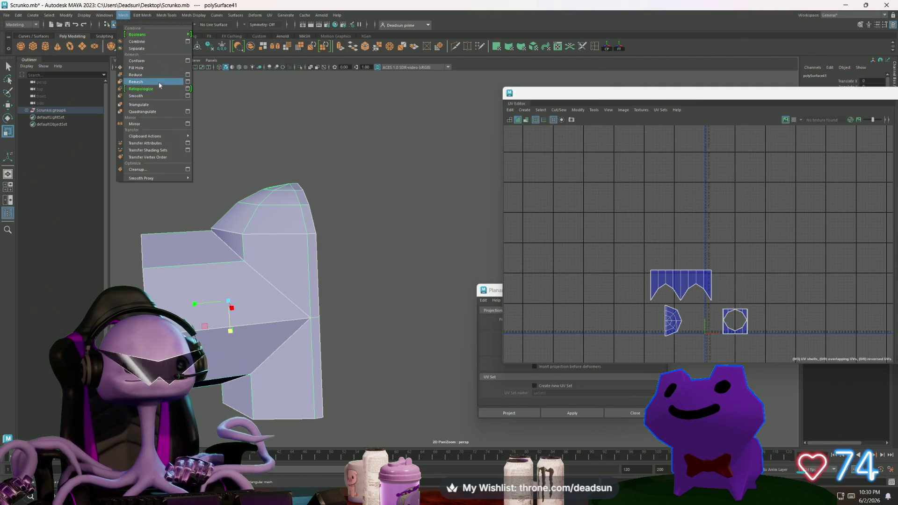
click(188, 123)
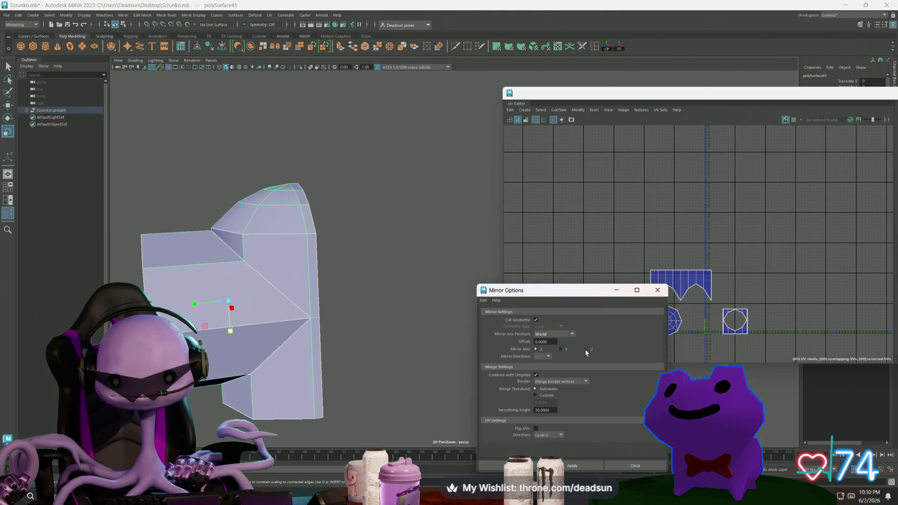
click(576, 467)
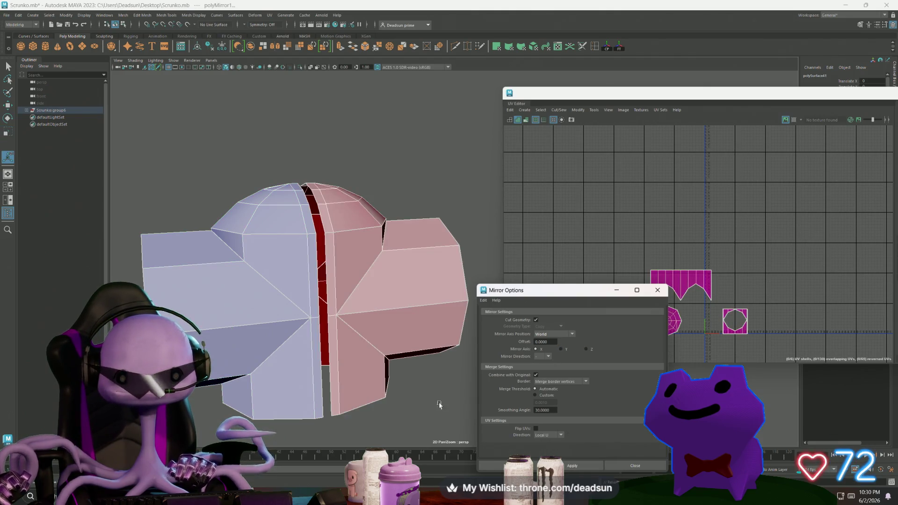
click(667, 290)
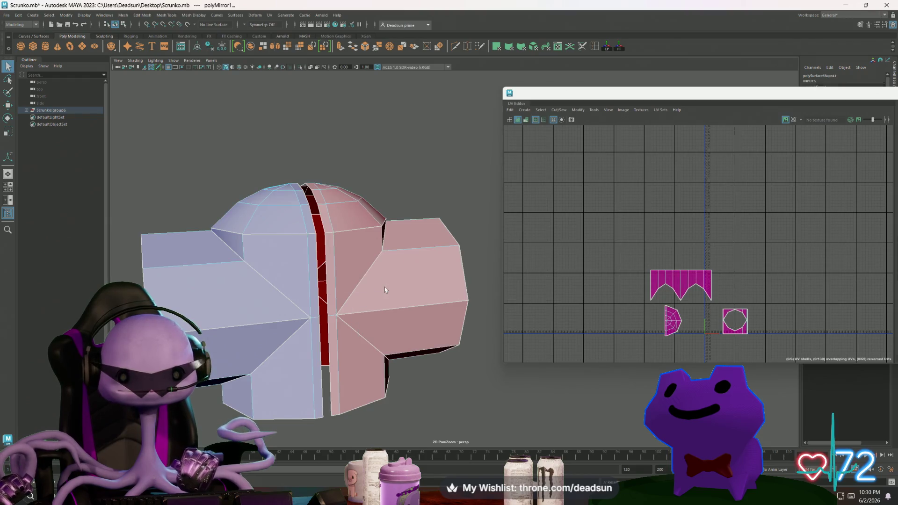
Select the mirrored half's faces
click(384, 288)
mouse_move(384, 290)
alt+mouse_down()
mouse_move(389, 316)
mouse_move(373, 321)
alt+mouse_up()
click(464, 287)
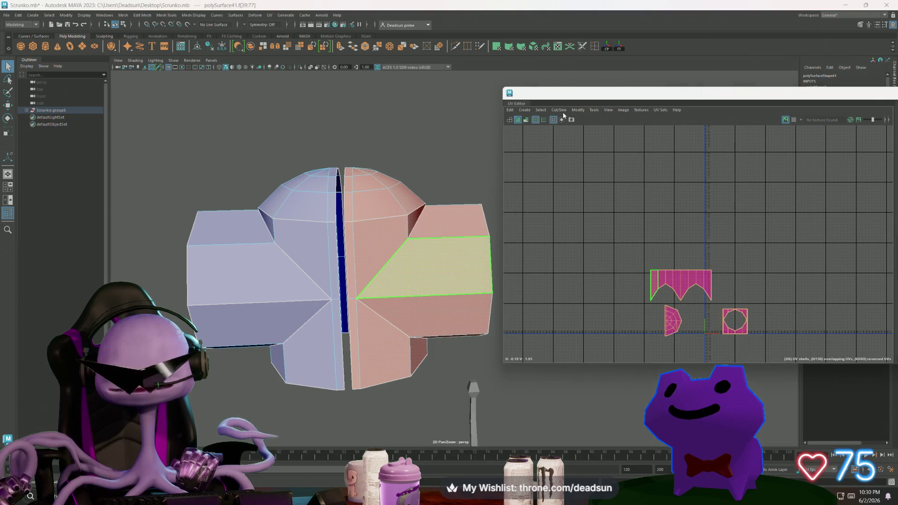
Flip the mirrored half's UV shells and move them clear of the originals
click(577, 111)
click(583, 143)
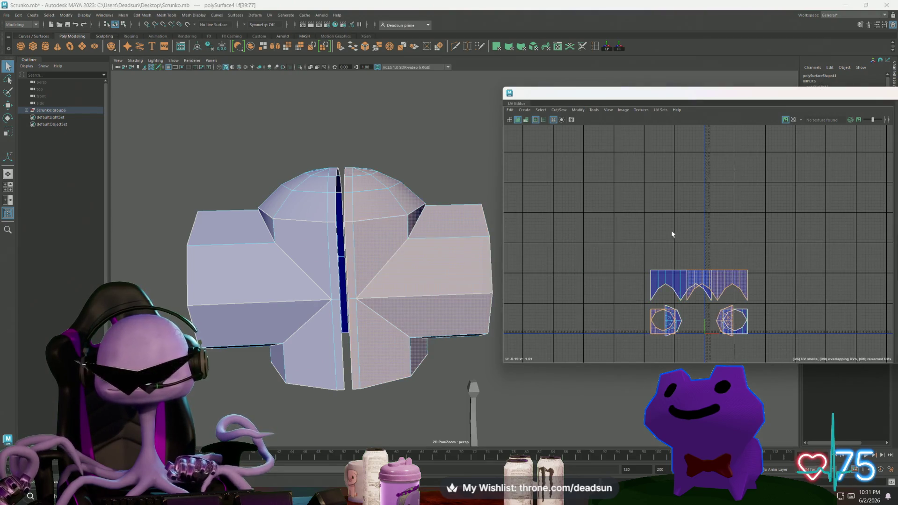
key(w)
mouse_move(707, 324)
middle_down()
mouse_move(746, 230)
mouse_move(723, 249)
middle_up()
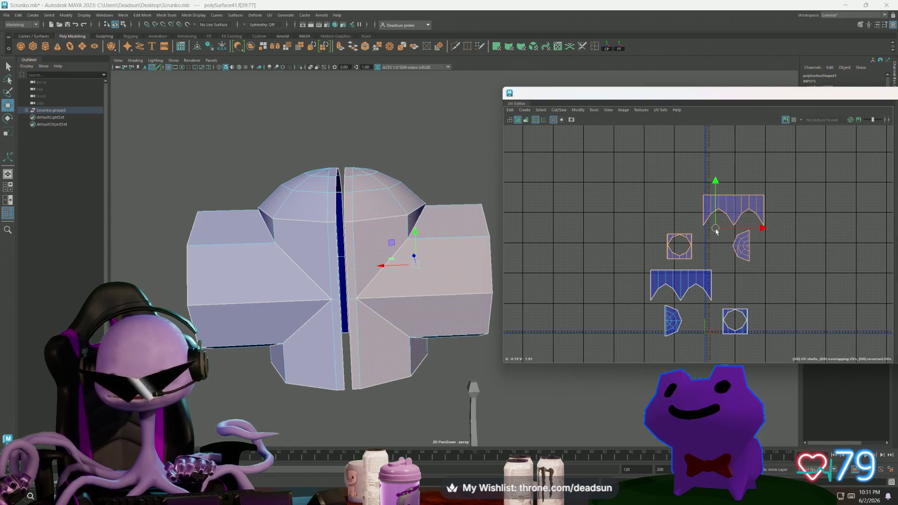
Select the edge loop along the centre seam
key(F10)
click(345, 236)
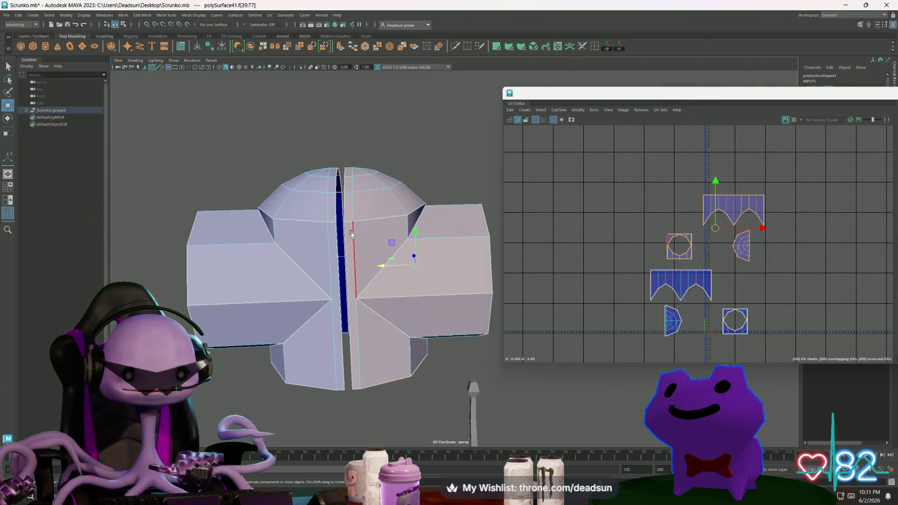
double_click(345, 236)
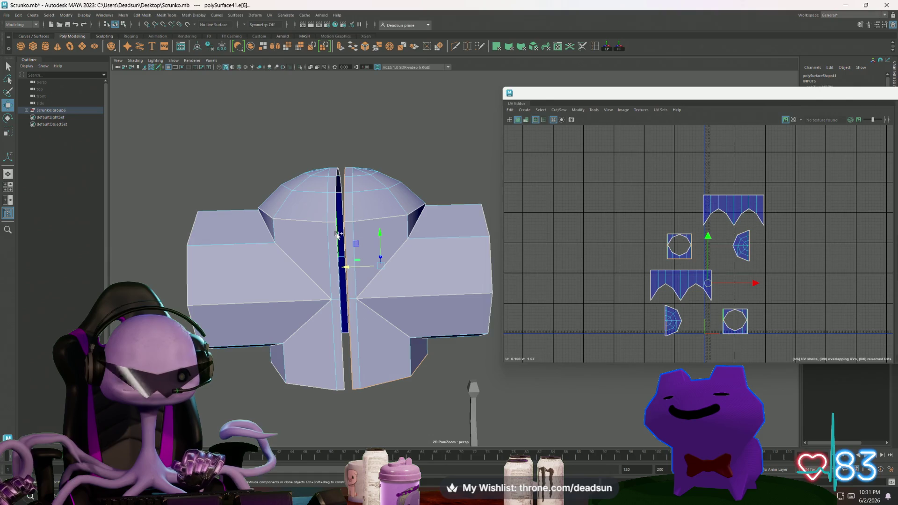
mouse_move(346, 251)
alt+mouse_down()
mouse_move(370, 253)
mouse_move(376, 243)
mouse_move(312, 297)
mouse_move(250, 287)
alt+mouse_up()
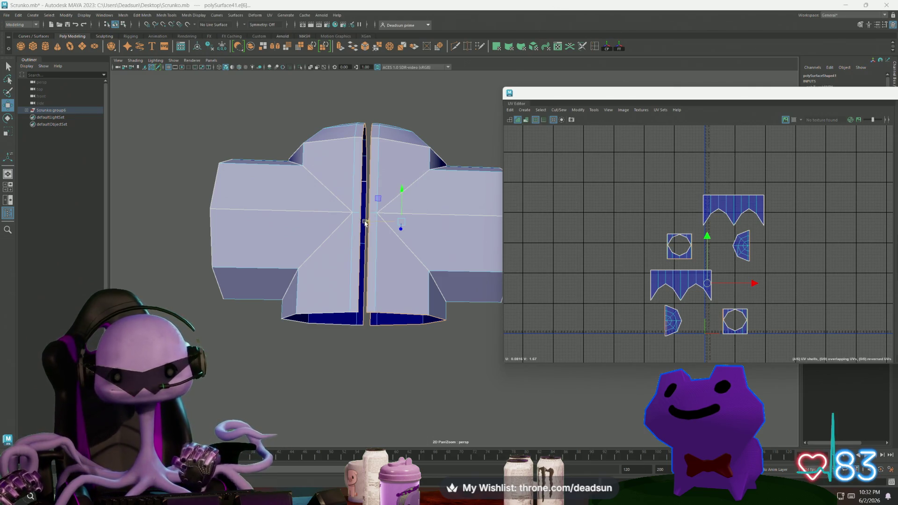
Select the centre seam edges and try scaling them together, then undo the attempt
alt+middle_drag(365, 223, 378, 212)
drag(390, 294, 469, 335)
click(383, 301)
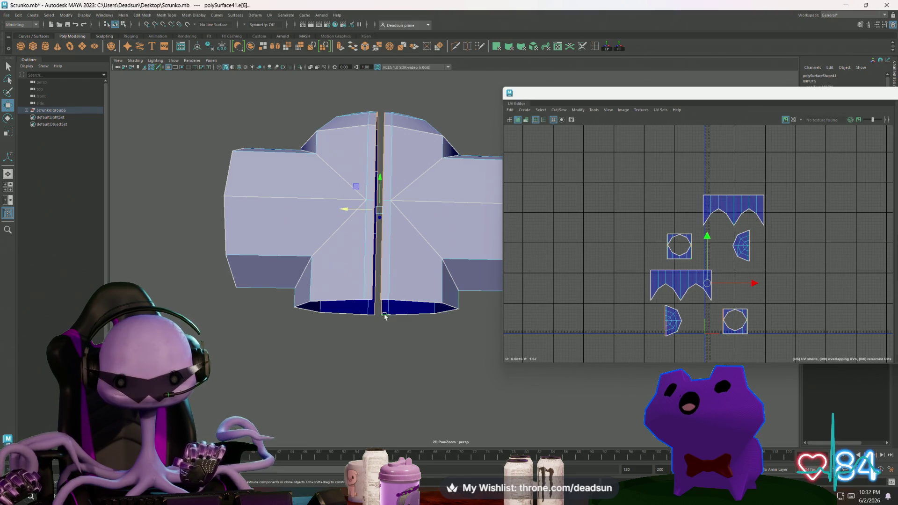
mouse_move(385, 316)
alt+mouse_down()
mouse_move(415, 337)
mouse_move(397, 340)
alt+mouse_up()
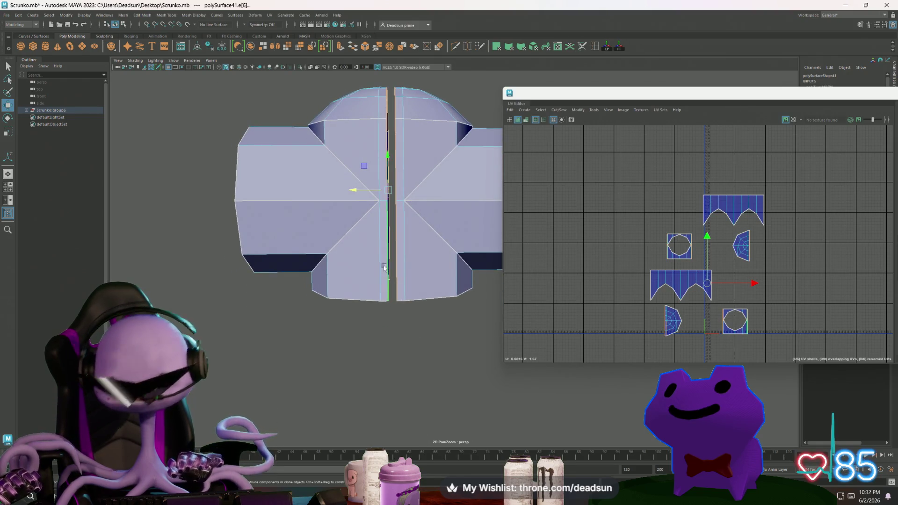
key(r)
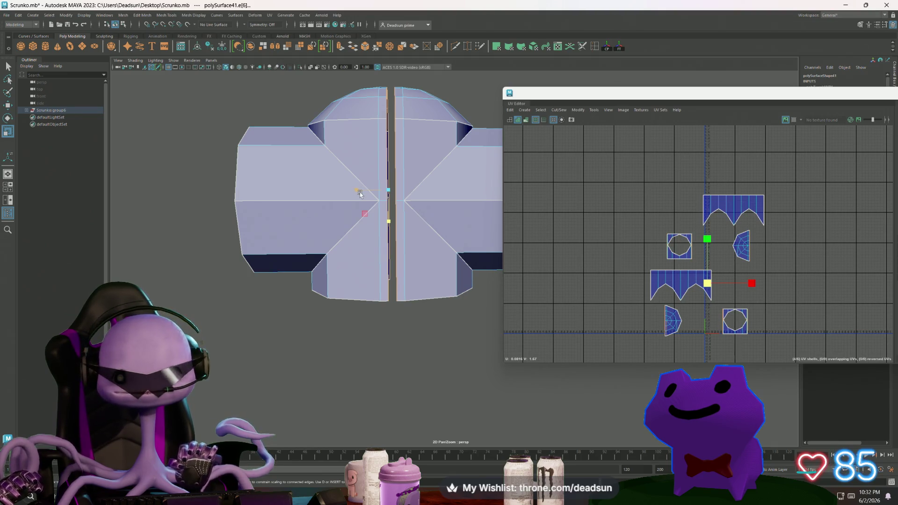
mouse_move(360, 194)
alt+mouse_down()
mouse_move(402, 224)
mouse_move(401, 251)
mouse_move(380, 240)
mouse_move(388, 248)
mouse_move(418, 218)
mouse_move(380, 289)
mouse_move(405, 290)
mouse_move(440, 349)
mouse_move(466, 352)
mouse_move(387, 331)
mouse_move(402, 329)
alt+mouse_up()
key(ctrl+z)
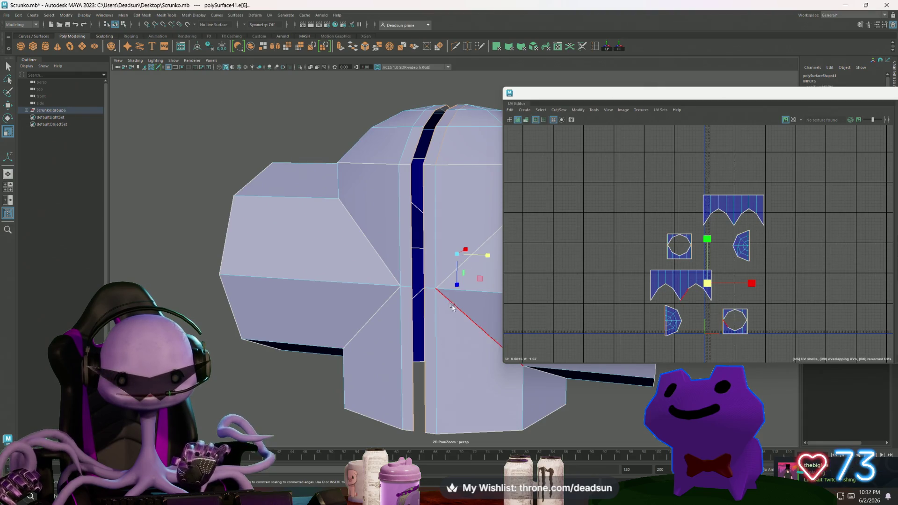
Select the seam edge on the dome to close the gap along the centre seam
mouse_move(434, 271)
alt+mouse_down()
mouse_move(414, 323)
mouse_move(450, 300)
mouse_move(421, 296)
alt+mouse_up()
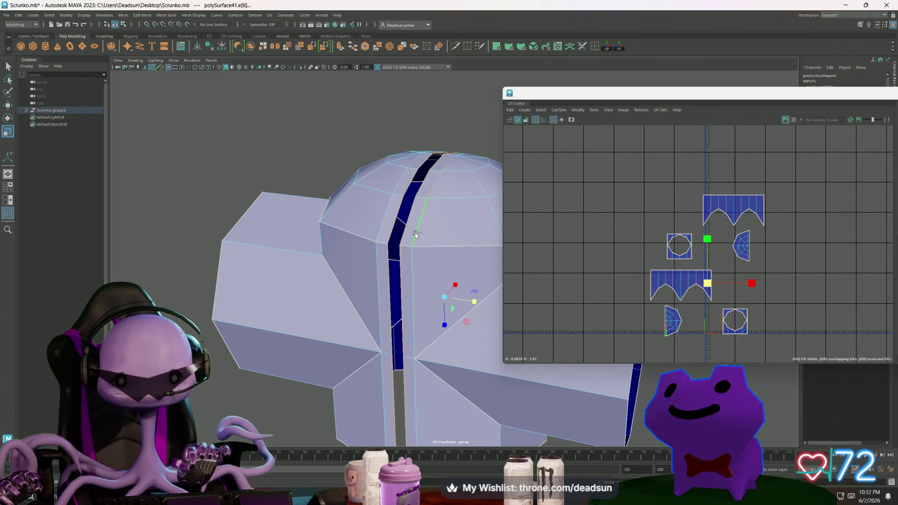
click(442, 177)
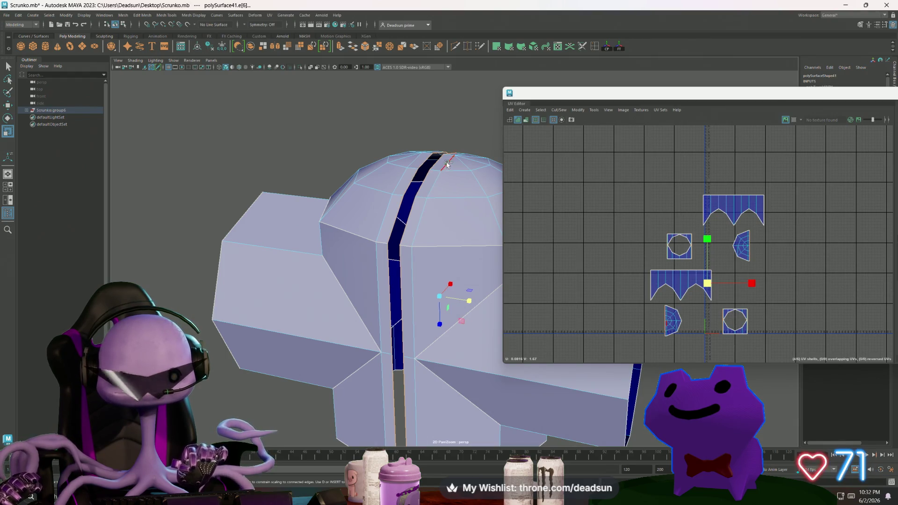
mouse_move(444, 162)
alt+mouse_down()
mouse_move(429, 243)
mouse_move(454, 263)
mouse_move(471, 250)
alt+mouse_up()
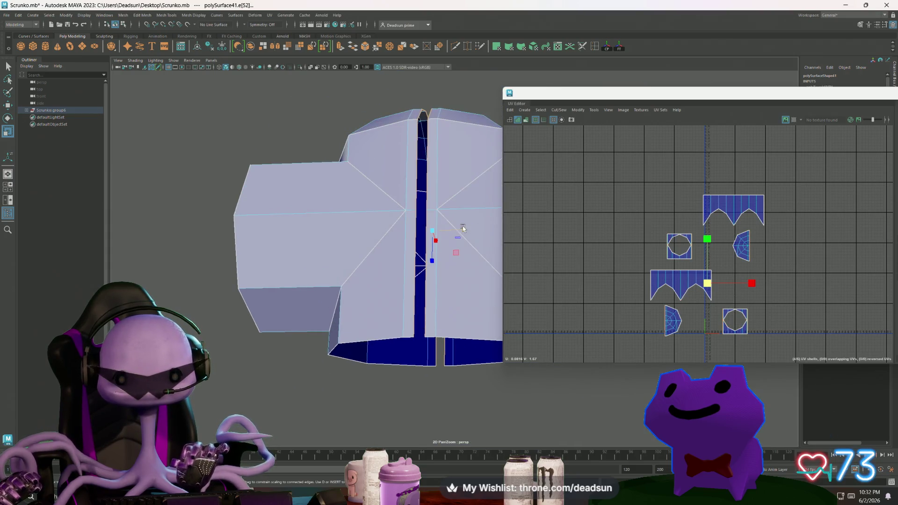
key(ctrl+z)
mouse_move(406, 247)
alt+mouse_down()
mouse_move(386, 293)
mouse_move(471, 327)
mouse_move(421, 315)
mouse_move(420, 330)
mouse_move(418, 323)
alt+mouse_up()
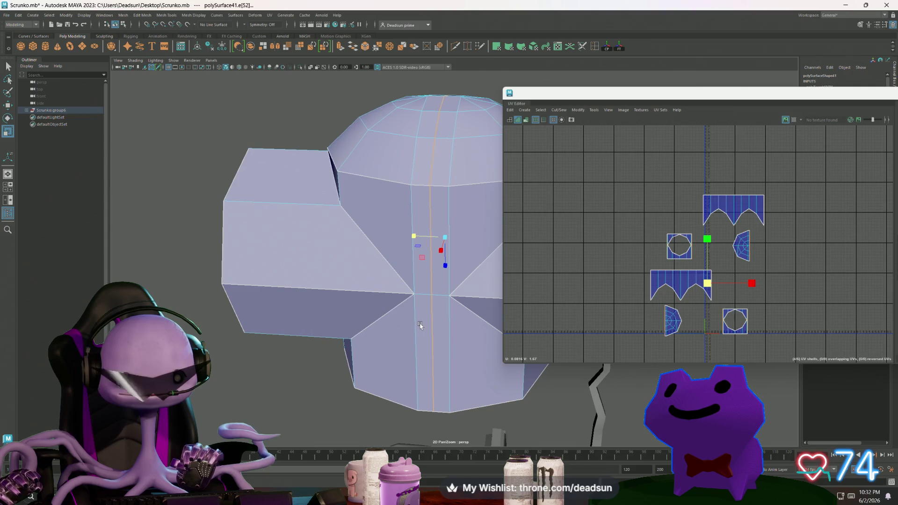
Test-delete an upper arm face, then undo the deletion
click(281, 267)
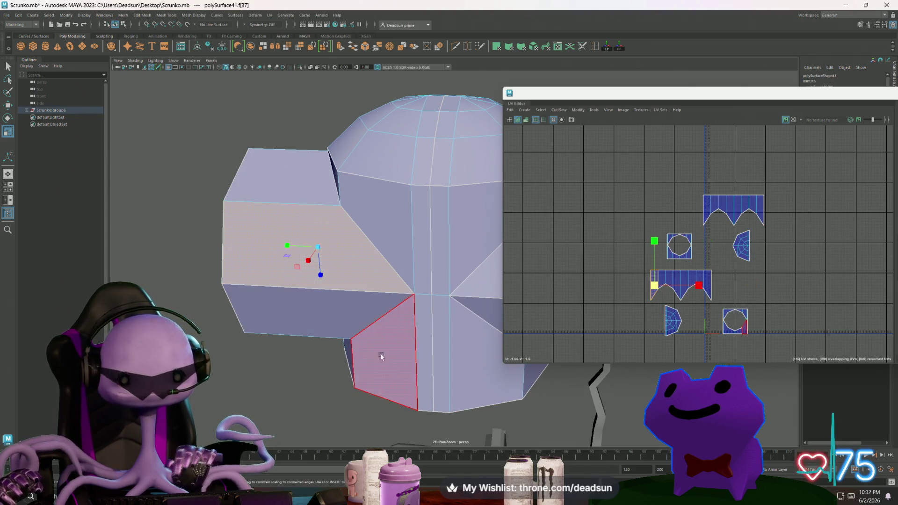
scroll(391, 320, down, 3)
alt+drag(391, 321, 345, 316)
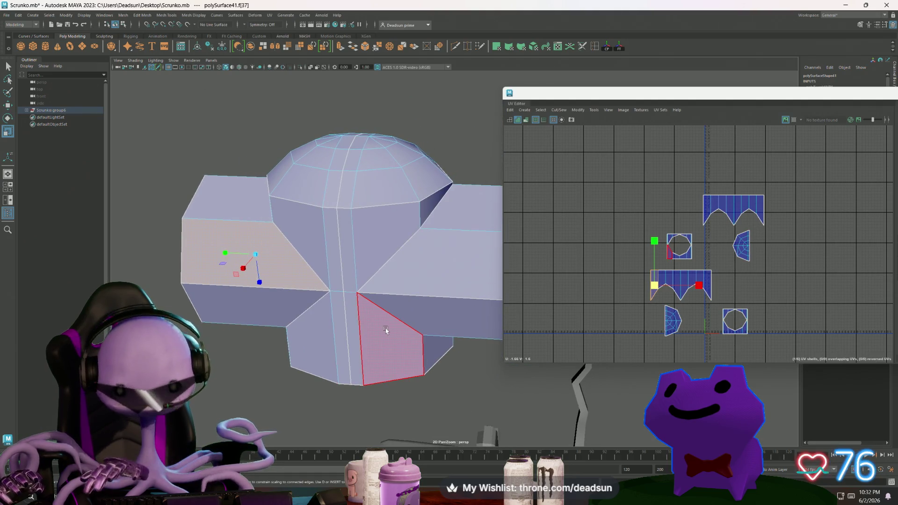
key(Delete)
key(ctrl+z)
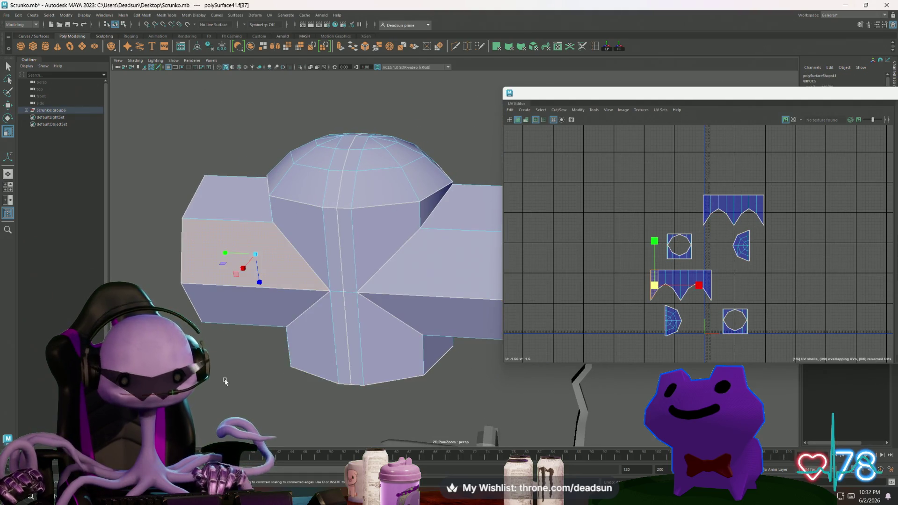
Clear the face selection, pick a face on the left arm, and switch to object selection
mouse_move(449, 318)
alt+mouse_down()
mouse_move(222, 381)
mouse_move(234, 367)
mouse_move(230, 398)
alt+mouse_up()
click(222, 381)
scroll(318, 318, down, 3)
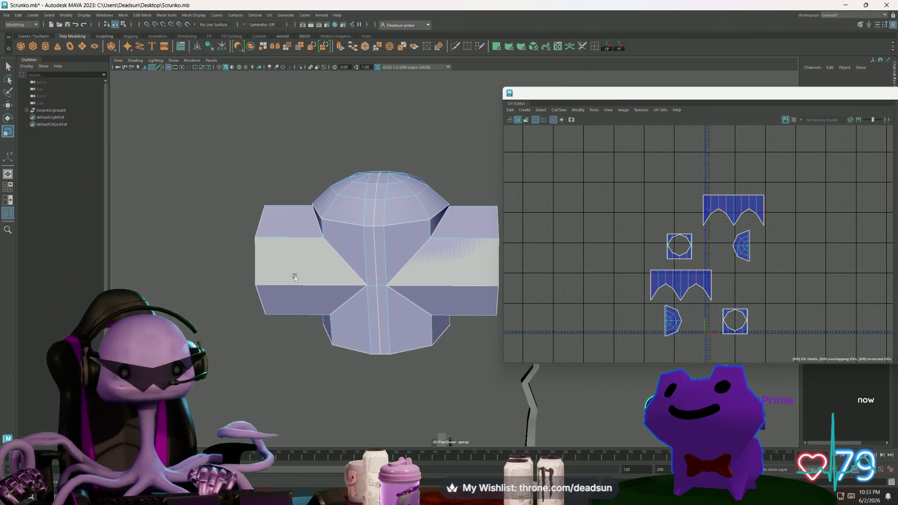
click(310, 257)
right_drag(310, 257, 274, 189)
Select the hand piece mesh and look through the mesh editing menus
click(310, 263)
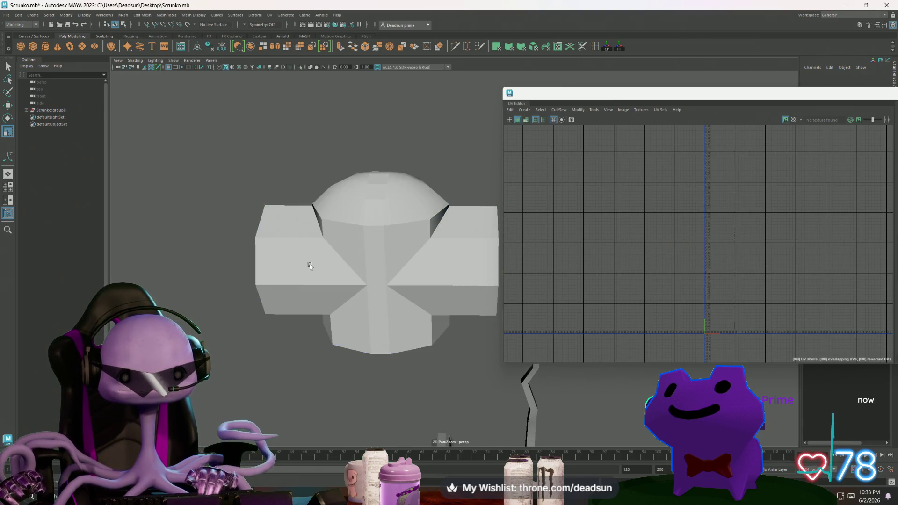
click(144, 15)
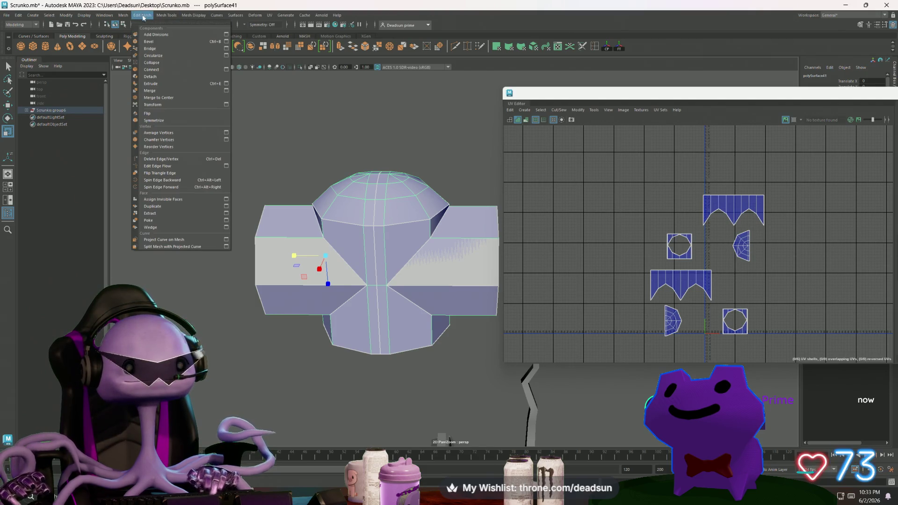
click(372, 240)
right_drag(372, 240, 357, 235)
click(400, 227)
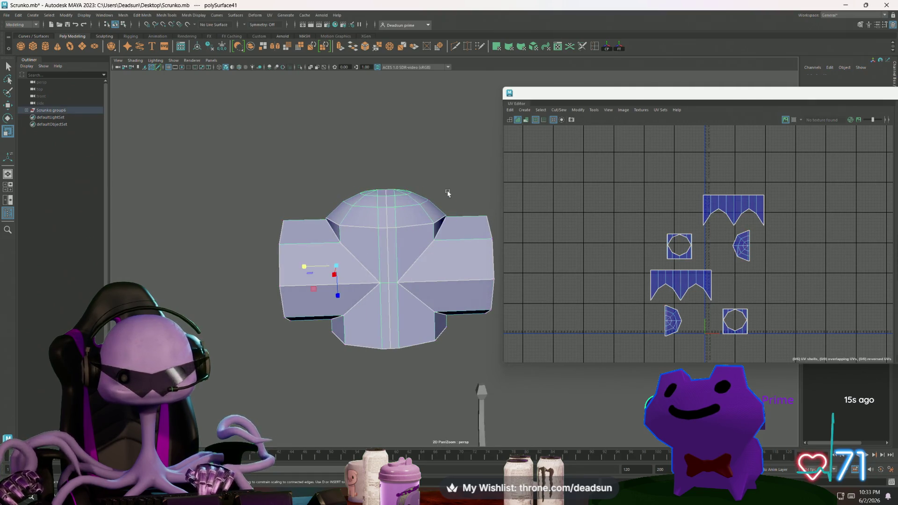
shift+click(356, 244)
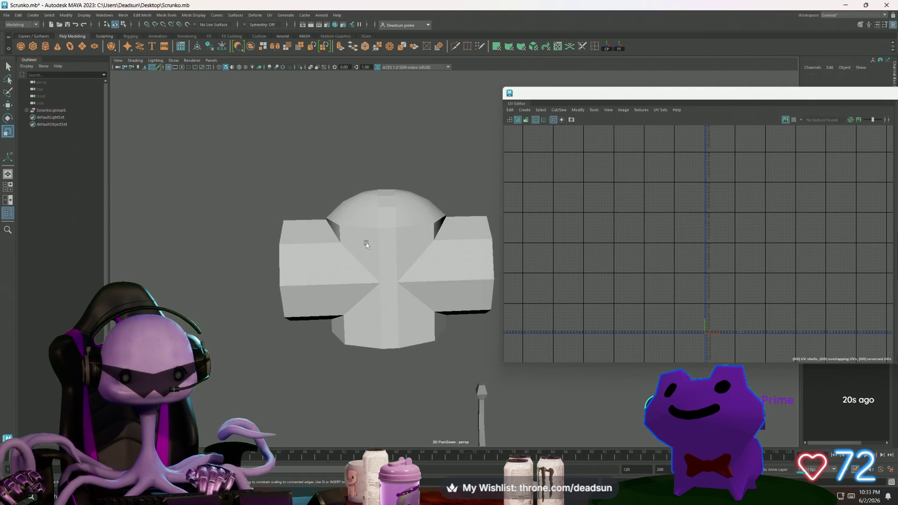
click(361, 242)
click(158, 17)
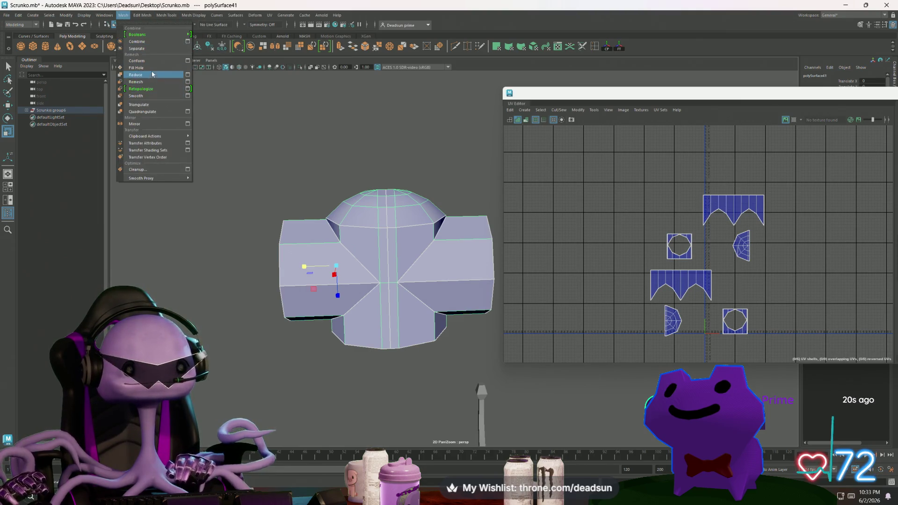
click(150, 42)
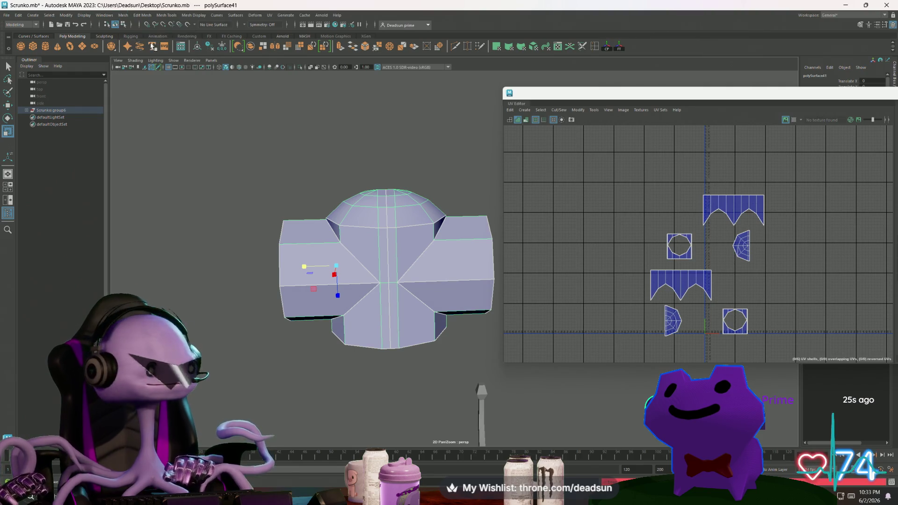
Switch to Vertex mode, select all vertices, and merge them to weld the seam
right_click(393, 236)
right_drag(383, 236, 359, 236)
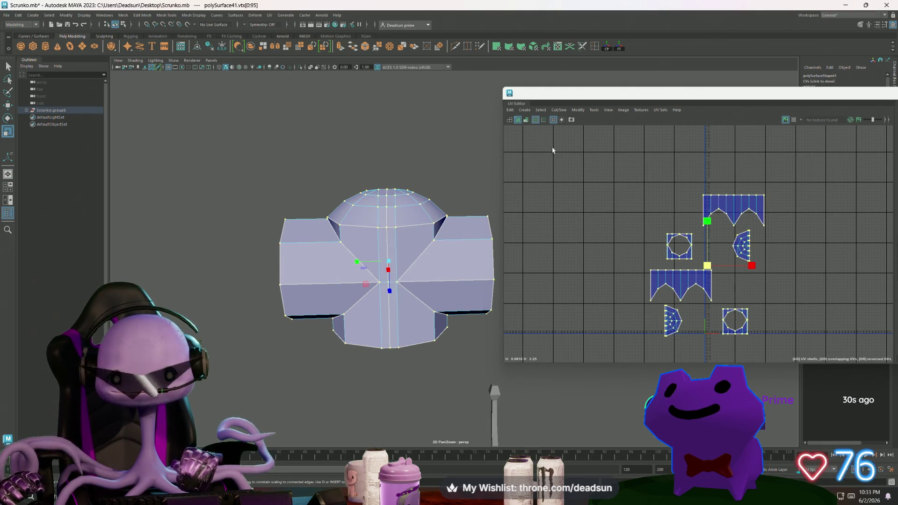
click(559, 111)
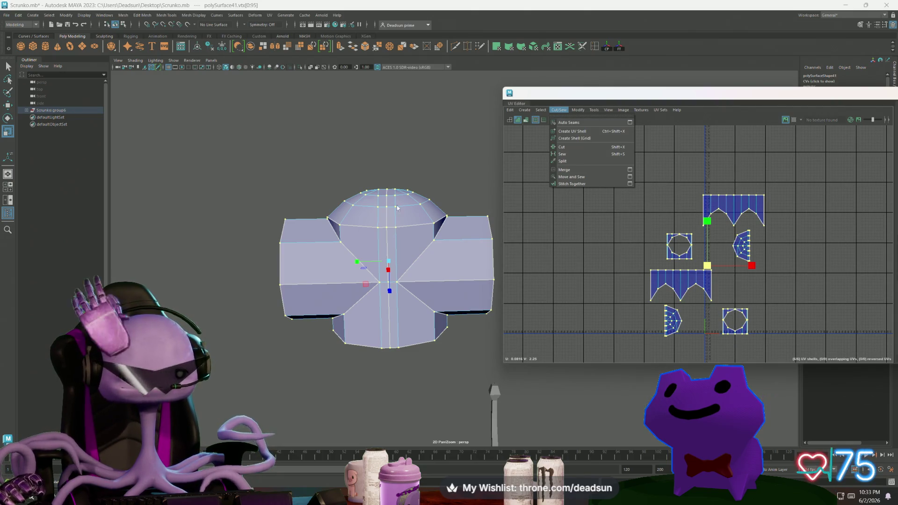
click(377, 46)
click(377, 46)
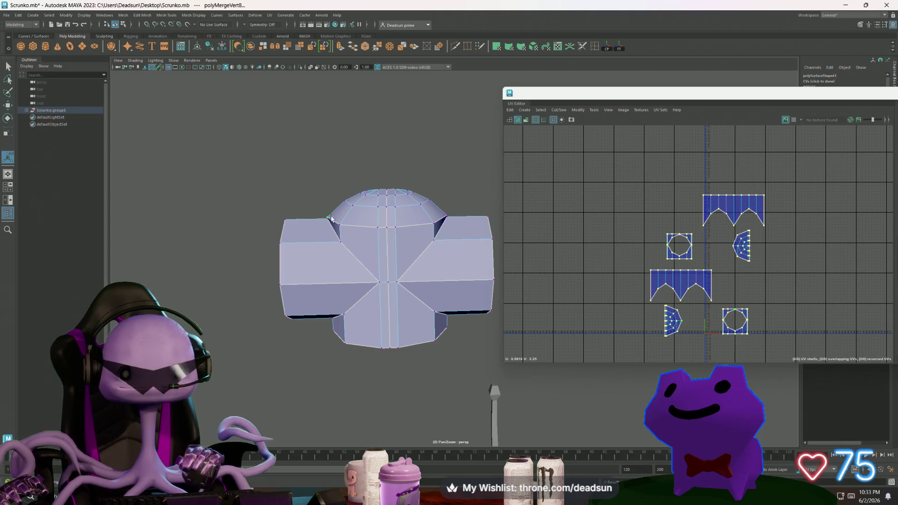
Select all faces of the mesh and go to the Mesh > Cleanup option box
mouse_move(331, 218)
alt+mouse_down()
mouse_move(329, 296)
mouse_move(333, 251)
mouse_move(356, 241)
alt+mouse_up()
right_drag(356, 241, 360, 237)
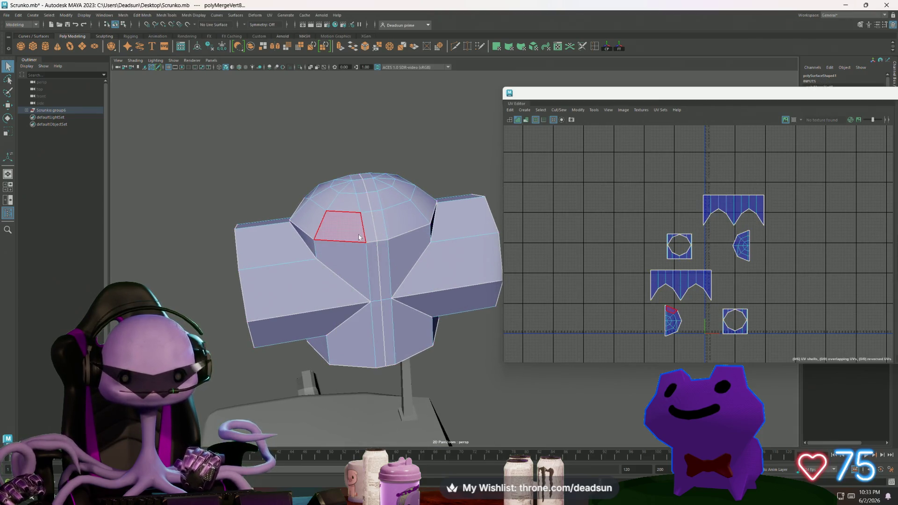
double_click(360, 237)
click(142, 15)
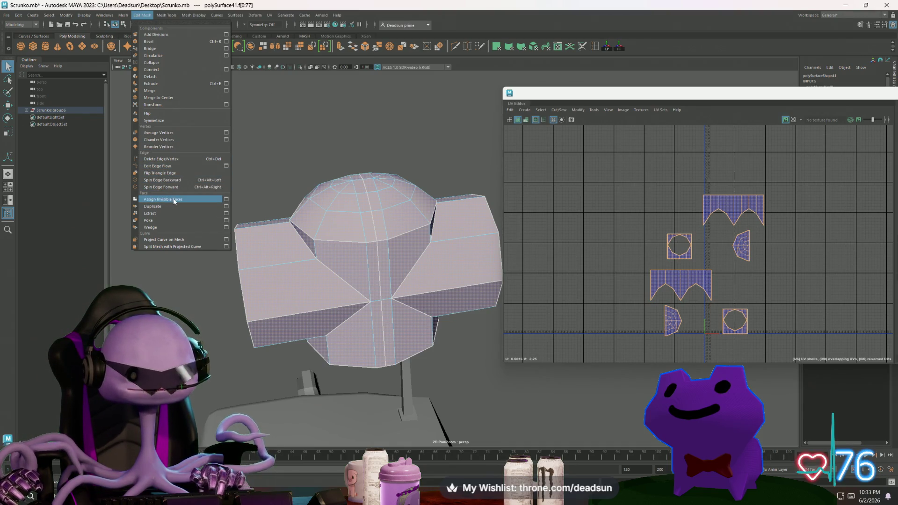
mouse_move(123, 15)
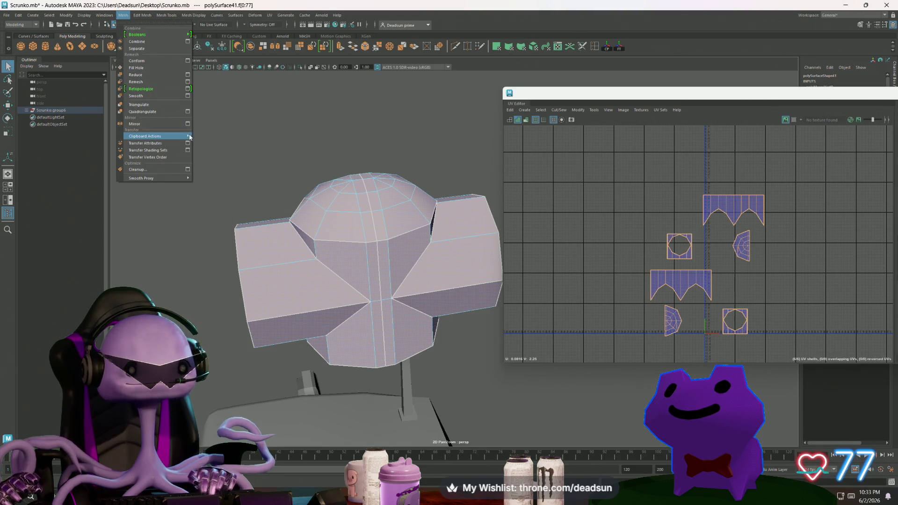
mouse_move(187, 148)
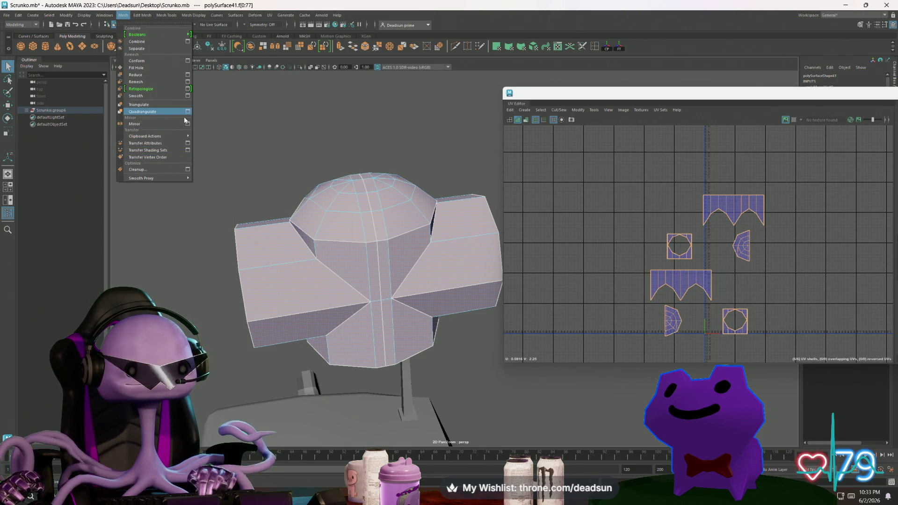
Enable Faces with more than 4 sides, Non-planar faces and Nonmanifold geometry, then apply Cleanup
click(187, 169)
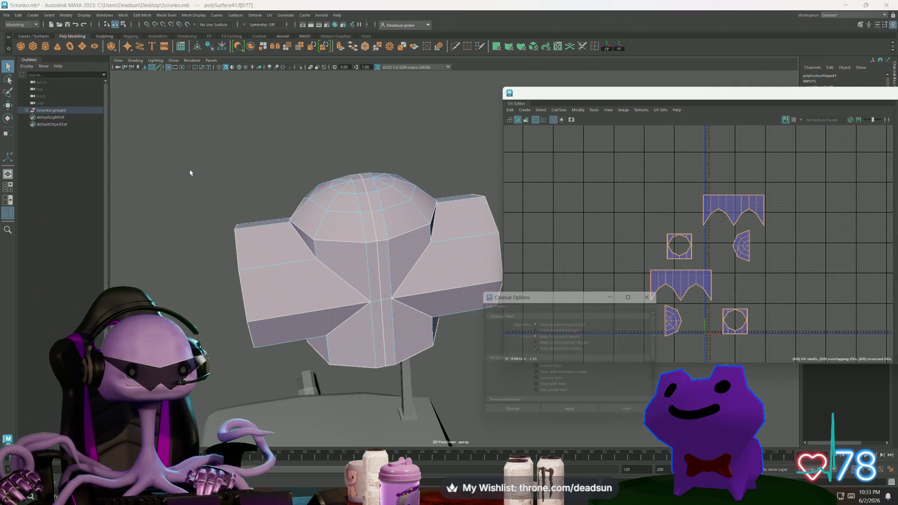
scroll(555, 376, down, 2)
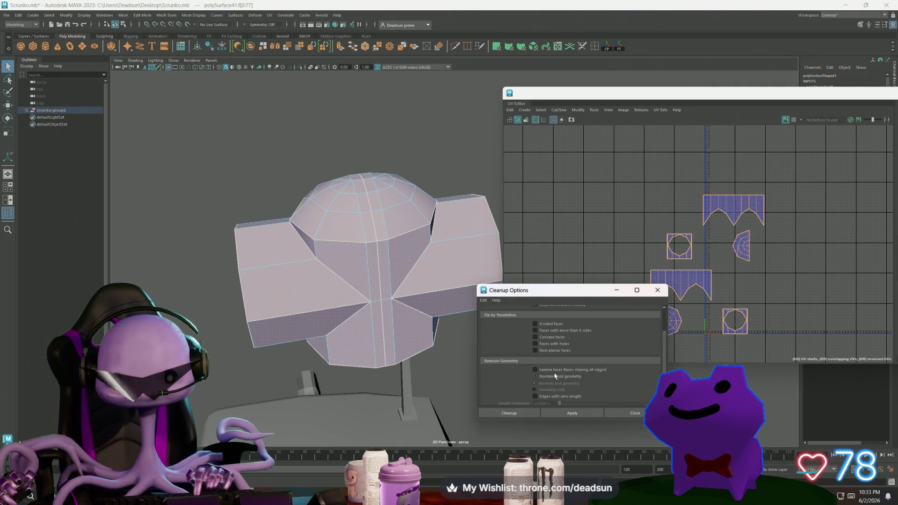
click(534, 331)
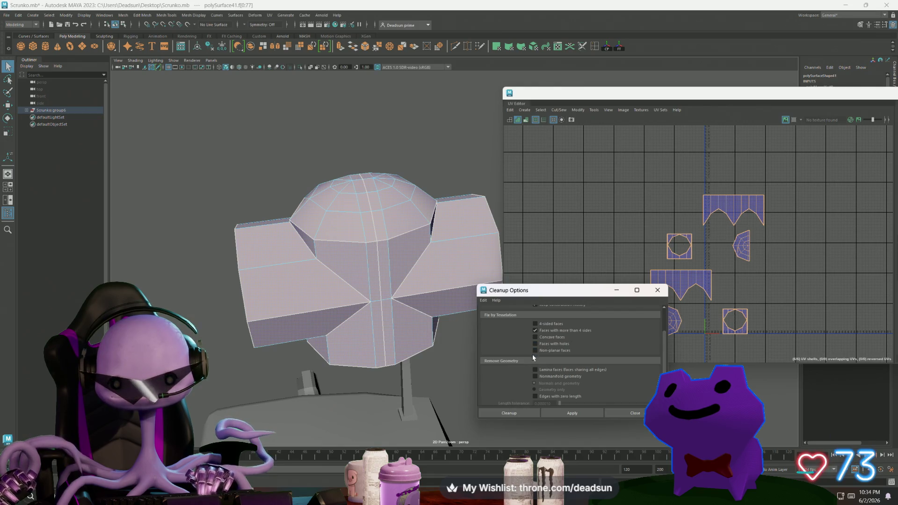
click(535, 350)
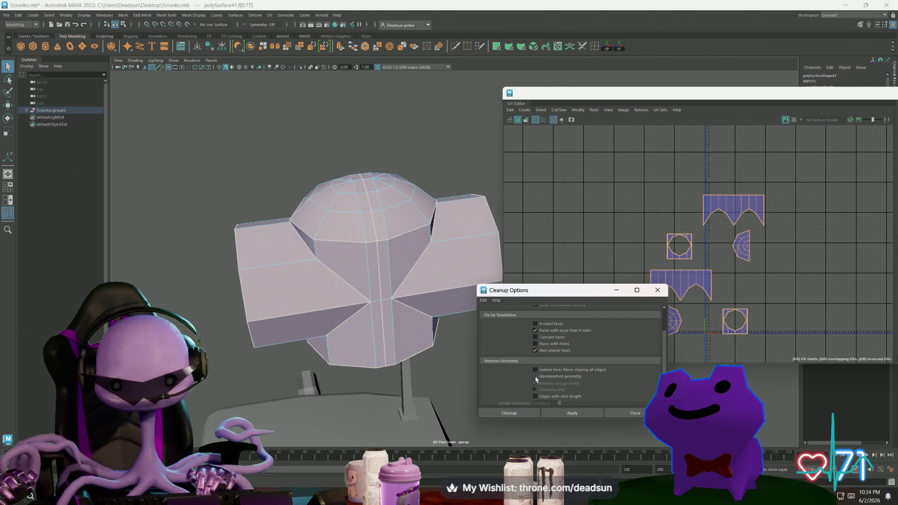
click(536, 377)
click(572, 414)
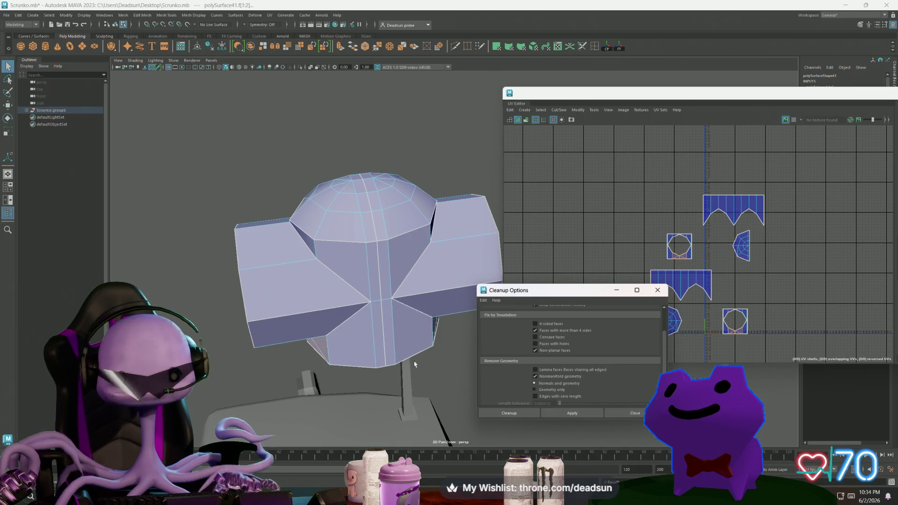
Inspect the flagged faces around the mesh, then clear the selection
mouse_move(415, 364)
alt+mouse_down()
mouse_move(432, 330)
mouse_move(317, 341)
mouse_move(336, 351)
mouse_move(372, 346)
mouse_move(379, 358)
alt+mouse_up()
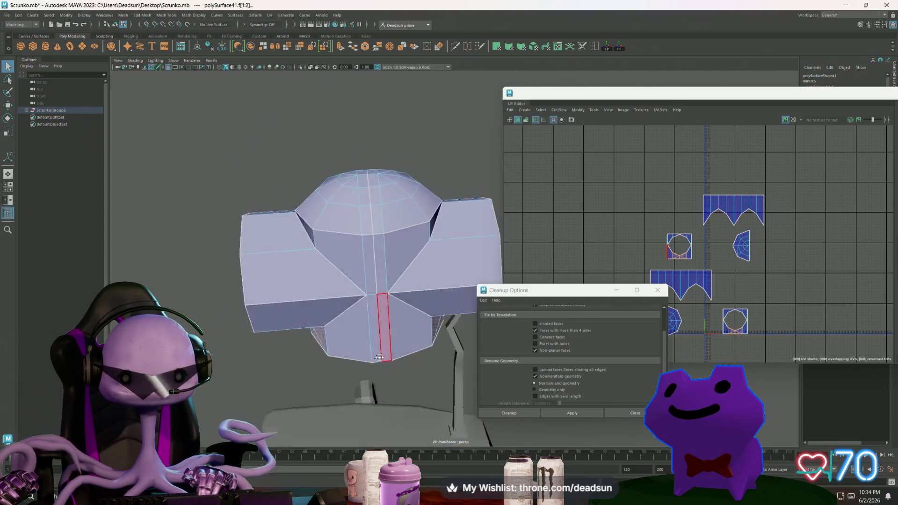
scroll(277, 307, down, 5)
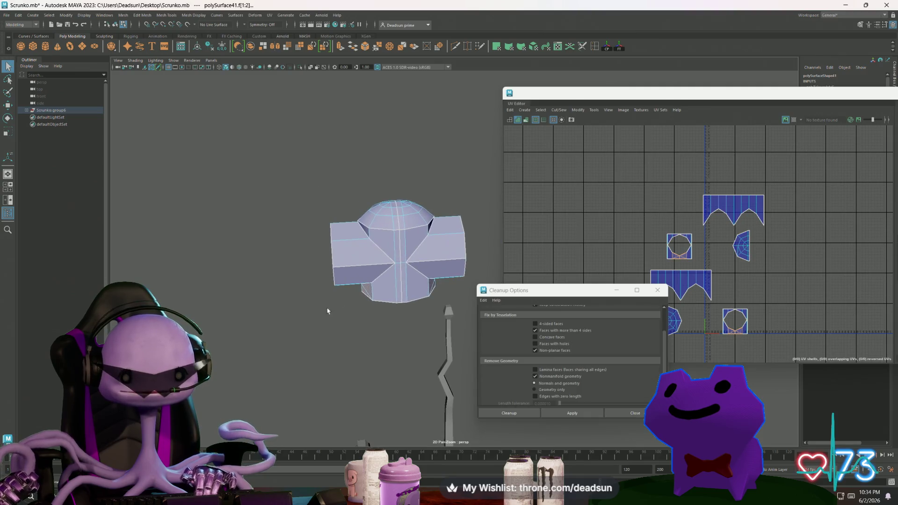
click(327, 311)
mouse_move(328, 311)
alt+mouse_down()
mouse_move(315, 250)
mouse_move(297, 248)
mouse_move(302, 242)
alt+mouse_up()
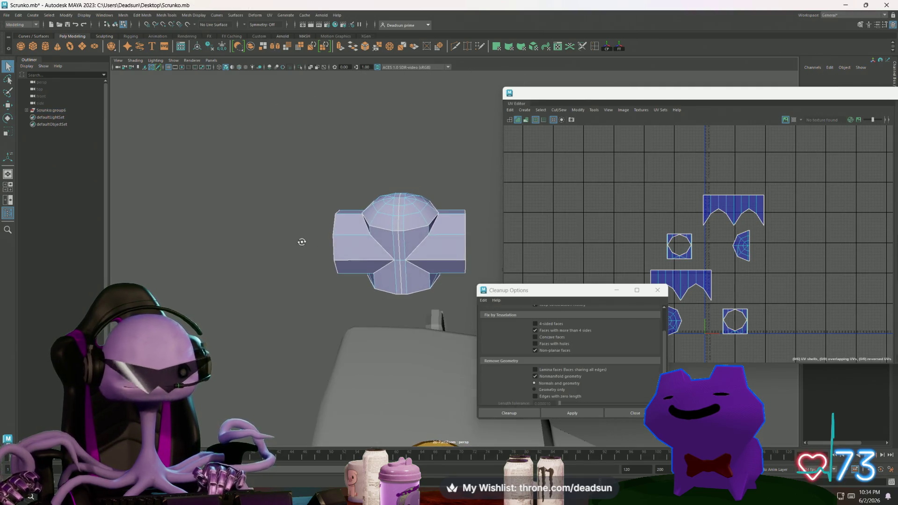
Create a new polygon cylinder, pCylinder1, in the scene
alt+drag(225, 206, 221, 233)
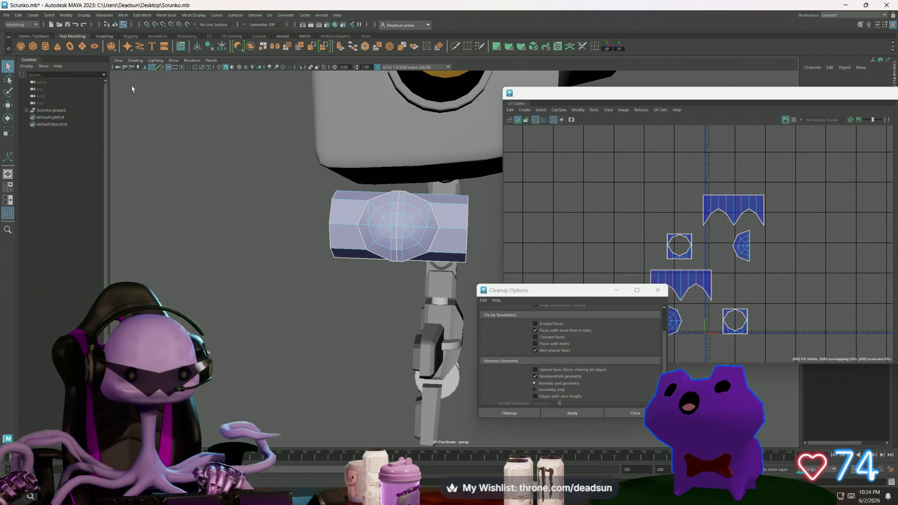
click(45, 48)
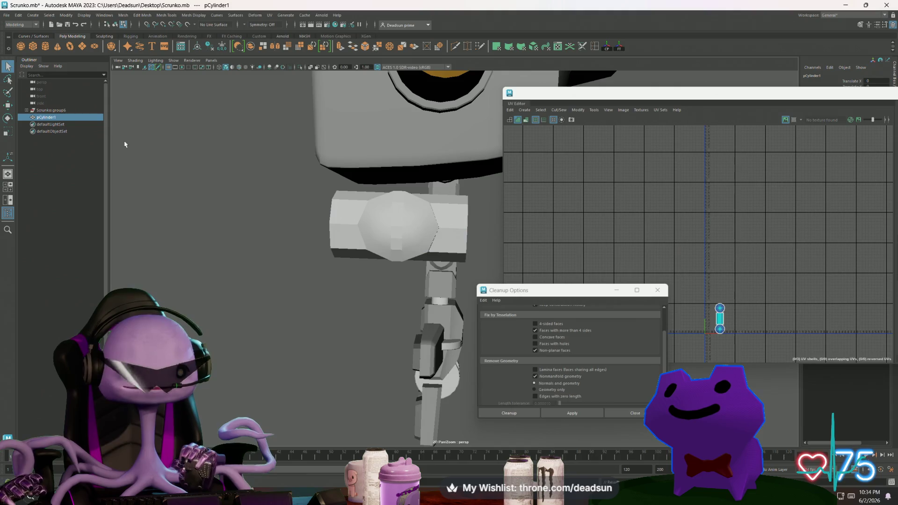
mouse_move(210, 195)
alt+mouse_down()
mouse_move(291, 210)
mouse_move(188, 202)
mouse_move(317, 271)
alt+mouse_up()
scroll(186, 196, down, 5)
Move the cylinder up from the robot's feet to above the head
key(w)
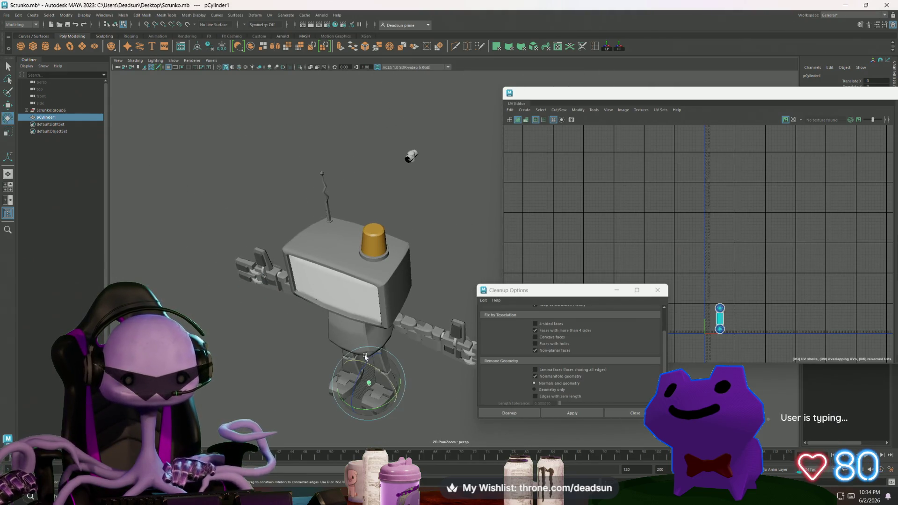
drag(369, 374, 343, 201)
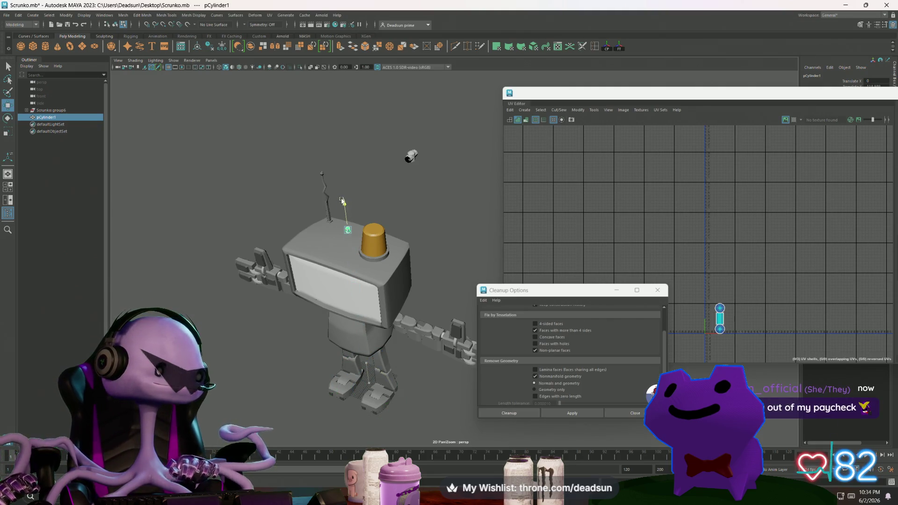
alt+middle_drag(342, 200, 354, 236)
mouse_move(356, 240)
mouse_down()
mouse_move(350, 170)
mouse_move(357, 154)
mouse_up()
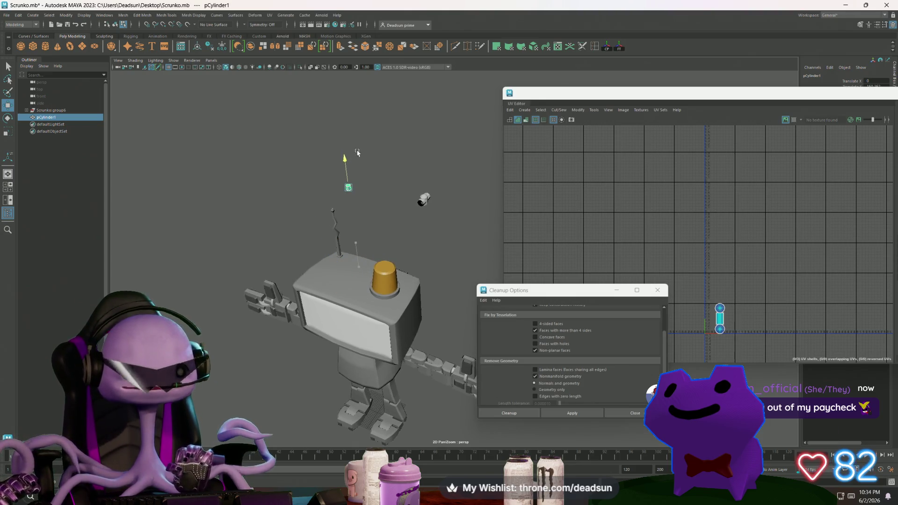
click(317, 182)
key(ctrl+z)
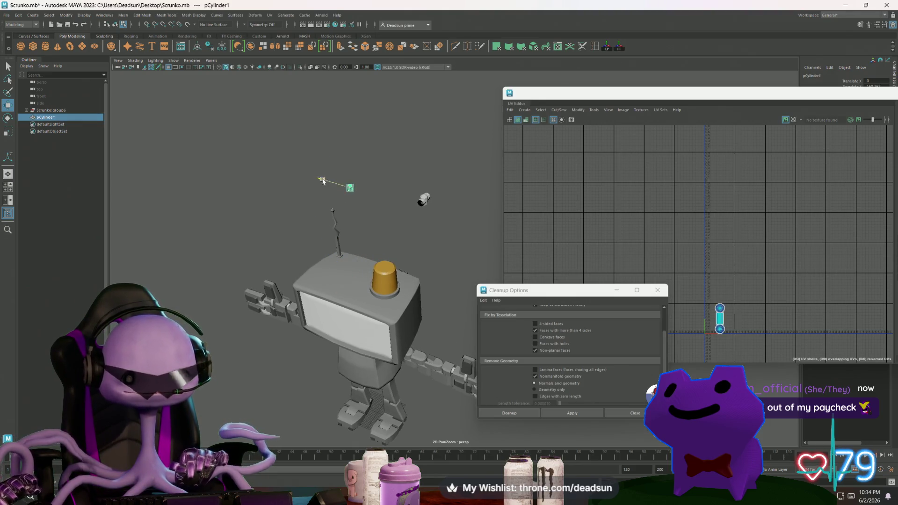
drag(423, 186, 428, 172)
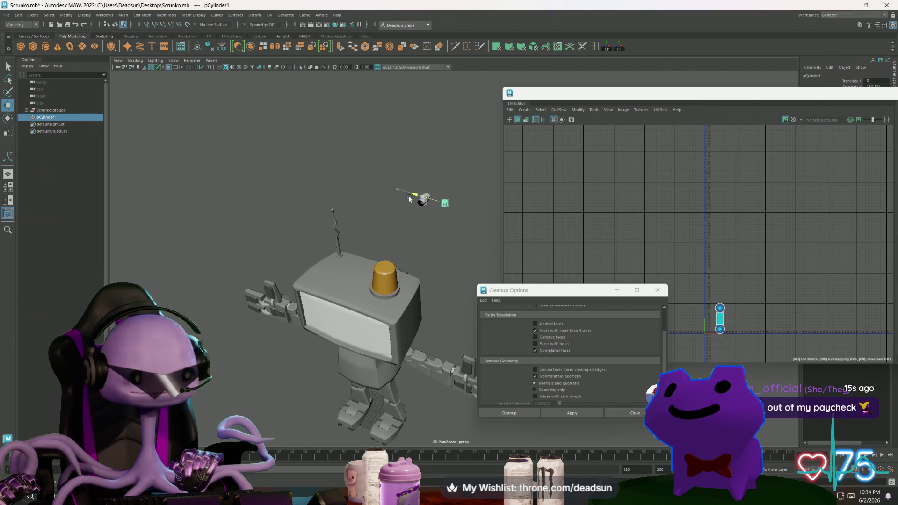
Frame the cylinder and slide it up beside the head piece
key(f)
scroll(216, 180, down, 3)
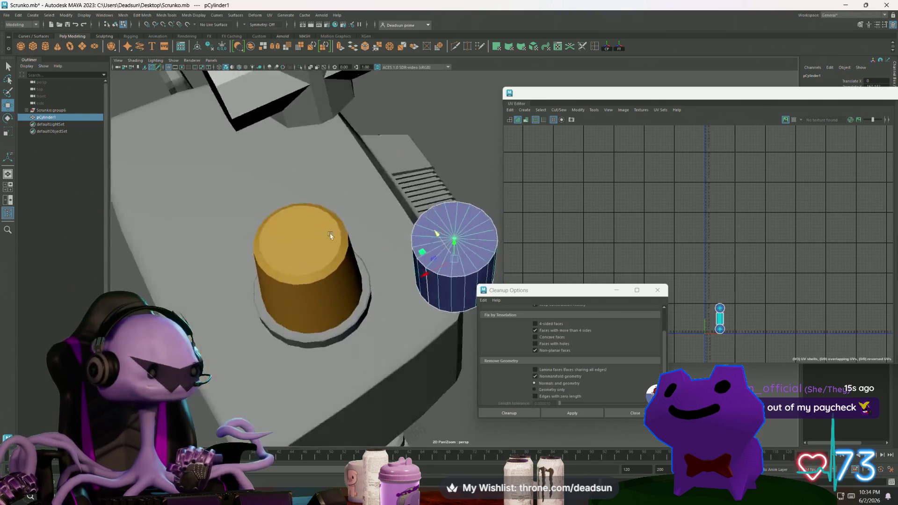
scroll(291, 235, down, 3)
alt+drag(395, 210, 309, 259)
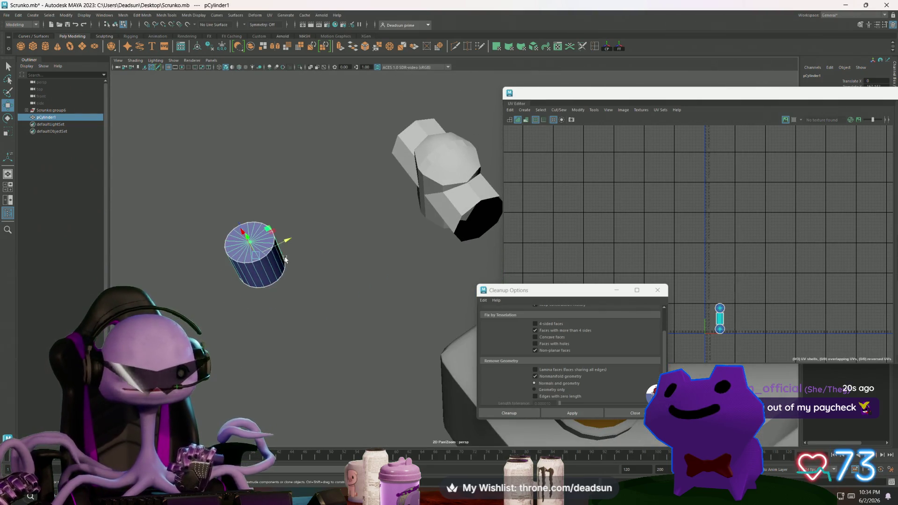
middle_drag(309, 260, 424, 201)
mouse_move(425, 200)
alt+mouse_down()
mouse_move(375, 211)
mouse_move(397, 231)
alt+mouse_up()
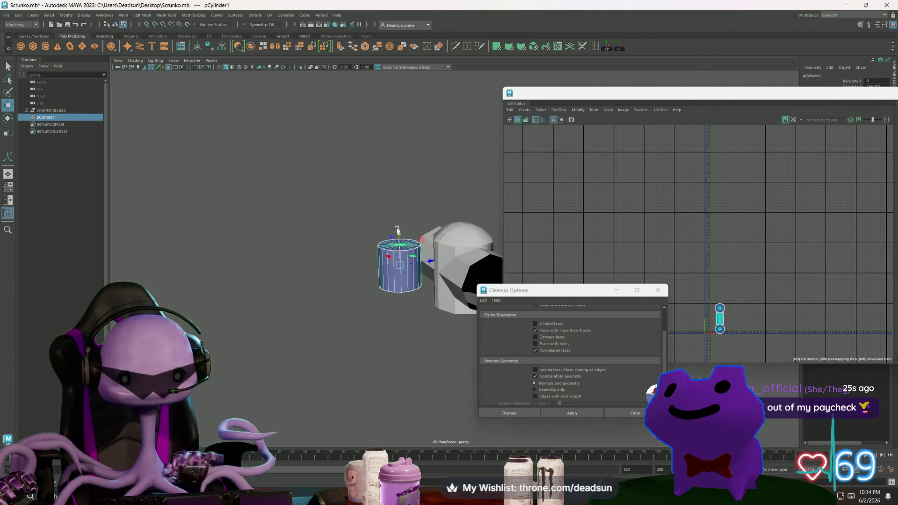
Scale the cylinder uniformly up to 1.305 and reselect it as an object
key(r)
mouse_move(401, 264)
mouse_down()
mouse_move(397, 233)
mouse_move(382, 320)
mouse_up()
key(w)
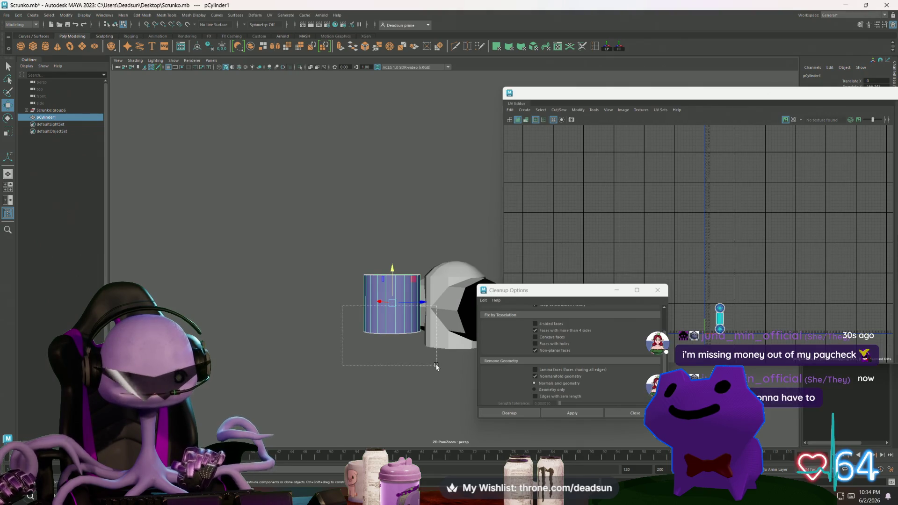
click(435, 346)
right_drag(392, 301, 419, 302)
Select the cylinder's faces and caps, return it to object mode, and move the UV Editor aside
alt+drag(419, 302, 331, 295)
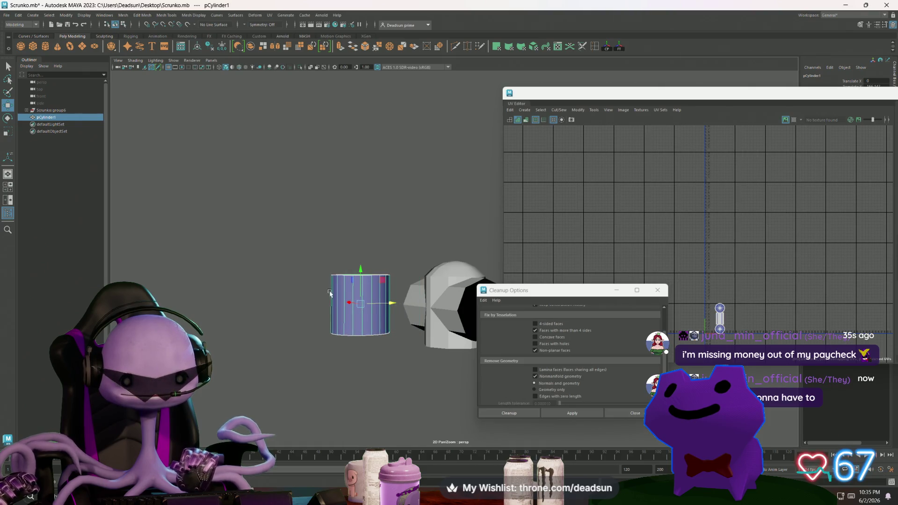
right_drag(331, 294, 311, 306)
drag(311, 306, 393, 362)
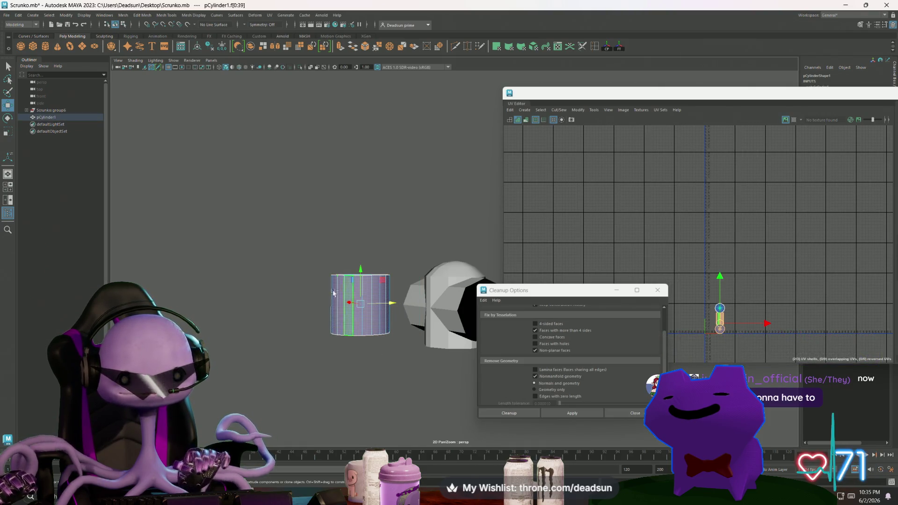
drag(299, 252, 401, 297)
mouse_move(402, 302)
alt+mouse_down()
mouse_move(369, 337)
mouse_move(376, 341)
alt+mouse_up()
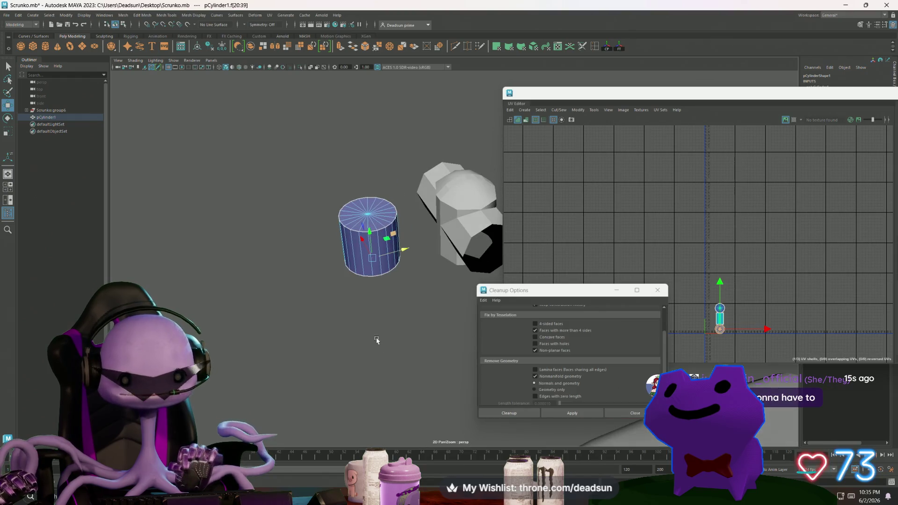
click(385, 186)
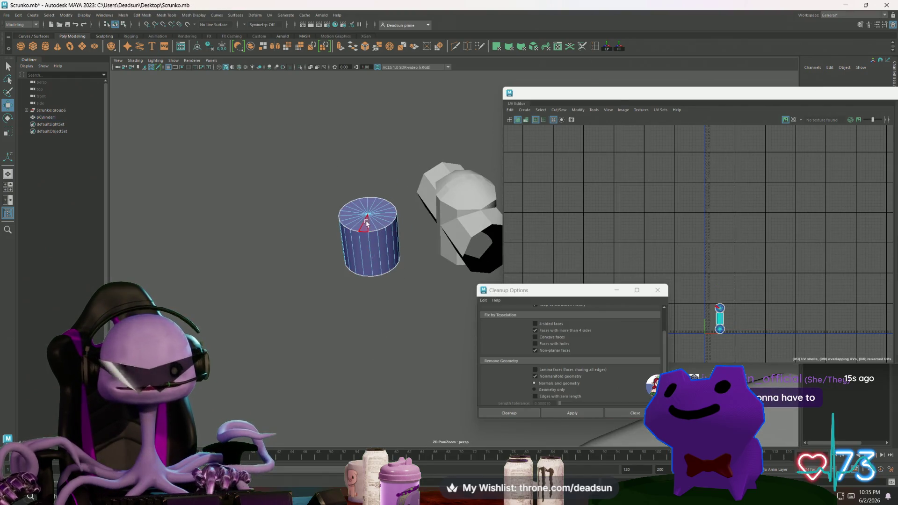
right_drag(370, 210, 372, 228)
click(372, 227)
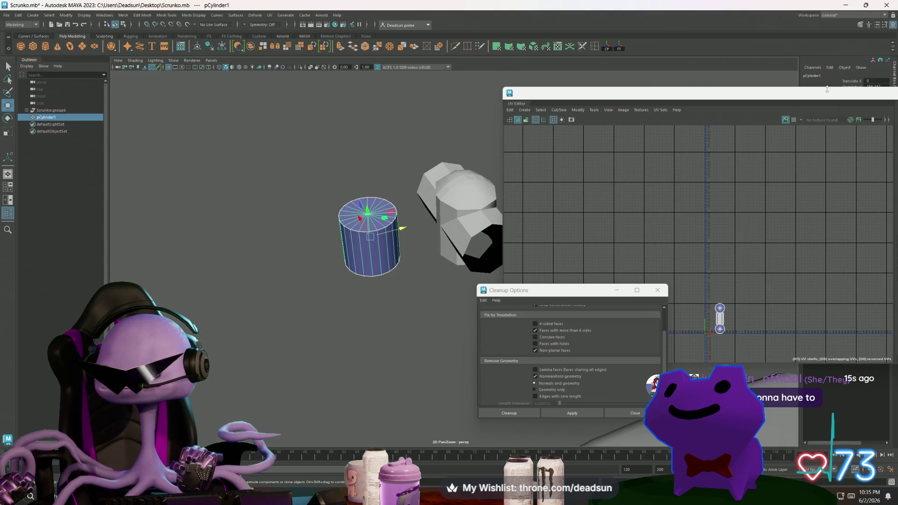
drag(827, 89, 635, 123)
click(754, 132)
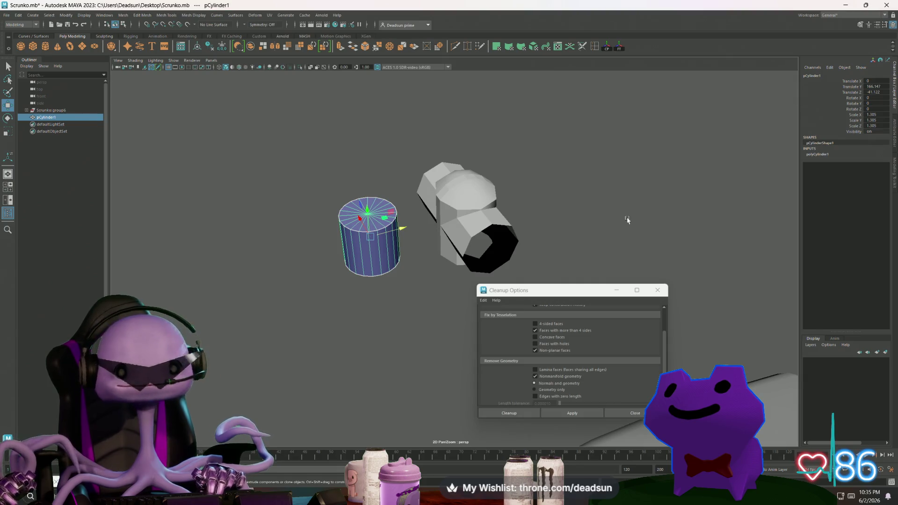
Dismiss Cleanup Options, browse the Channel Box menus, and reselect pCylinder1 in the viewport
click(661, 292)
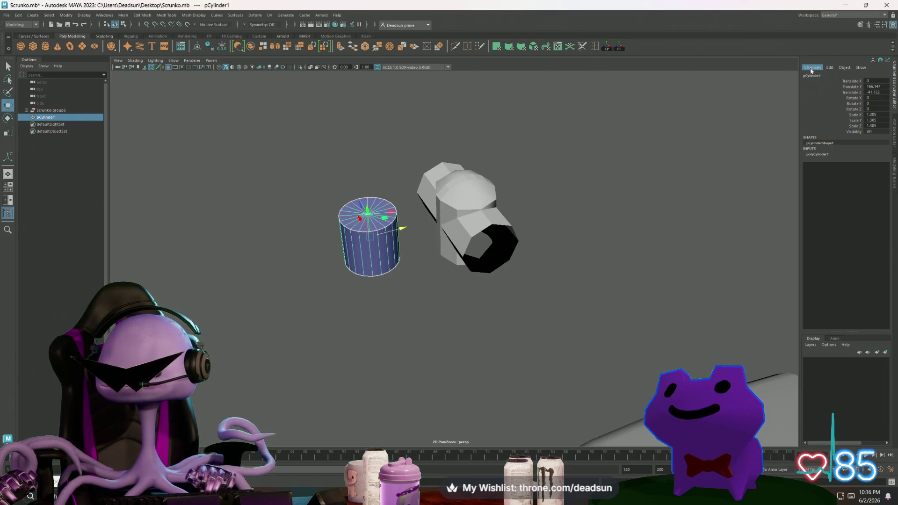
click(830, 67)
click(837, 69)
click(837, 69)
click(837, 70)
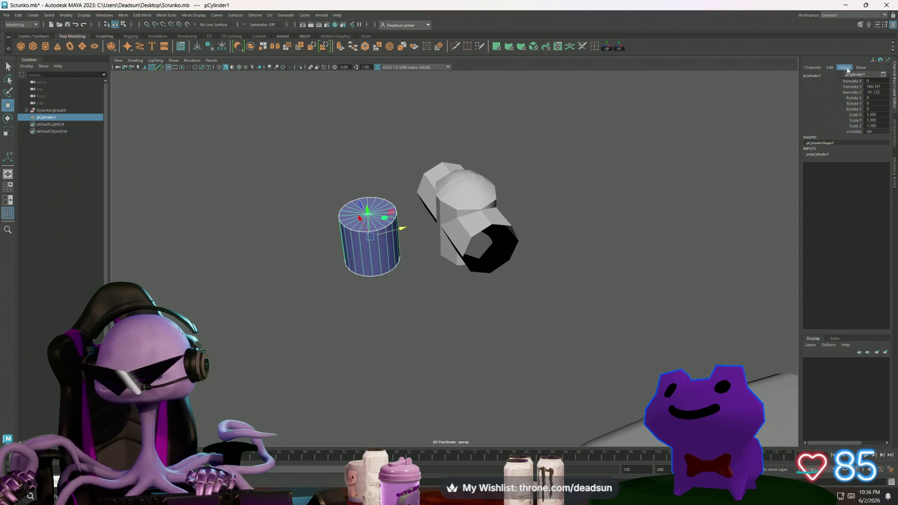
click(859, 68)
click(859, 68)
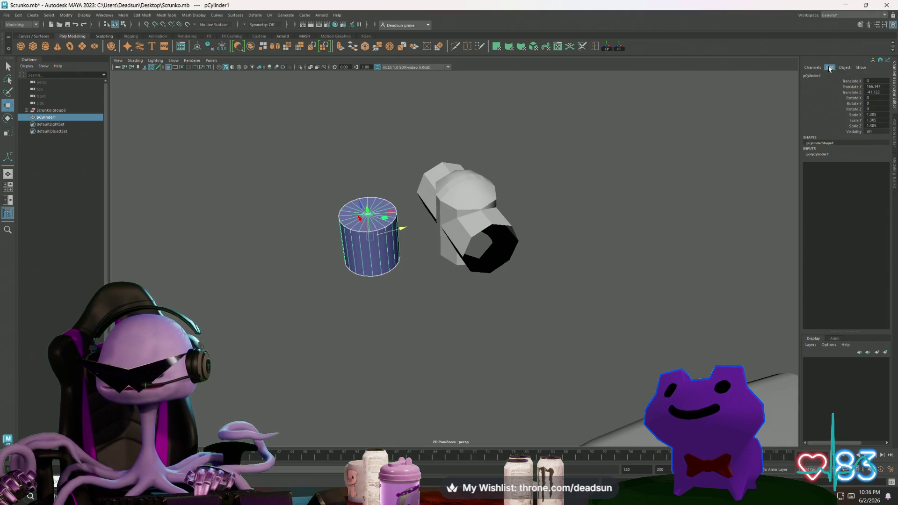
click(830, 67)
click(813, 69)
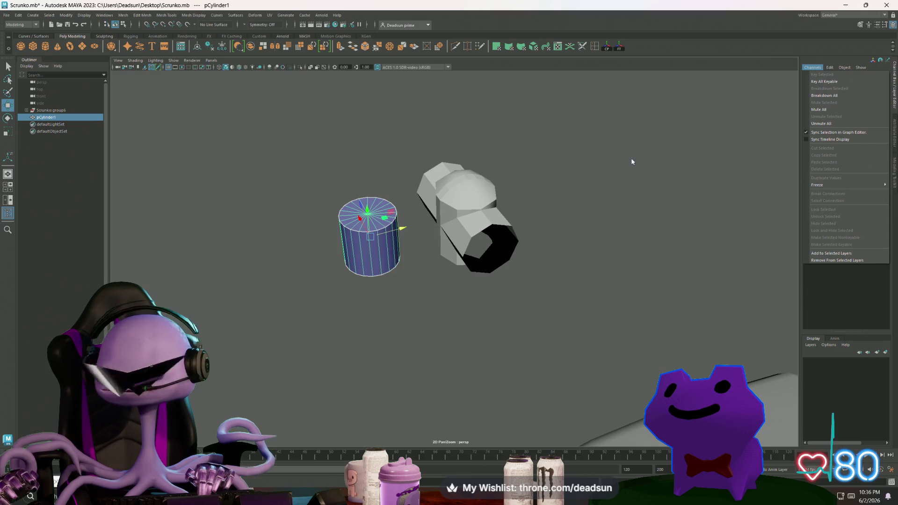
click(660, 161)
click(385, 237)
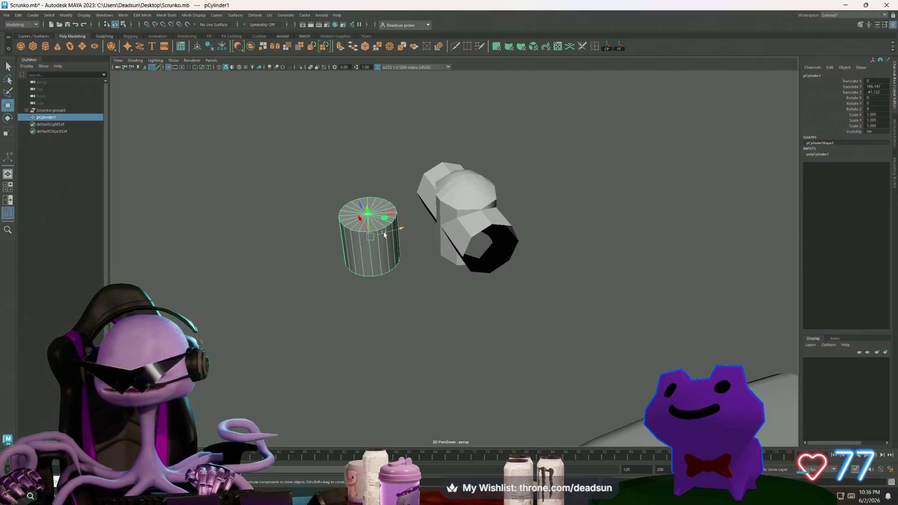